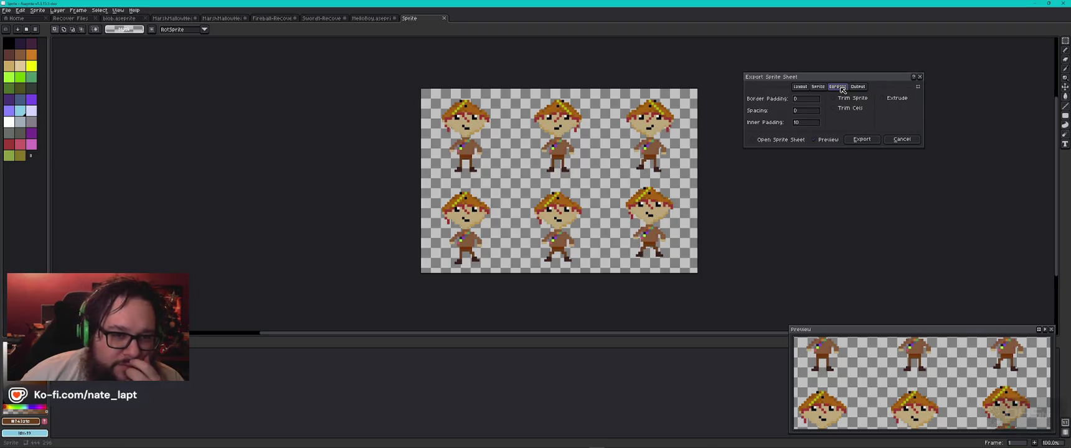
- Clear Inner Padding to 0 and keep the size constraint at None
{"action": "left_click", "coordinate": [814, 123]}
{"action": "key", "text": "BackSpace"}
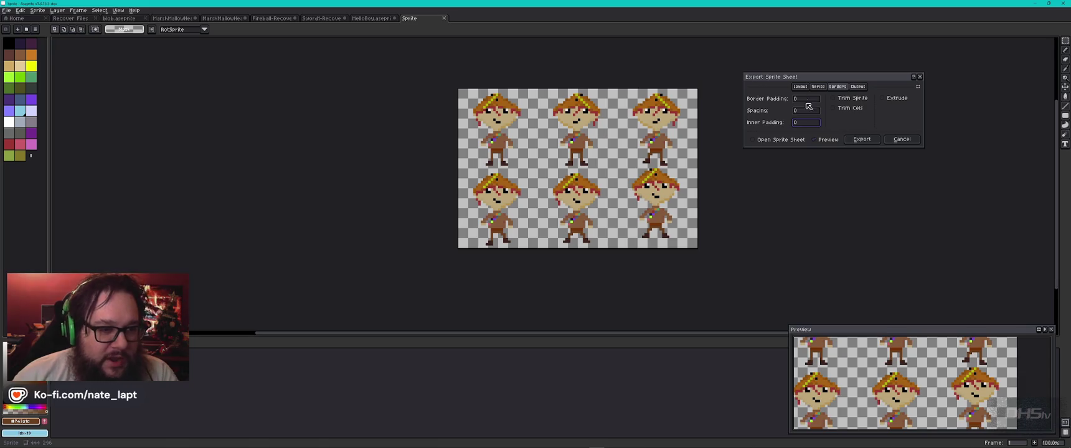
{"action": "left_click", "coordinate": [804, 88]}
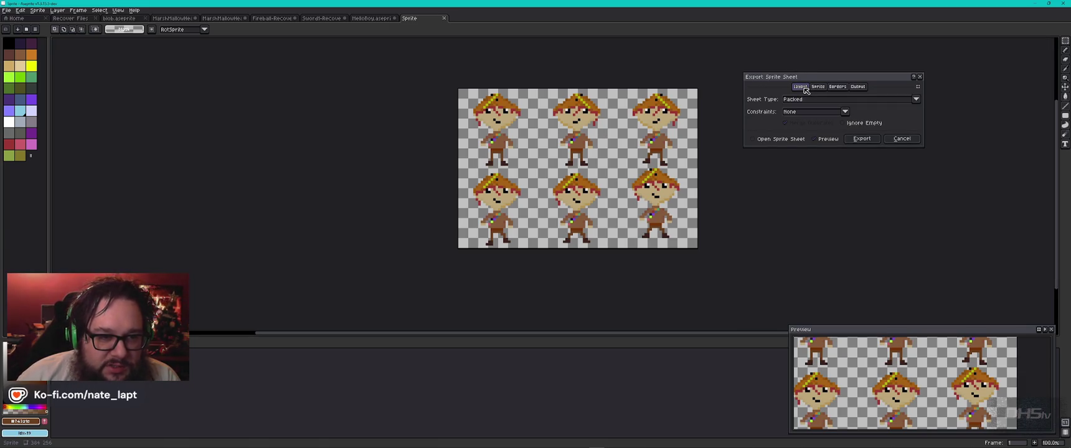
{"action": "left_click", "coordinate": [845, 113]}
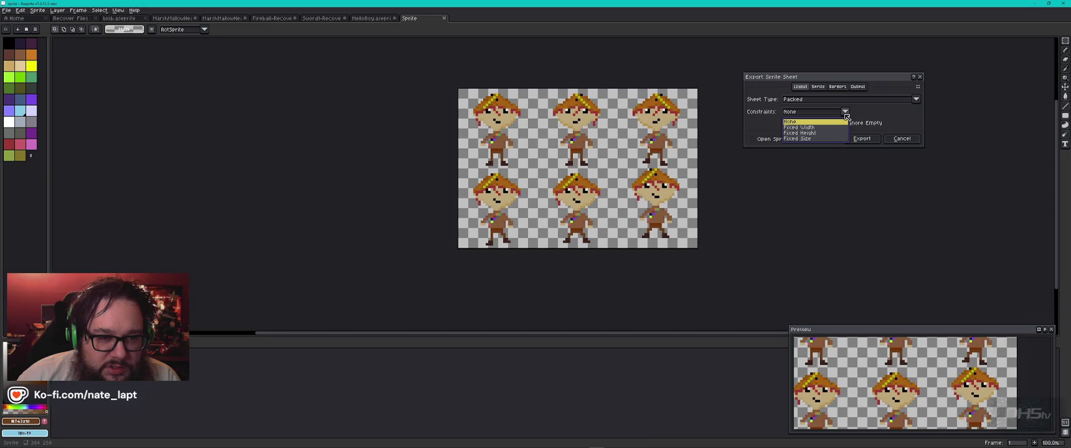
{"action": "left_click", "coordinate": [845, 113]}
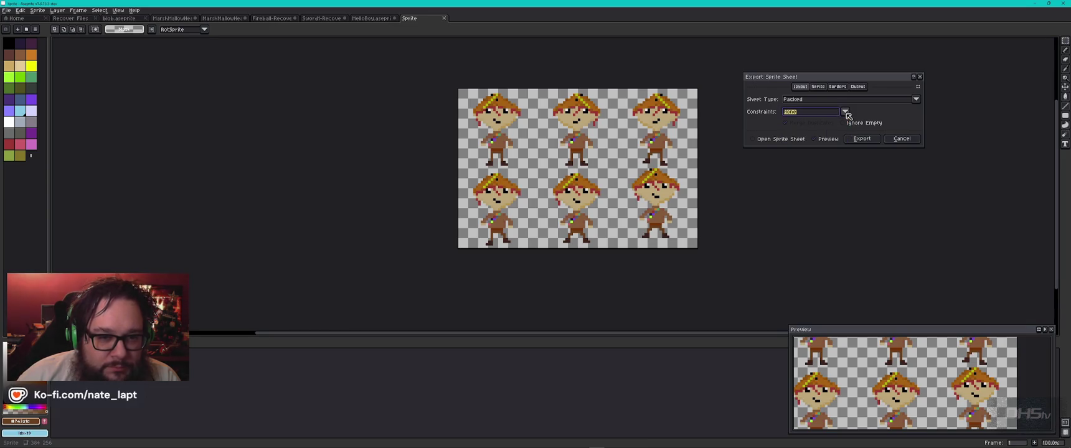
{"action": "left_click", "coordinate": [850, 125]}
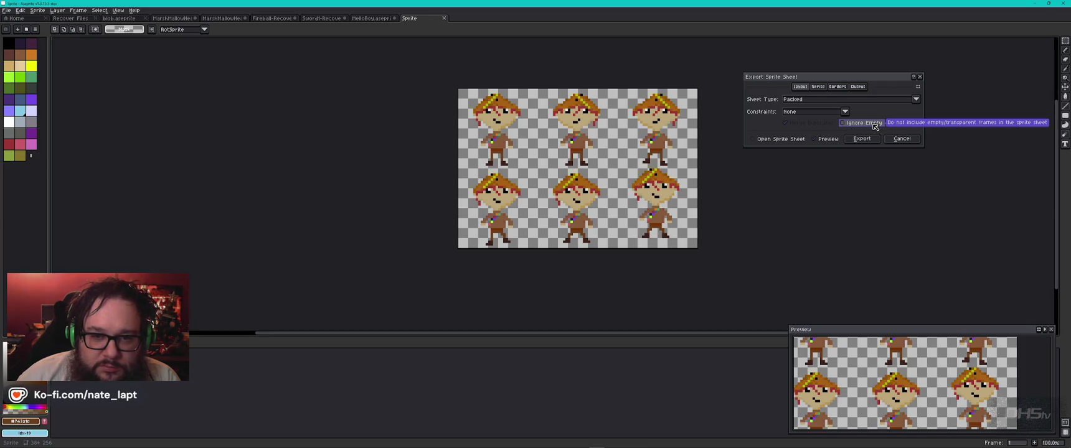
- Keep All frames and export over MelloBoy_Sprites.png, confirming the overwrite
{"action": "left_click", "coordinate": [817, 87]}
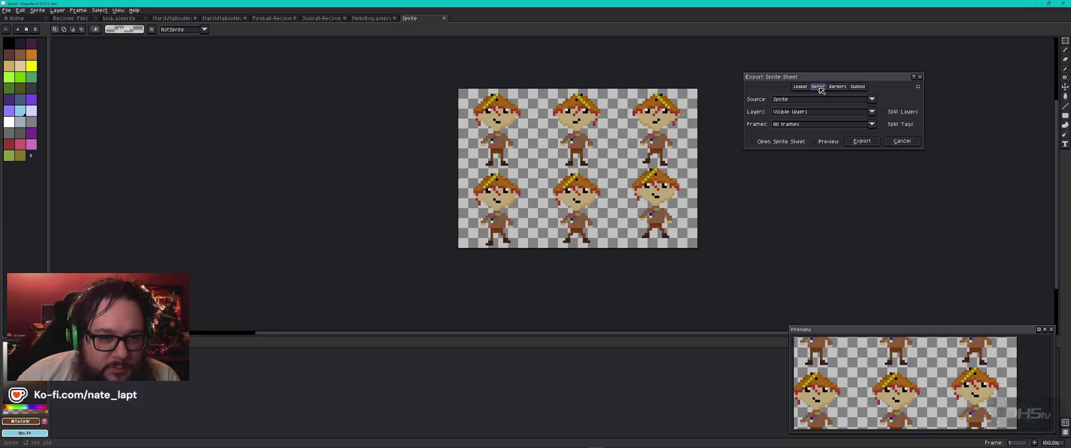
{"action": "left_click", "coordinate": [797, 125]}
{"action": "left_click", "coordinate": [794, 134]}
{"action": "left_click", "coordinate": [838, 87]}
{"action": "left_click", "coordinate": [858, 87]}
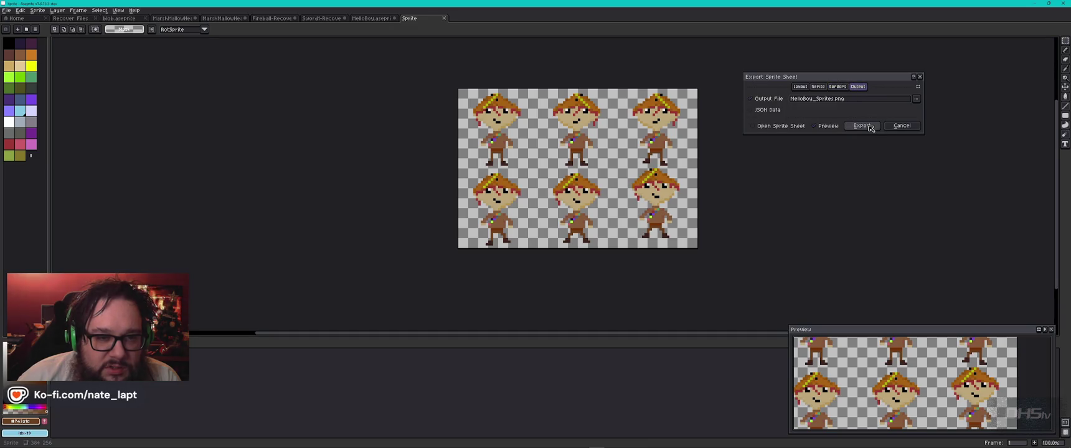
{"action": "left_click", "coordinate": [871, 127]}
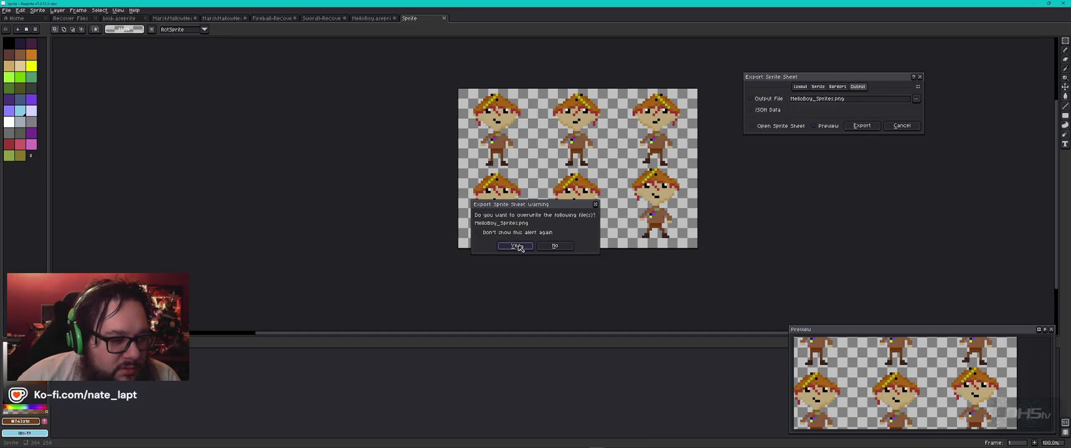
{"action": "left_click", "coordinate": [516, 246]}
{"action": "key", "text": "alt+Tab"}
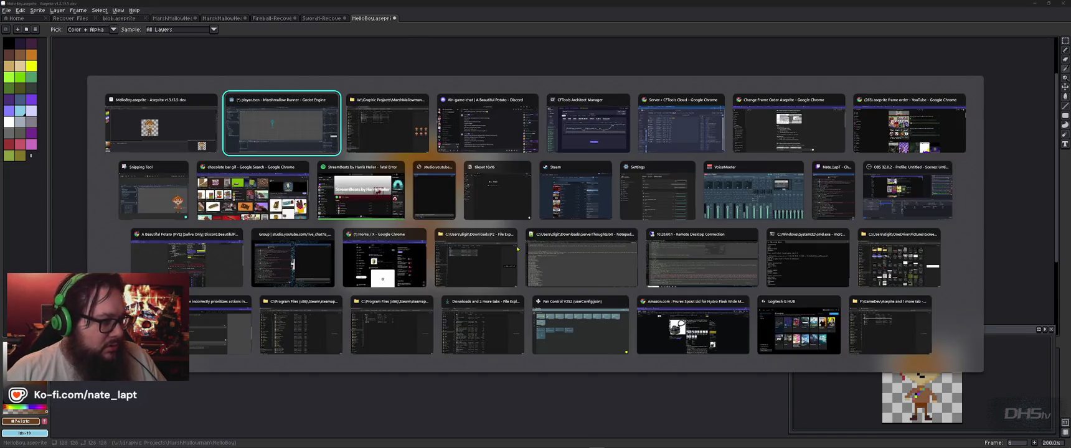
- In Godot, load MelloBoy_Sprites.png into jump_r's sprite-sheet frame picker and start setting three columns
{"action": "left_click", "coordinate": [255, 263]}
{"action": "left_click", "coordinate": [93, 312]}
{"action": "left_click", "coordinate": [259, 363]}
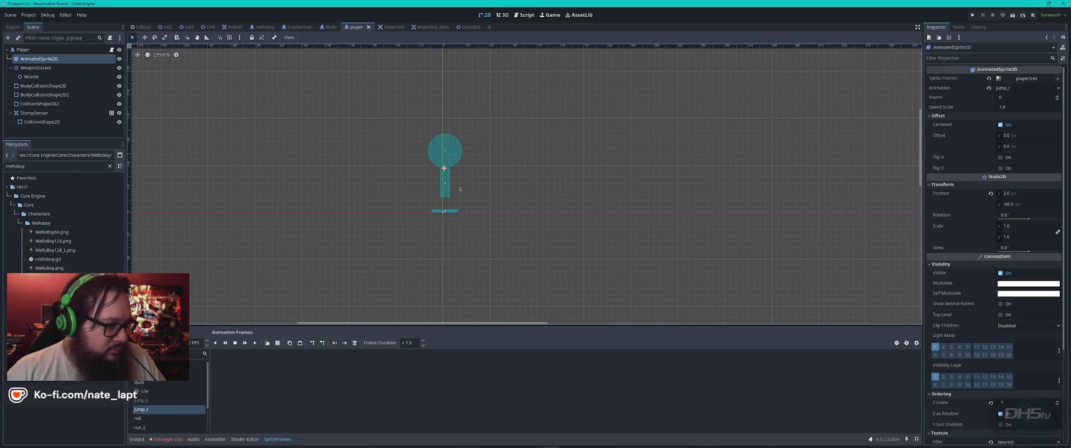
{"action": "left_click", "coordinate": [277, 342]}
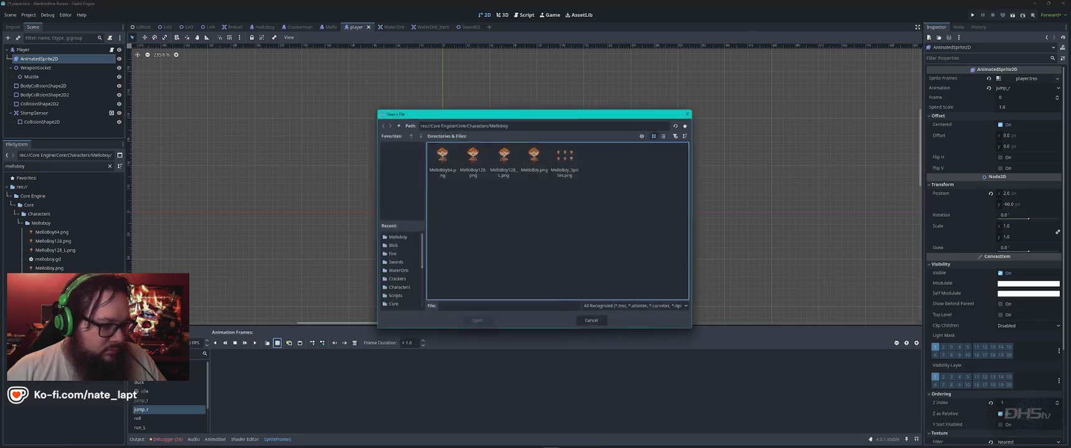
{"action": "double_click", "coordinate": [568, 159]}
{"action": "left_click", "coordinate": [866, 86]}
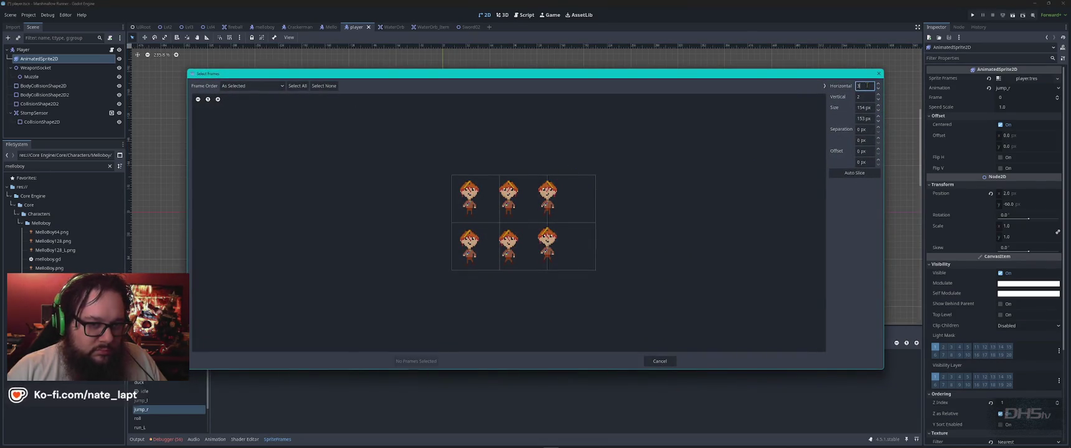
{"action": "left_click", "coordinate": [866, 97]}
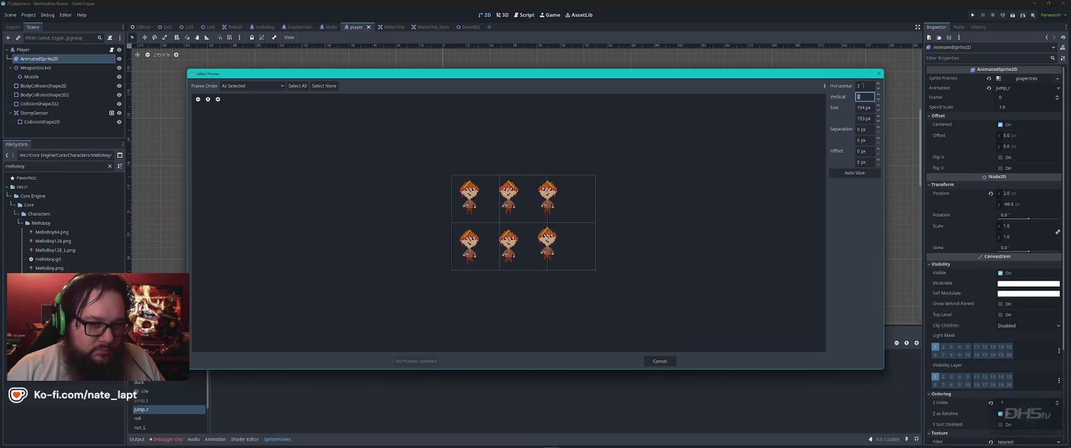
{"action": "key", "text": "Escape"}
- Drag the exported MelloBoy_Sprites.png into Godot's project files and reopen it in the frame picker
{"action": "key", "text": "alt+Tab"}
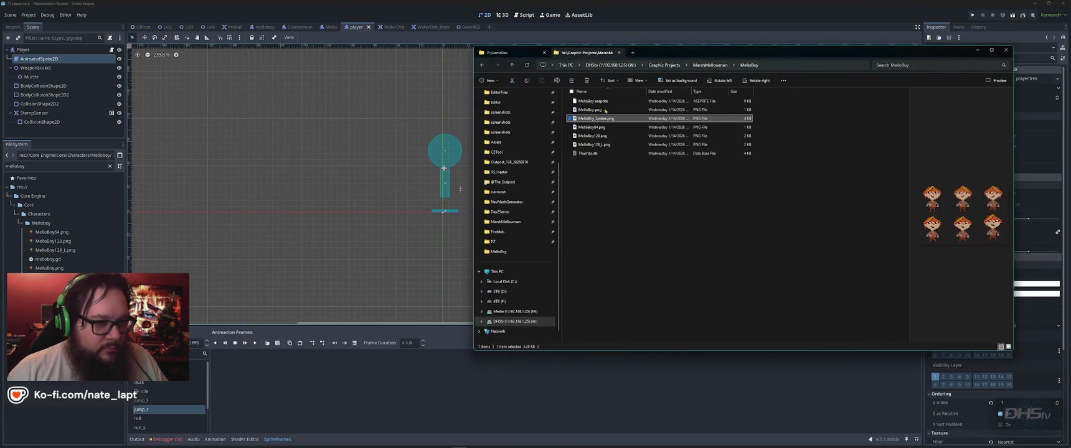
{"action": "left_click_drag", "start_coordinate": [602, 123], "coordinate": [66, 251]}
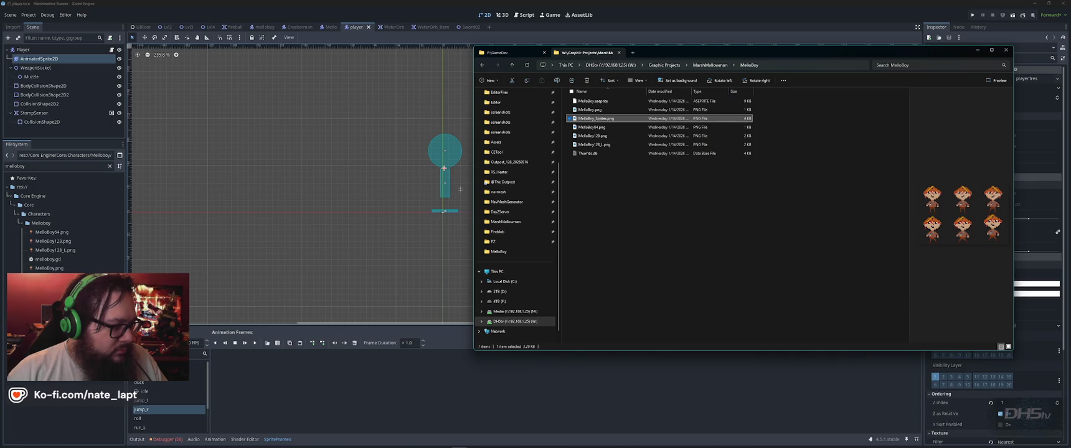
{"action": "left_click", "coordinate": [277, 343]}
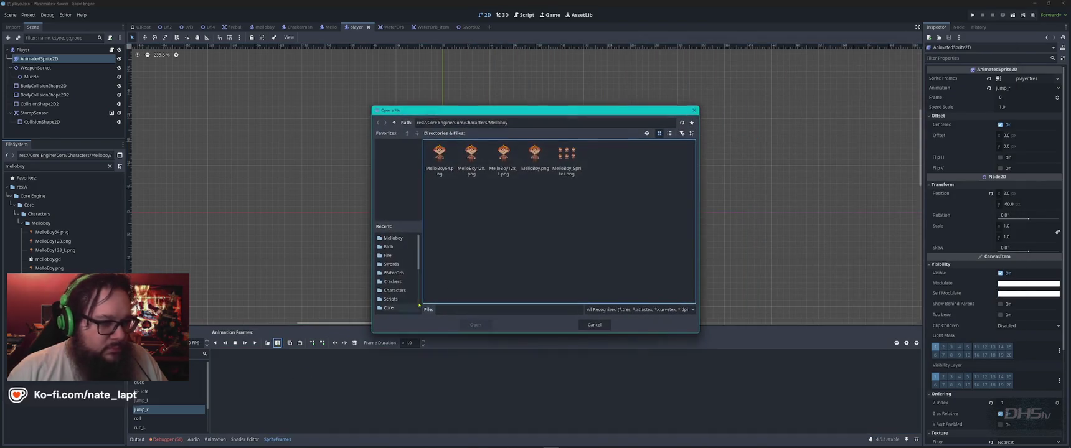
{"action": "double_click", "coordinate": [567, 158]}
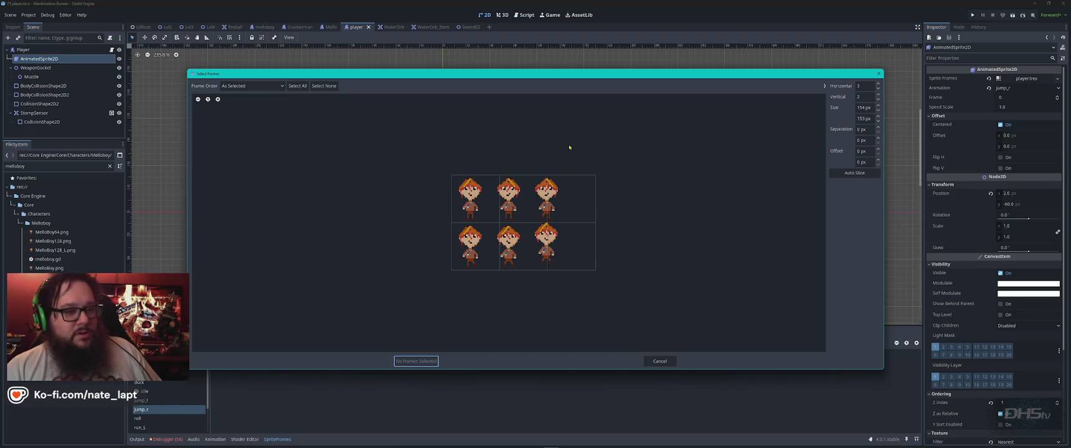
- Auto-slice the sheet and check that the separation and both offsets stay at 0
{"action": "left_click", "coordinate": [864, 172]}
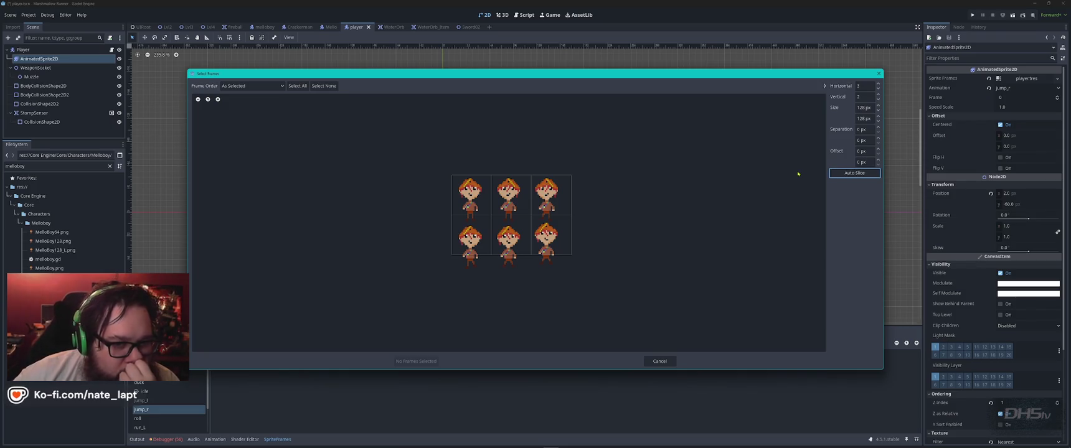
{"action": "left_click", "coordinate": [863, 129]}
{"action": "scroll", "coordinate": [862, 129], "scroll_direction": "up", "scroll_amount": 10}
{"action": "scroll", "coordinate": [862, 128], "scroll_direction": "up", "scroll_amount": 20}
{"action": "scroll", "coordinate": [863, 129], "scroll_direction": "down", "scroll_amount": 20}
{"action": "left_click", "coordinate": [866, 151]}
{"action": "scroll", "coordinate": [865, 150], "scroll_direction": "up", "scroll_amount": 5}
{"action": "scroll", "coordinate": [867, 153], "scroll_direction": "down", "scroll_amount": 5}
{"action": "left_click", "coordinate": [863, 162]}
{"action": "scroll", "coordinate": [863, 162], "scroll_direction": "up", "scroll_amount": 20}
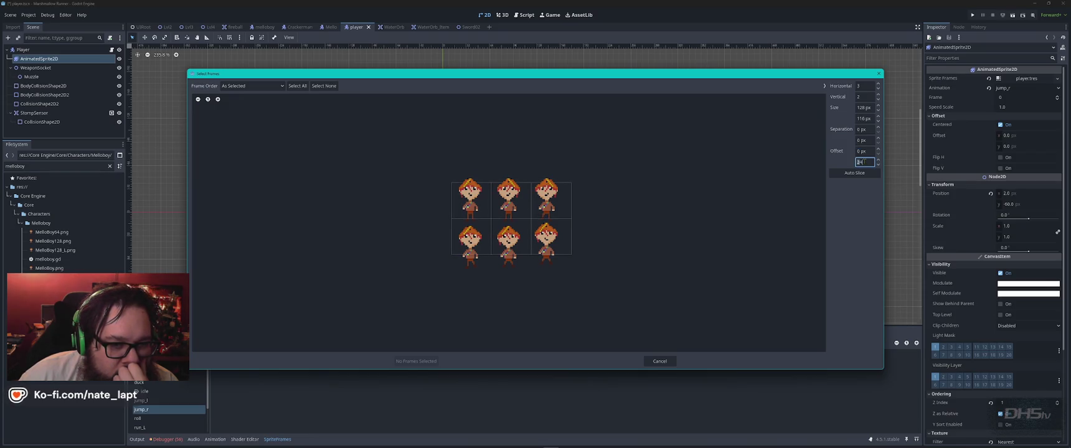
{"action": "scroll", "coordinate": [865, 161], "scroll_direction": "down", "scroll_amount": 20}
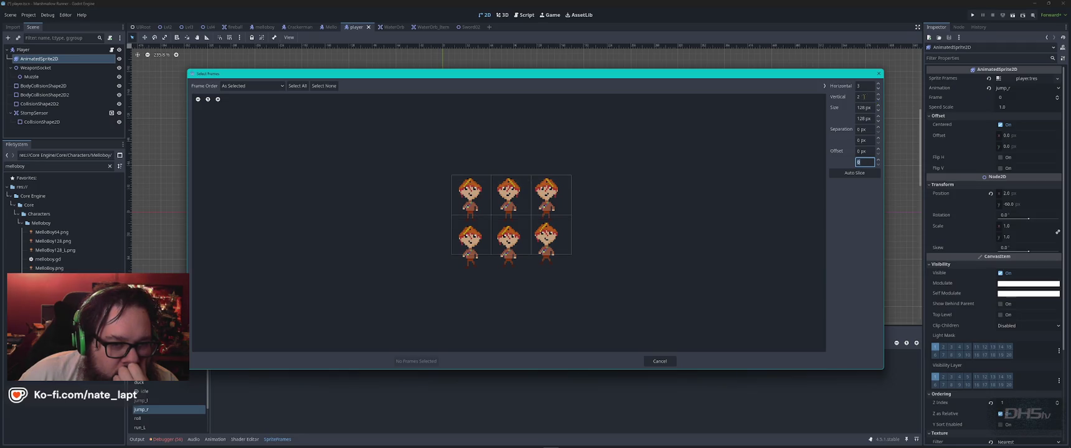
- Try 2 columns and adjust the frame width value
{"action": "left_click", "coordinate": [864, 86]}
{"action": "scroll", "coordinate": [864, 86], "scroll_direction": "up", "scroll_amount": 2}
{"action": "scroll", "coordinate": [864, 86], "scroll_direction": "down", "scroll_amount": 2}
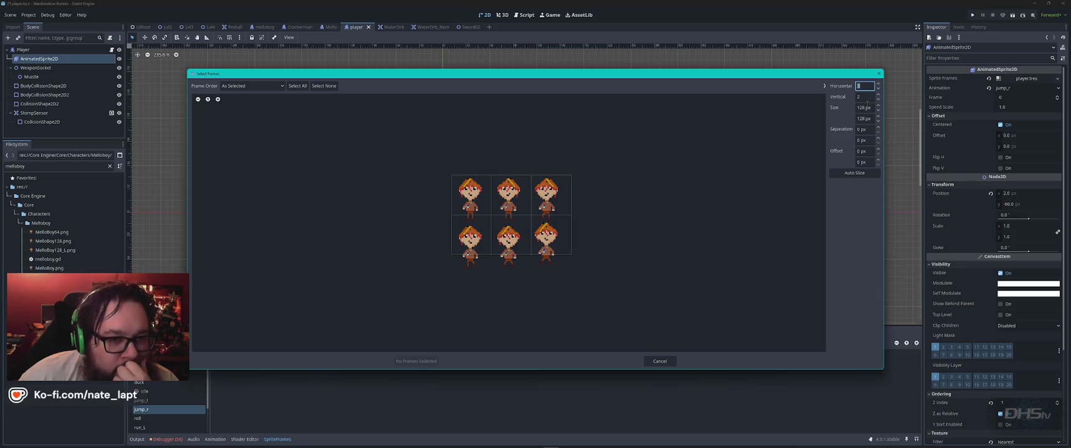
{"action": "type", "text": "2"}
{"action": "left_click", "coordinate": [865, 109]}
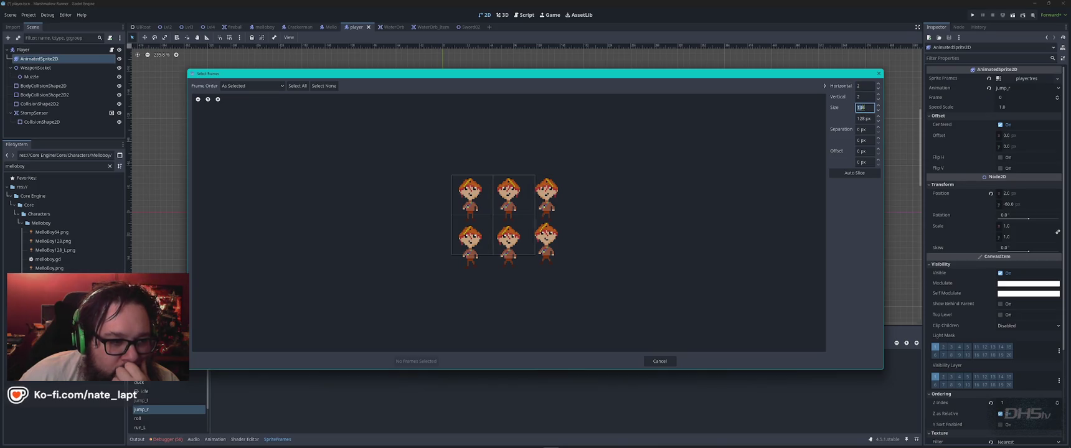
{"action": "scroll", "coordinate": [865, 107], "scroll_direction": "up", "scroll_amount": 6}
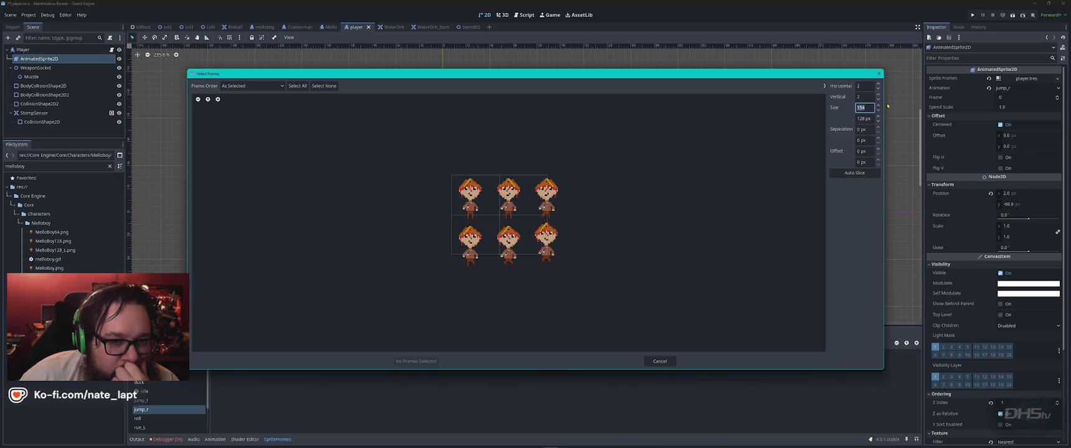
{"action": "scroll", "coordinate": [869, 107], "scroll_direction": "up", "scroll_amount": 20}
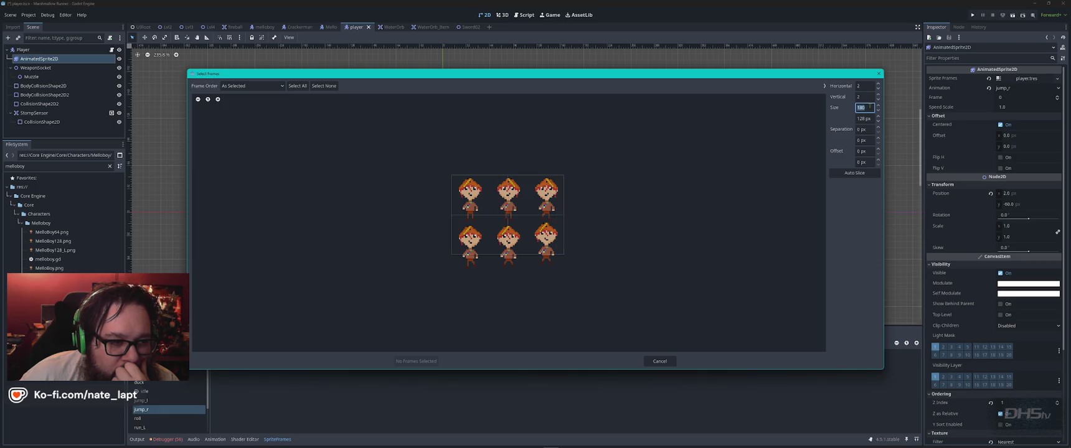
{"action": "scroll", "coordinate": [870, 107], "scroll_direction": "up", "scroll_amount": 20}
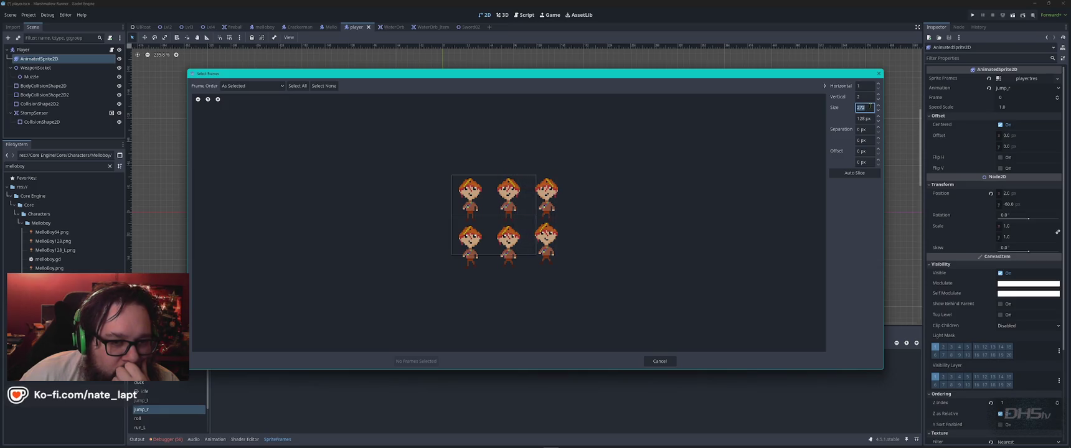
{"action": "scroll", "coordinate": [870, 107], "scroll_direction": "up", "scroll_amount": 20}
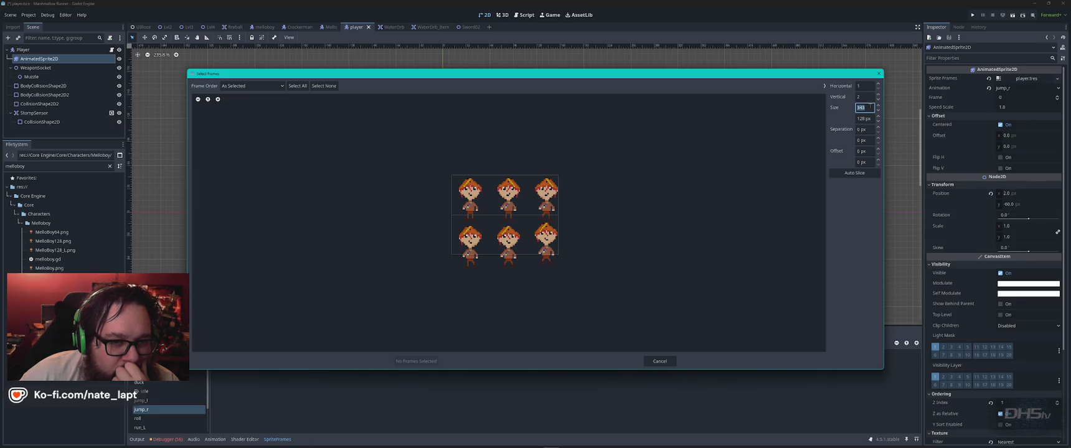
- Set the columns to 3 and recheck the 128 px frame width
{"action": "left_click", "coordinate": [865, 86]}
{"action": "type", "text": "3"}
{"action": "key", "text": "Return"}
{"action": "left_click", "coordinate": [865, 108]}
{"action": "scroll", "coordinate": [867, 108], "scroll_direction": "up", "scroll_amount": 3}
{"action": "scroll", "coordinate": [867, 108], "scroll_direction": "down", "scroll_amount": 20}
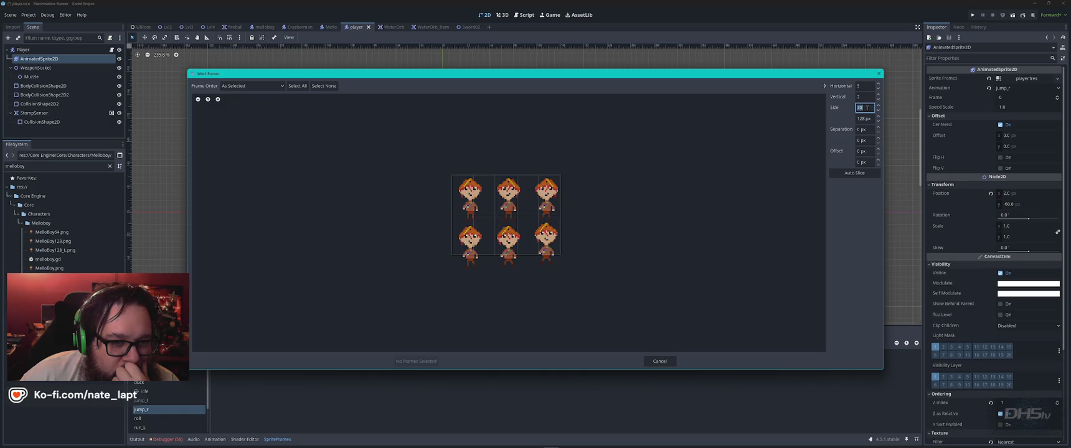
{"action": "left_click", "coordinate": [865, 86]}
{"action": "scroll", "coordinate": [869, 86], "scroll_direction": "up", "scroll_amount": 1}
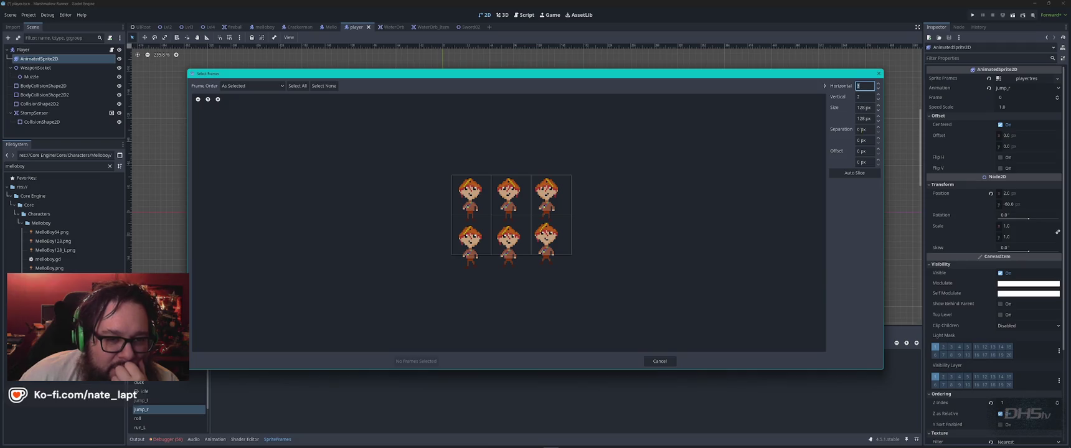
- Try a frame separation of 20 px horizontally and 40 px vertically
{"action": "left_click", "coordinate": [860, 129]}
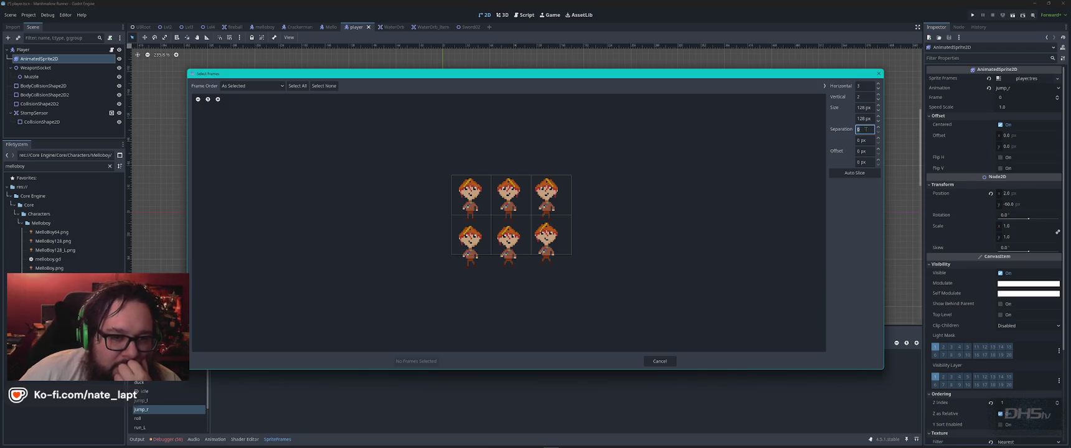
{"action": "type", "text": "20"}
{"action": "key", "text": "Return"}
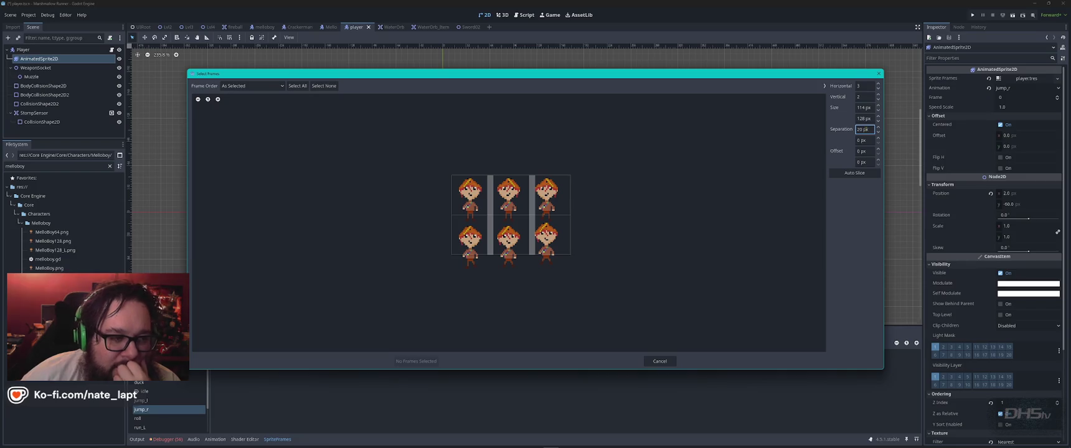
{"action": "left_click", "coordinate": [867, 140]}
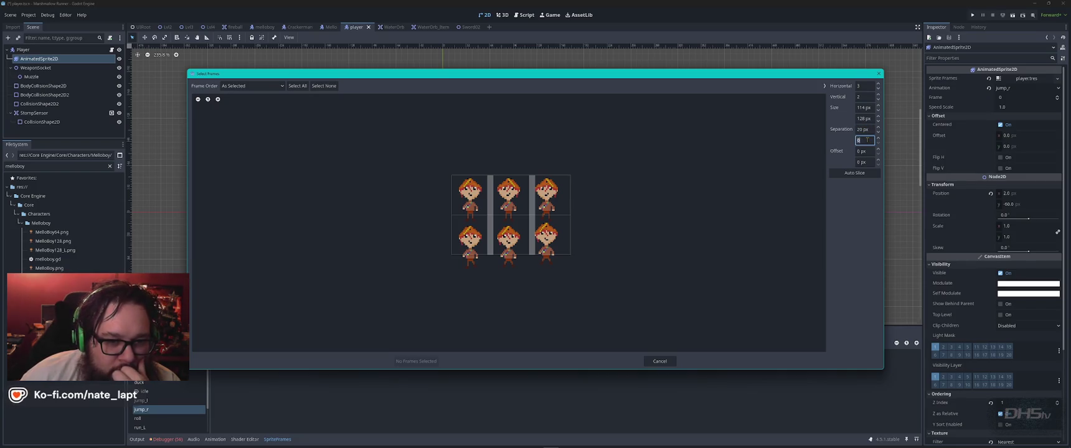
{"action": "type", "text": "40"}
{"action": "key", "text": "Return"}
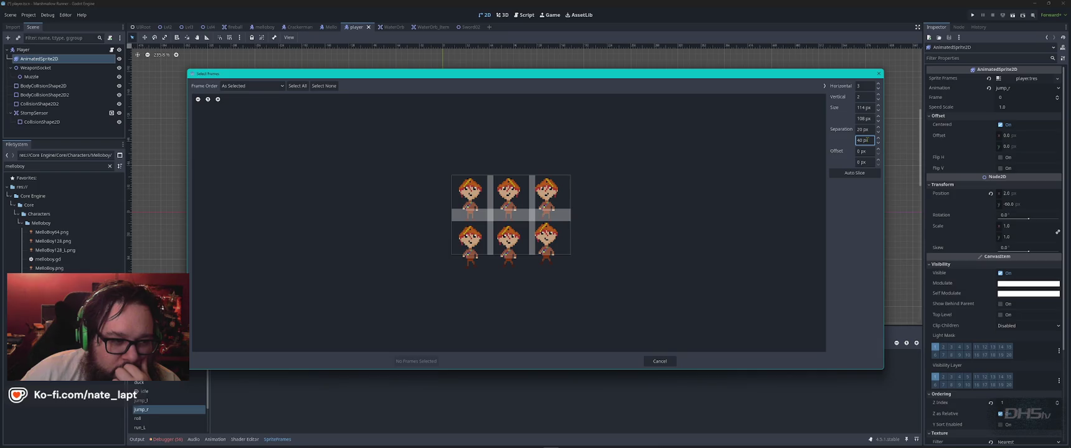
- Reset both separation values to 0, then switch to the CFTools Cloud dashboard
{"action": "left_click", "coordinate": [867, 140]}
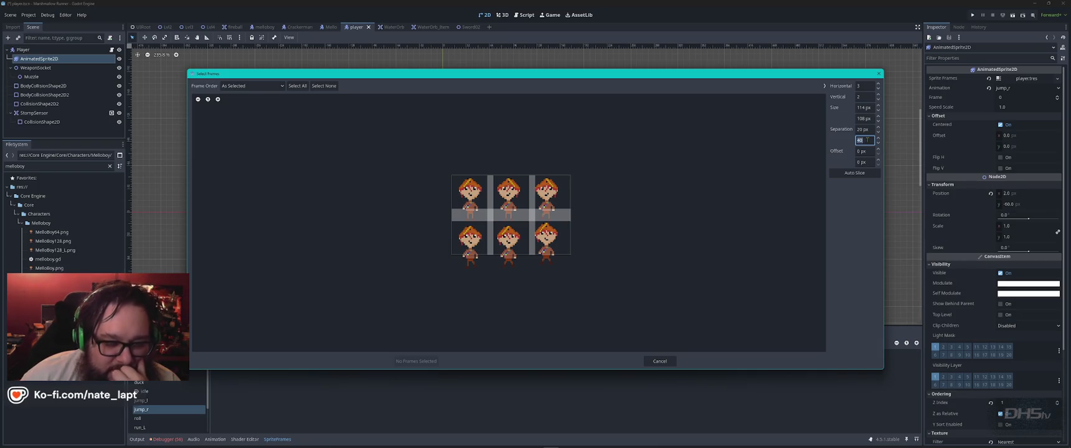
{"action": "type", "text": "0"}
{"action": "left_click", "coordinate": [864, 129]}
{"action": "type", "text": "0"}
{"action": "key", "text": "Return"}
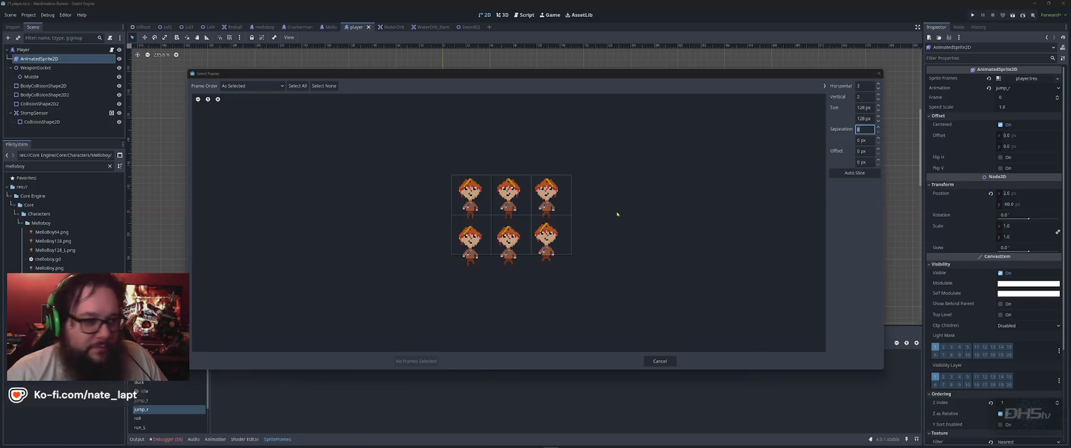
{"action": "key", "text": "alt+Tab"}
{"action": "key", "text": "alt+Tab"}
{"action": "key", "text": "alt+Tab"}
{"action": "key", "text": "Escape"}
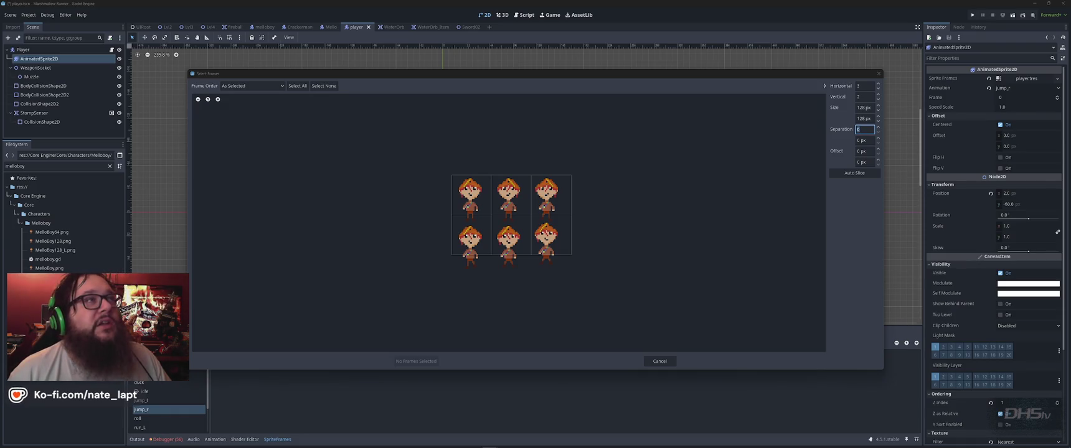
{"action": "key", "text": "alt+Tab"}
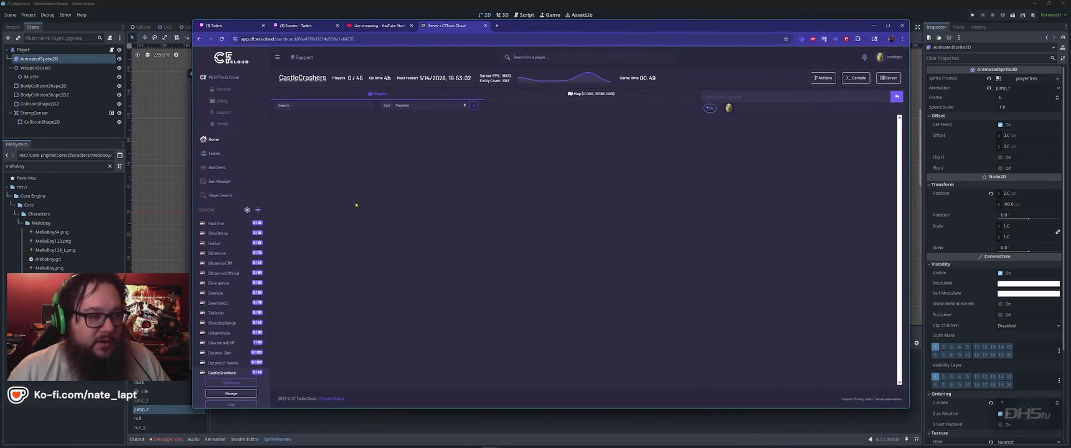
- Select Outpost-Dev, view and zoom its map, then show its Players list
{"action": "left_click", "coordinate": [585, 94]}
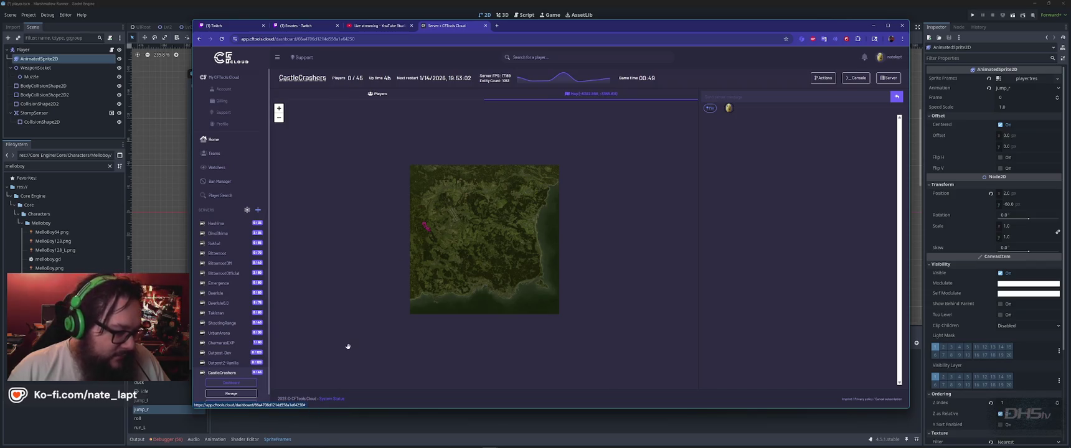
{"action": "left_click", "coordinate": [223, 362]}
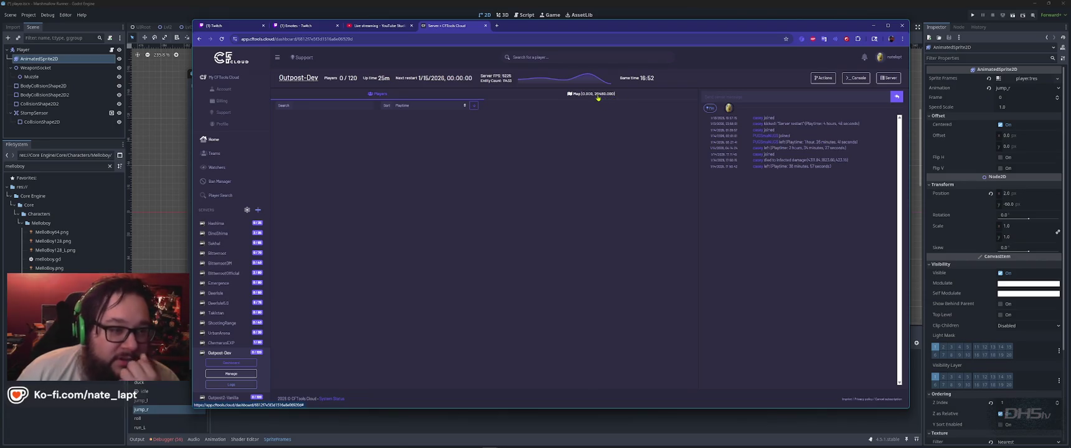
{"action": "left_click", "coordinate": [598, 94]}
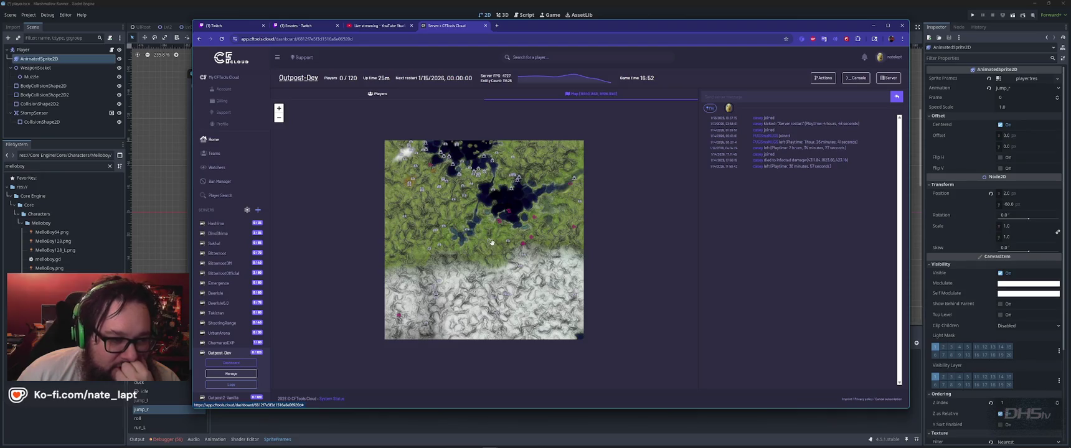
{"action": "mouse_move", "coordinate": [532, 240]}
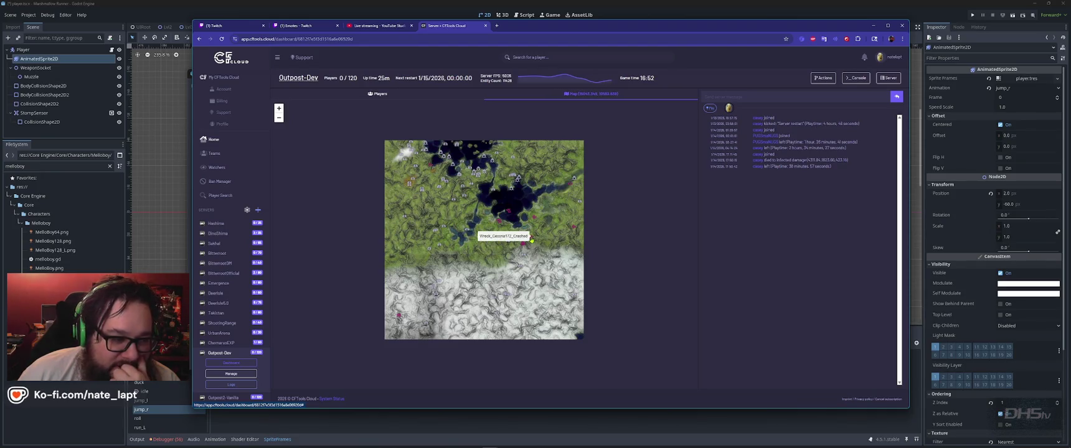
{"action": "mouse_move", "coordinate": [427, 326]}
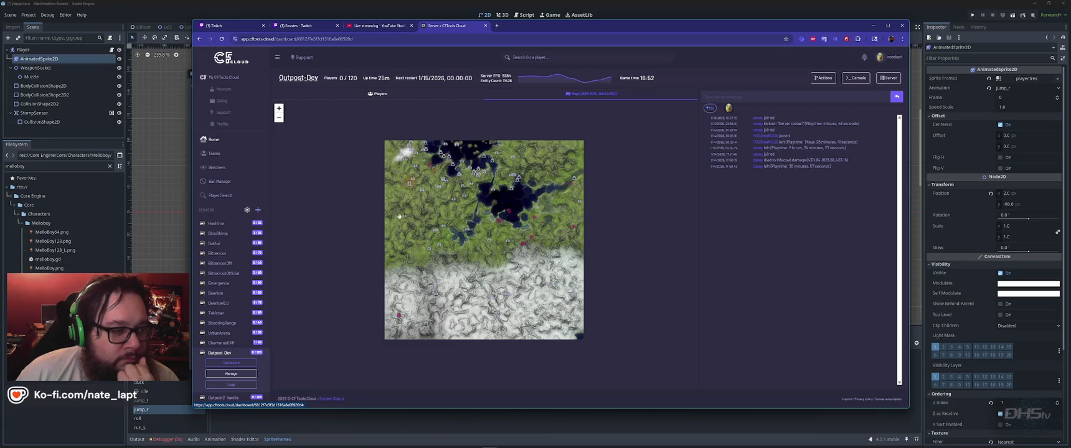
{"action": "scroll", "coordinate": [428, 163], "scroll_direction": "up", "scroll_amount": 2}
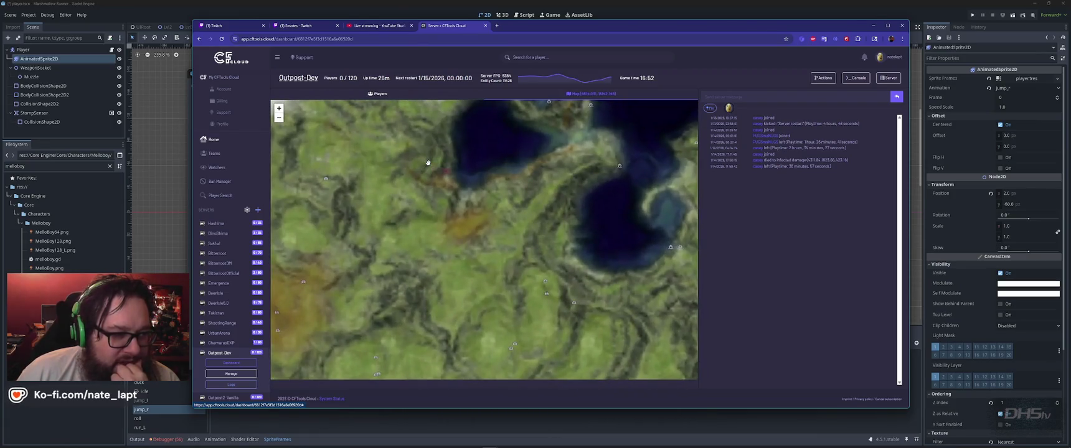
{"action": "scroll", "coordinate": [428, 163], "scroll_direction": "up", "scroll_amount": 3}
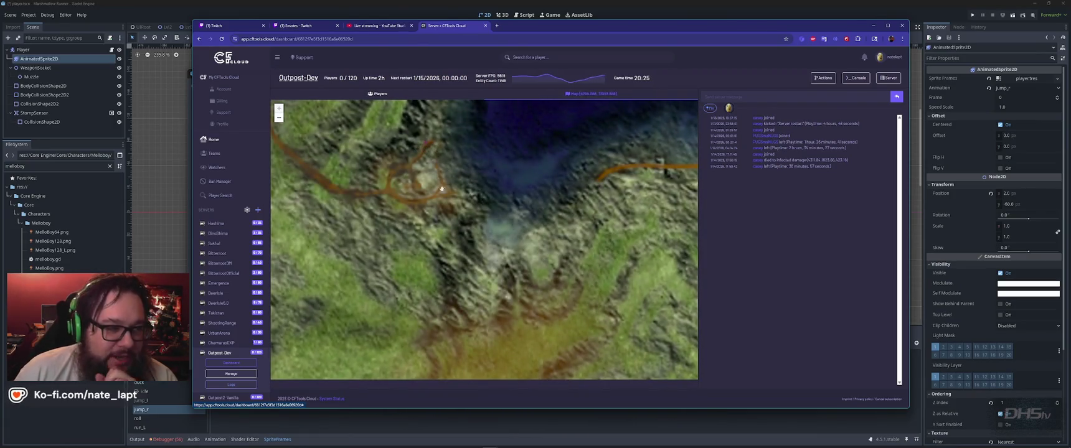
{"action": "scroll", "coordinate": [442, 188], "scroll_direction": "down", "scroll_amount": 5}
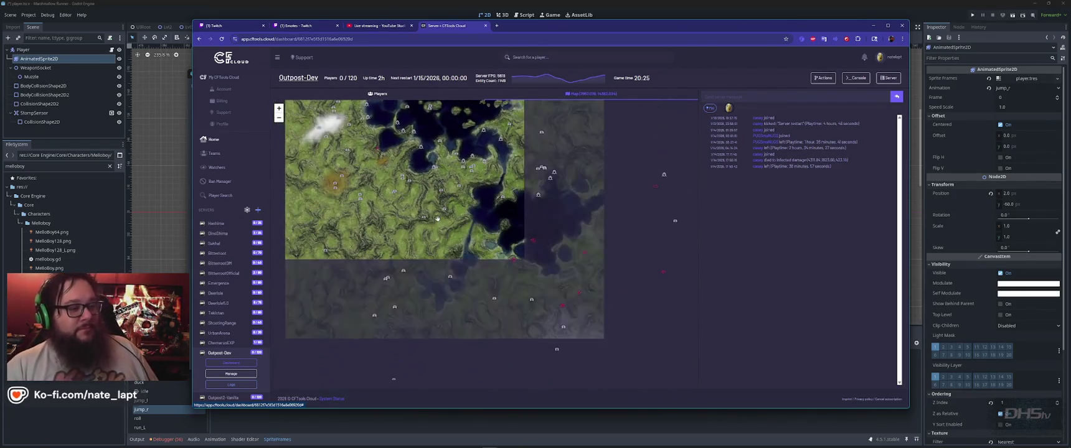
{"action": "left_click", "coordinate": [387, 94]}
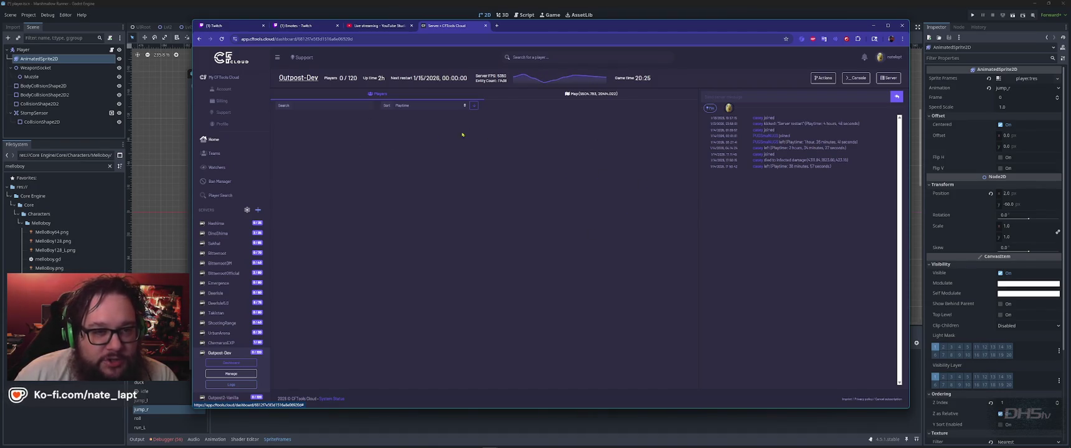
{"action": "key", "text": "alt+Tab"}
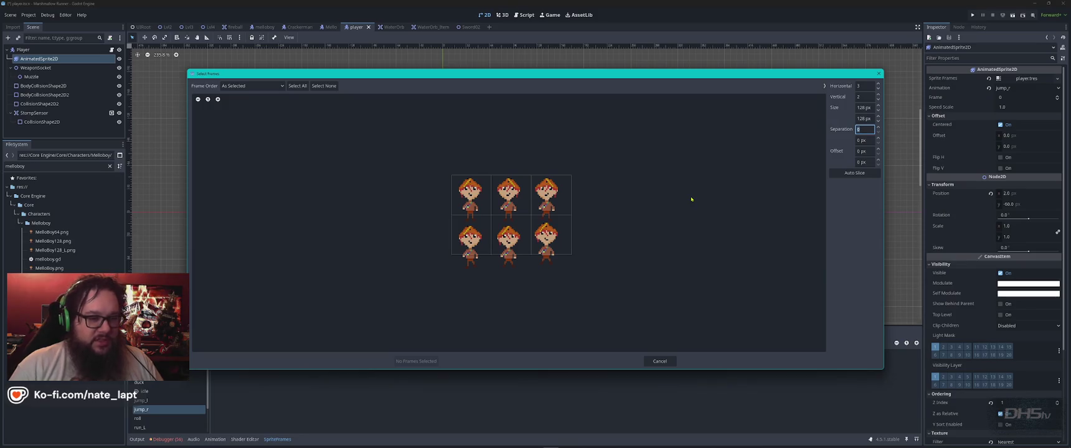
- Close Select Frames and switch to Aseprite with the MelloBoy sprite
{"action": "key", "text": "Escape"}
{"action": "key", "text": "alt+Tab"}
{"action": "key", "text": "alt+Tab"}
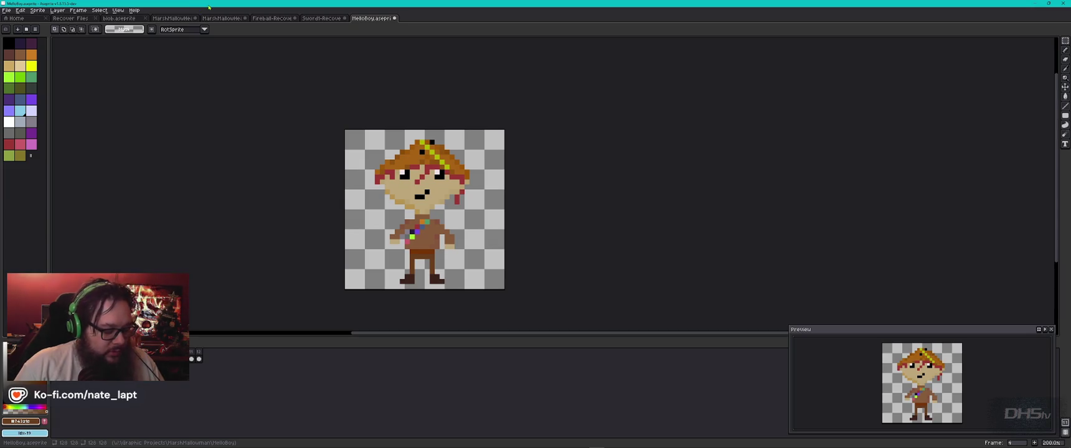
- Activate Aseprite, open Sprite Properties and cancel without changes
{"action": "key", "text": "alt+Tab"}
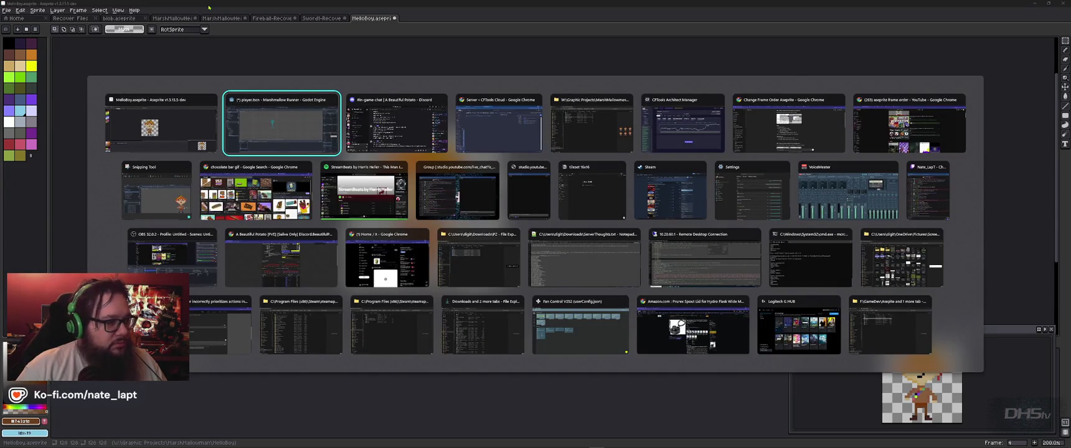
{"action": "key", "text": "Escape"}
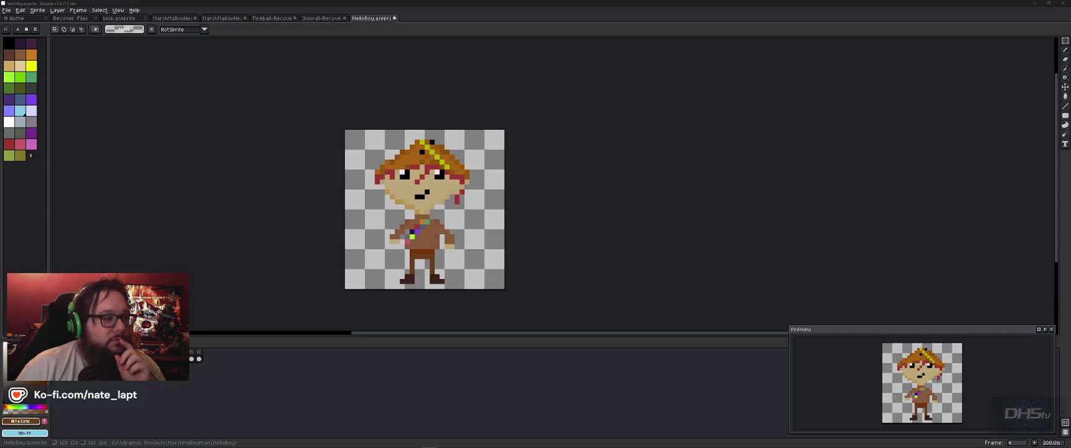
{"action": "left_click", "coordinate": [534, 15]}
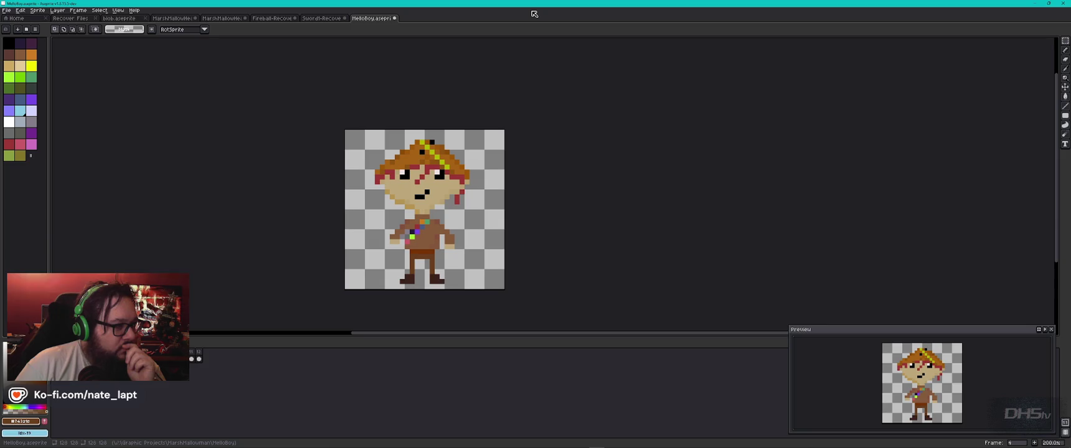
{"action": "left_click", "coordinate": [38, 10]}
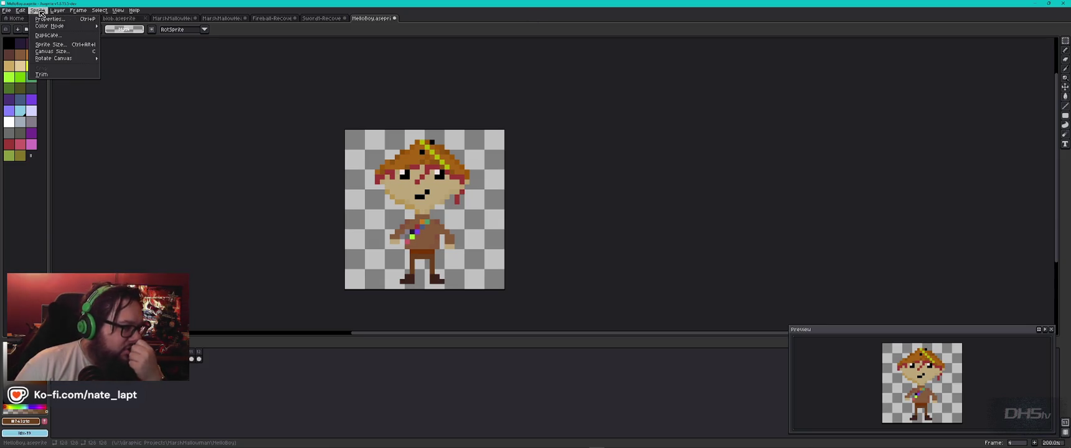
{"action": "mouse_move", "coordinate": [54, 26]}
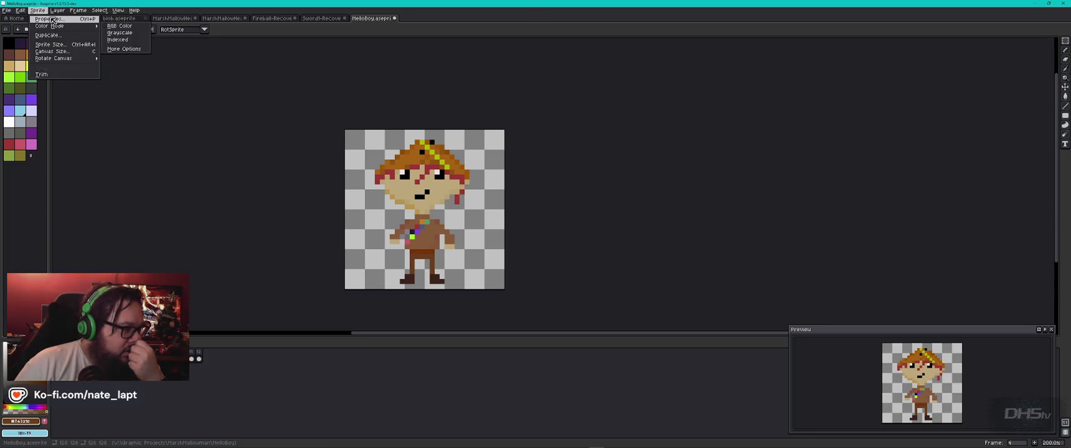
{"action": "left_click", "coordinate": [52, 19]}
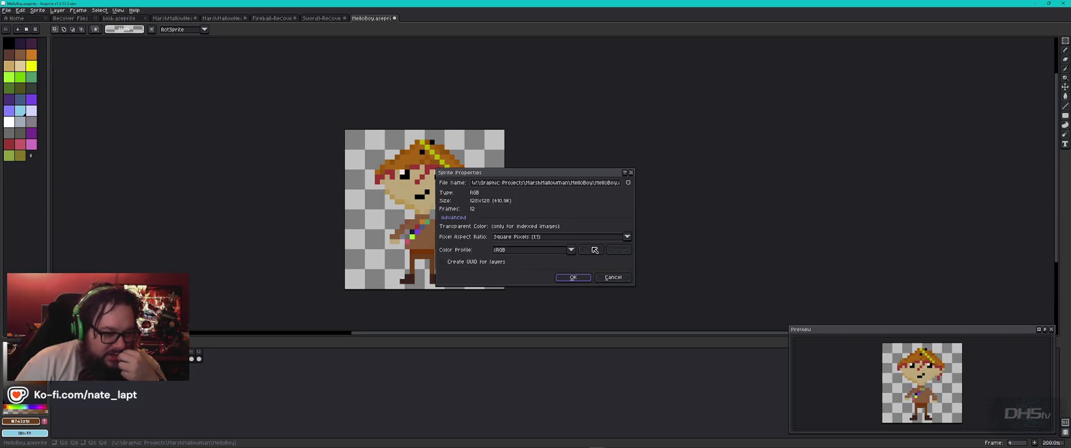
{"action": "left_click", "coordinate": [619, 277]}
- Open File > Export > Export Sprite Sheet for MelloBoy
{"action": "left_click", "coordinate": [8, 11]}
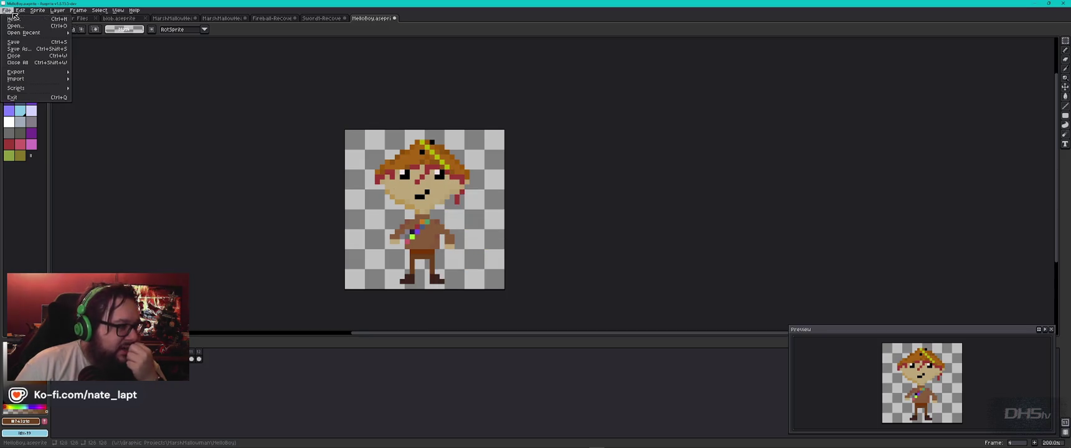
{"action": "mouse_move", "coordinate": [33, 73]}
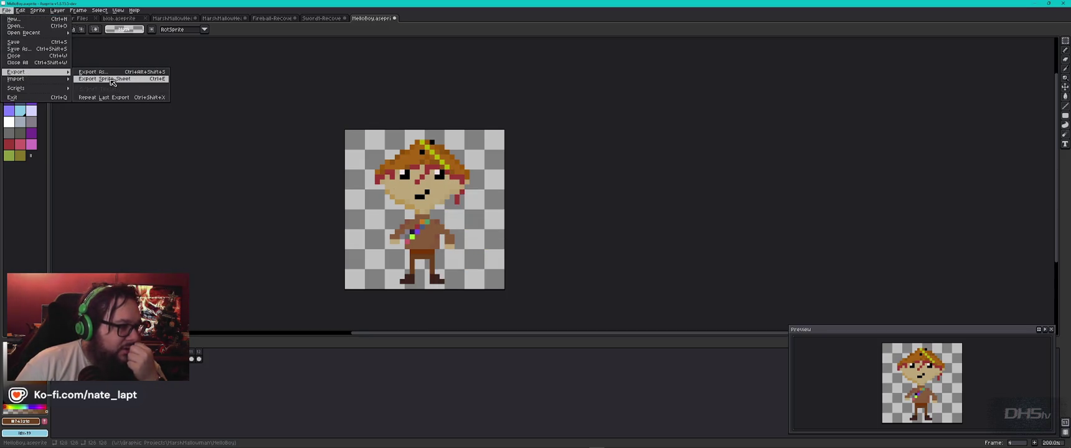
{"action": "left_click", "coordinate": [113, 82]}
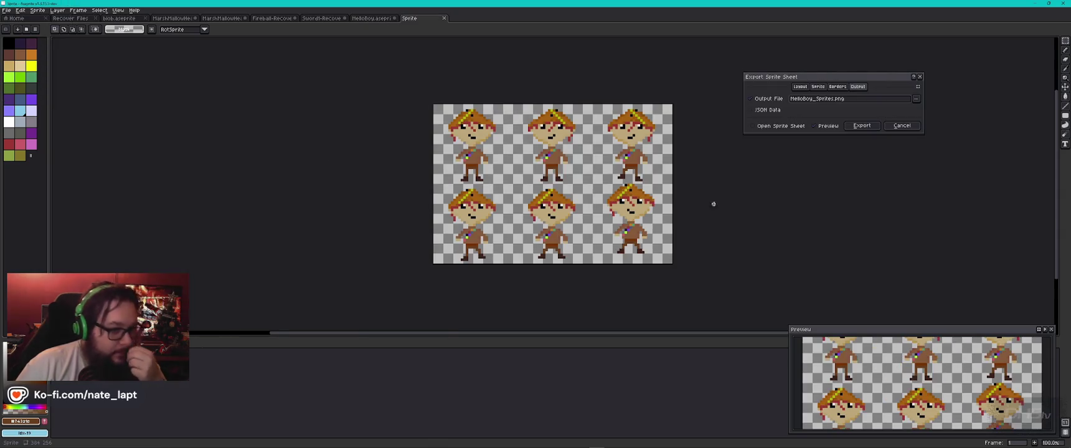
- Keep the sheet type Packed with no size constraint
{"action": "left_click", "coordinate": [802, 87]}
{"action": "left_click", "coordinate": [812, 101]}
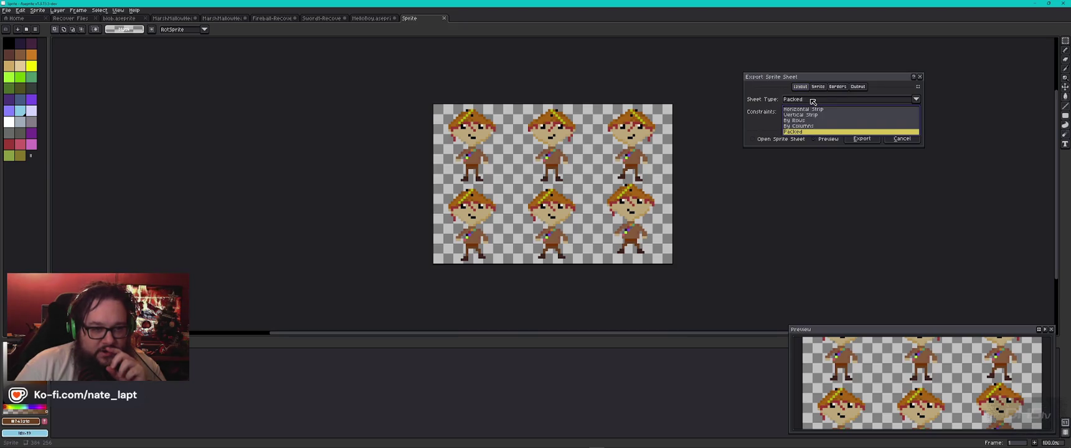
{"action": "left_click", "coordinate": [813, 101]}
{"action": "left_click", "coordinate": [822, 113]}
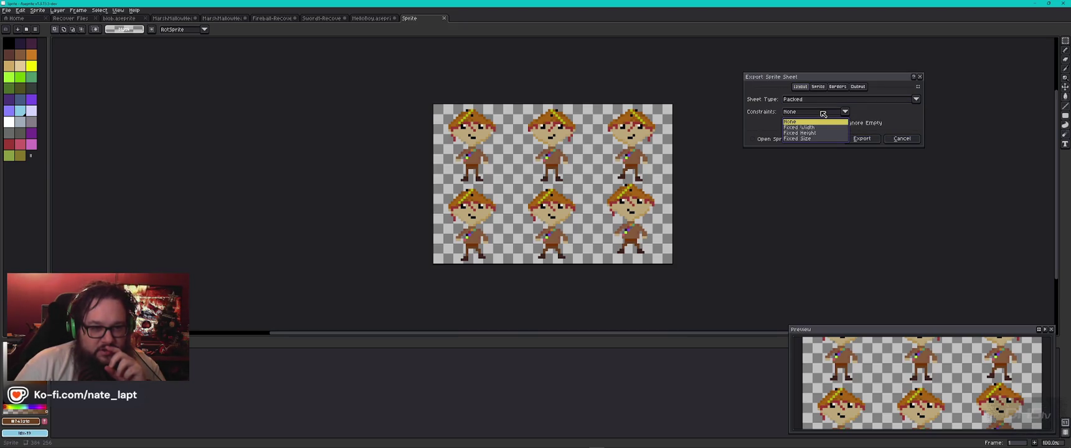
{"action": "left_click", "coordinate": [822, 113]}
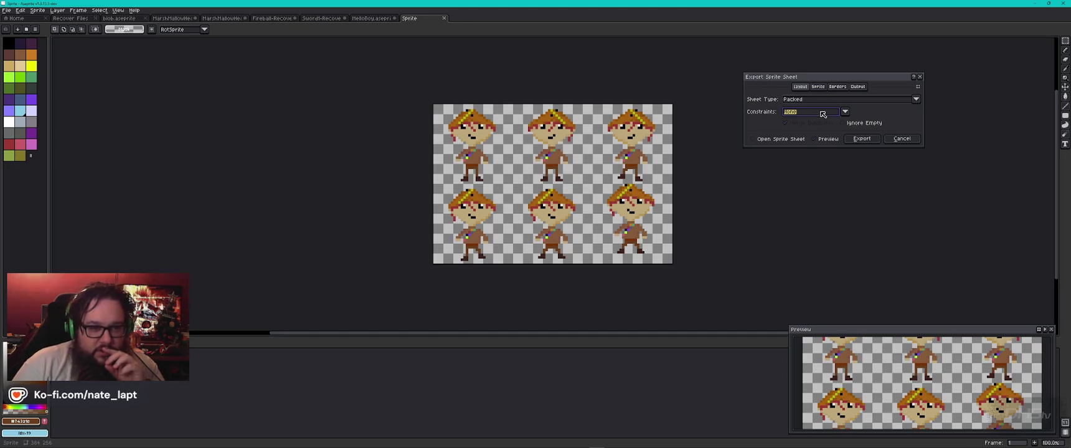
- Keep Visible layers and All frames, then review the Borders settings
{"action": "left_click", "coordinate": [818, 88]}
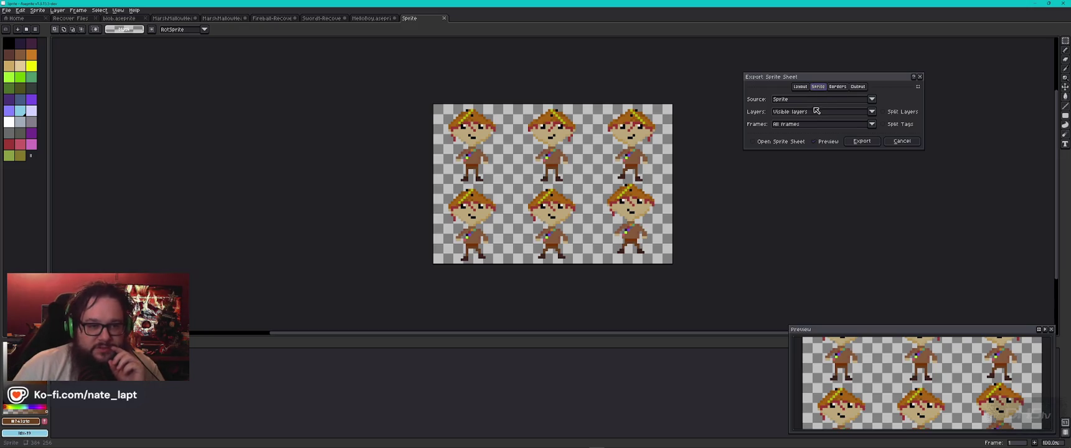
{"action": "left_click", "coordinate": [817, 113]}
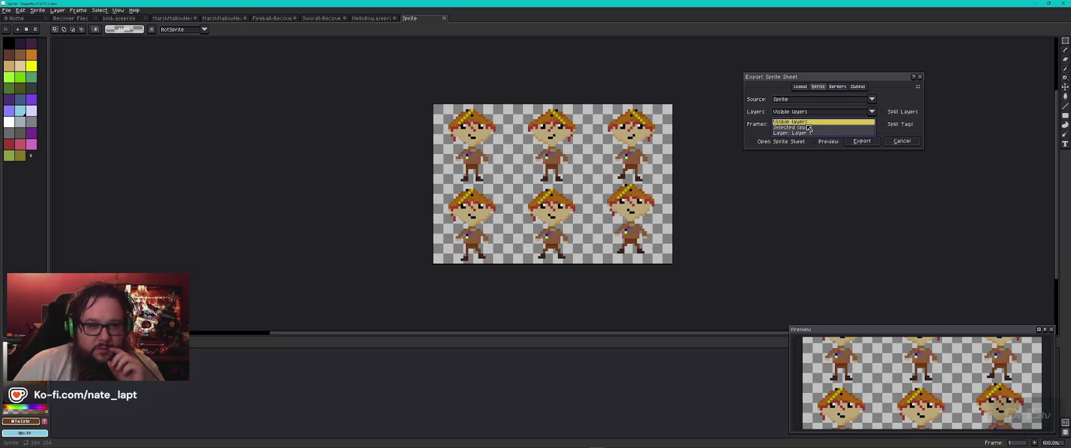
{"action": "left_click", "coordinate": [813, 110]}
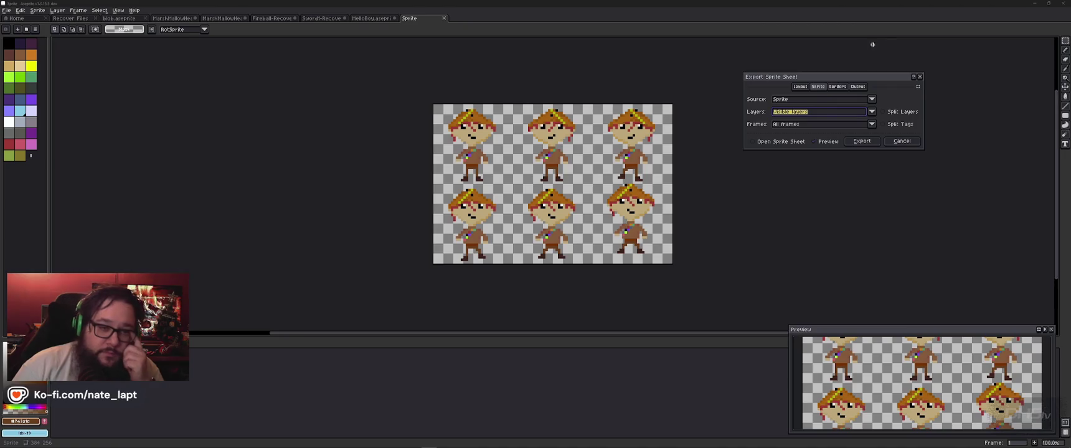
{"action": "left_click", "coordinate": [798, 125]}
{"action": "left_click", "coordinate": [798, 126]}
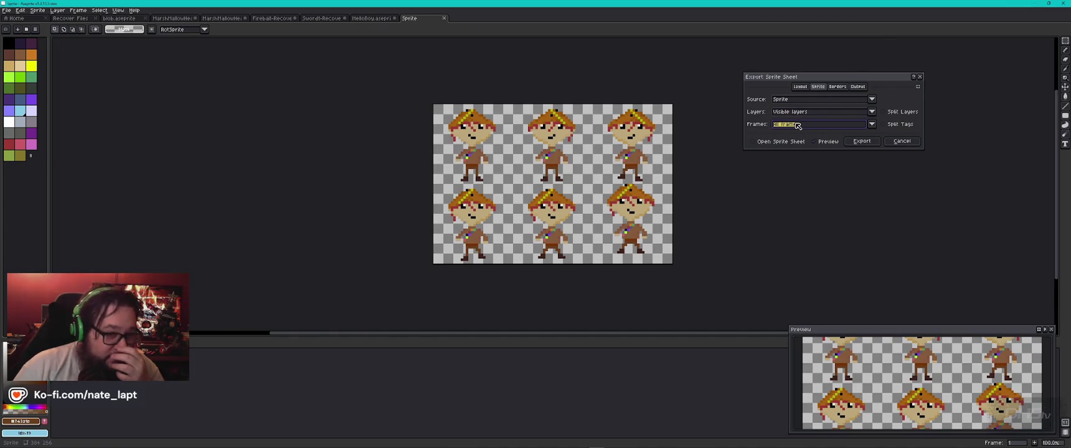
{"action": "left_click", "coordinate": [892, 112]}
{"action": "left_click", "coordinate": [838, 86]}
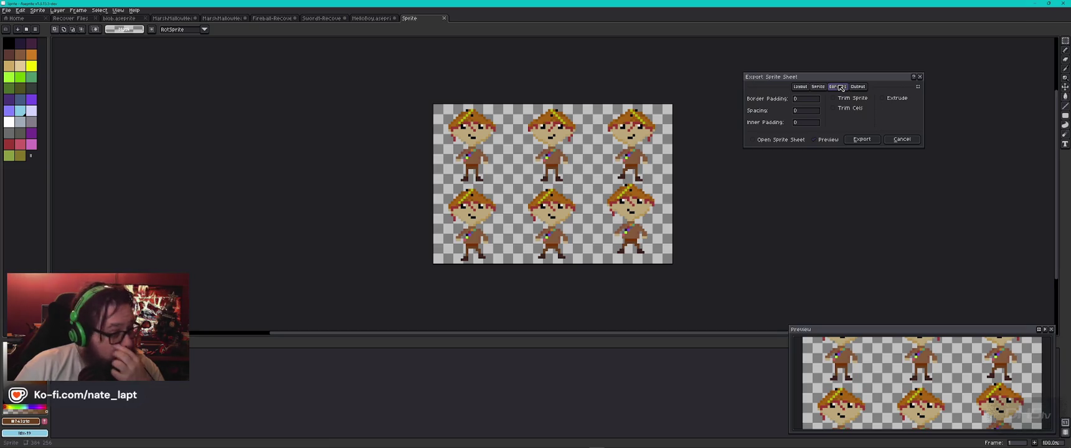
{"action": "key", "text": "alt+Tab"}
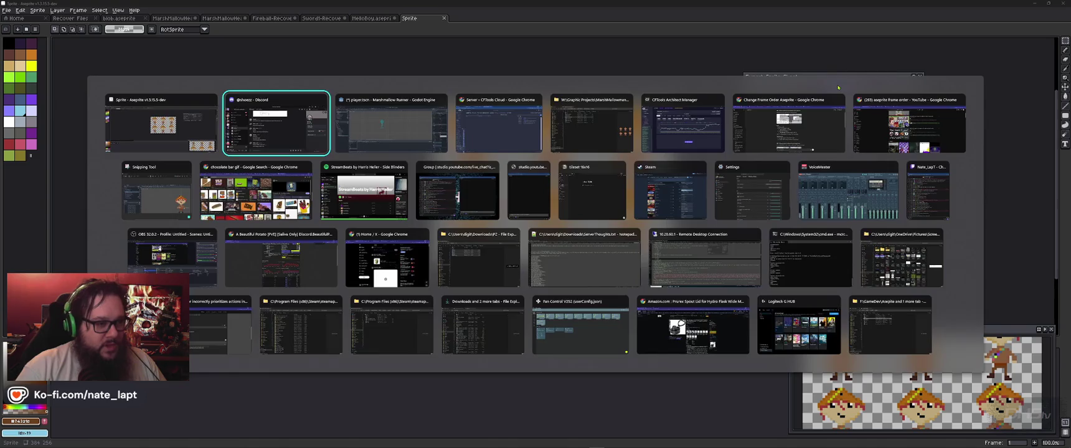
- Ask ChatGPT why the 128x128 sprite sheet gets cut off when imported into Godot
{"action": "left_click", "coordinate": [838, 88]}
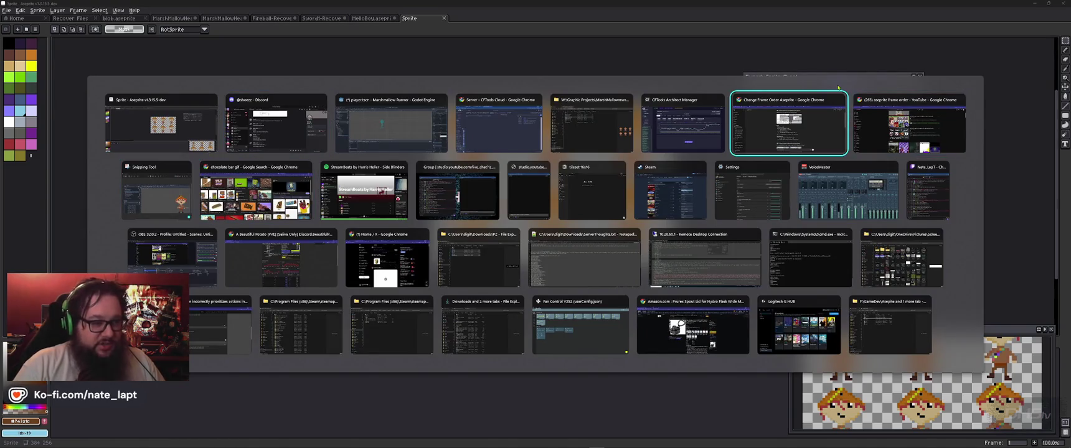
{"action": "scroll", "coordinate": [662, 245], "scroll_direction": "down", "scroll_amount": 15}
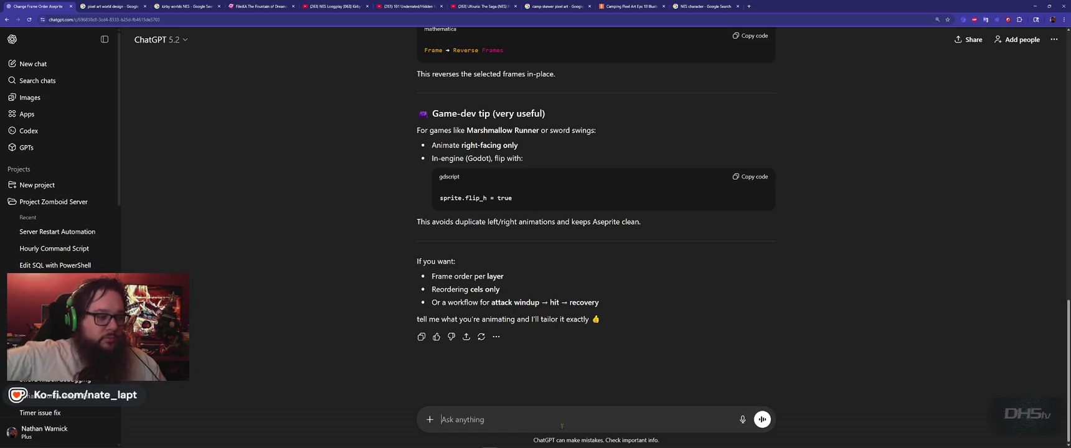
{"action": "type", "text": "my expo"}
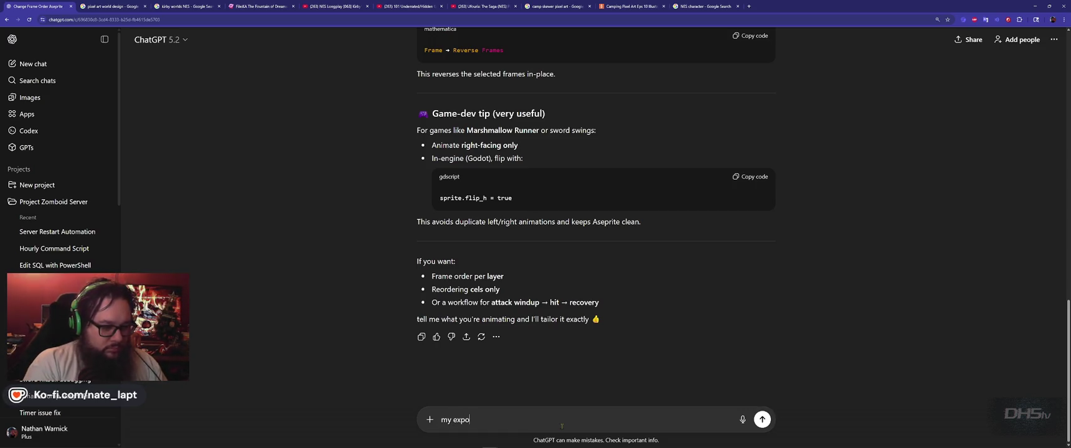
{"action": "type", "text": "rted sprite she"}
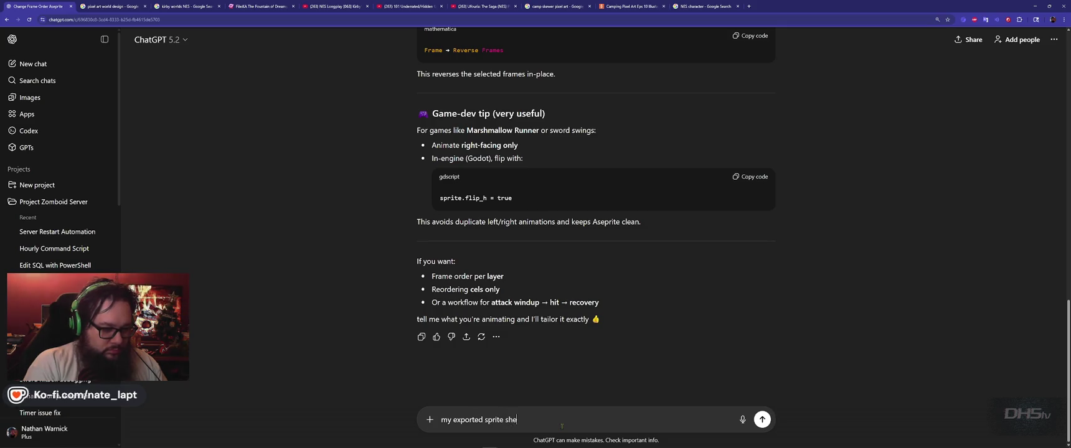
{"action": "type", "text": "et is not exporting "}
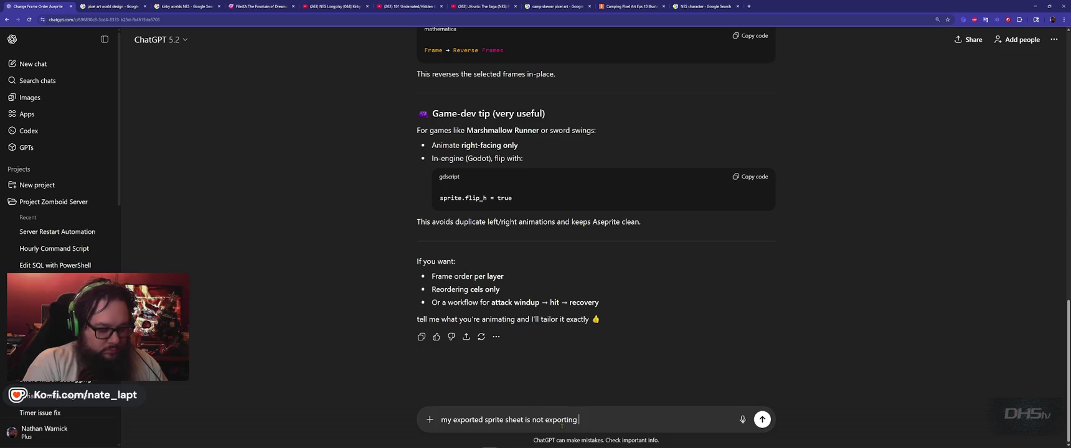
{"action": "type", "text": "correctly"}
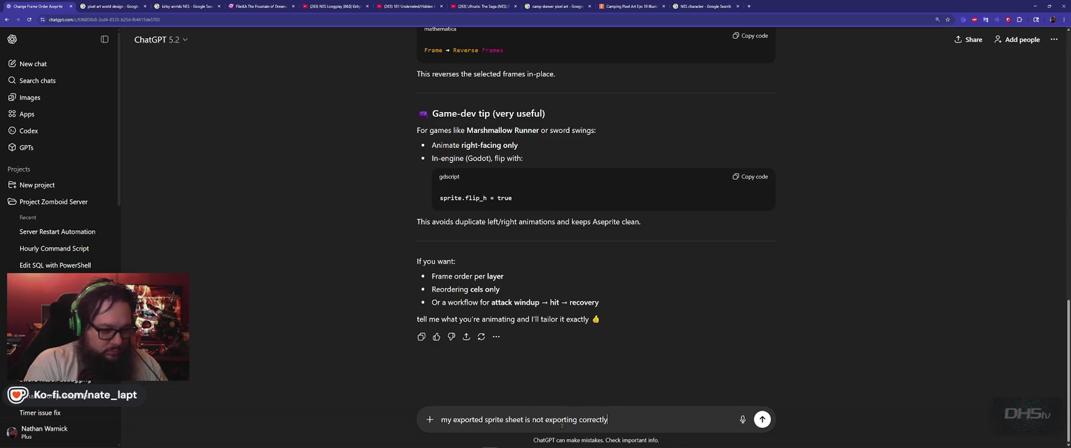
{"action": "type", "text": " for godot"}
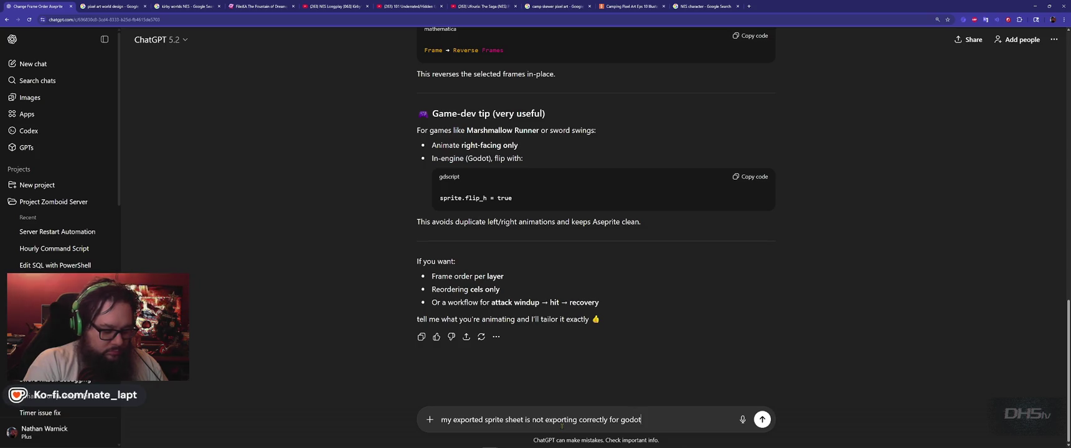
{"action": "type", "text": " to import."}
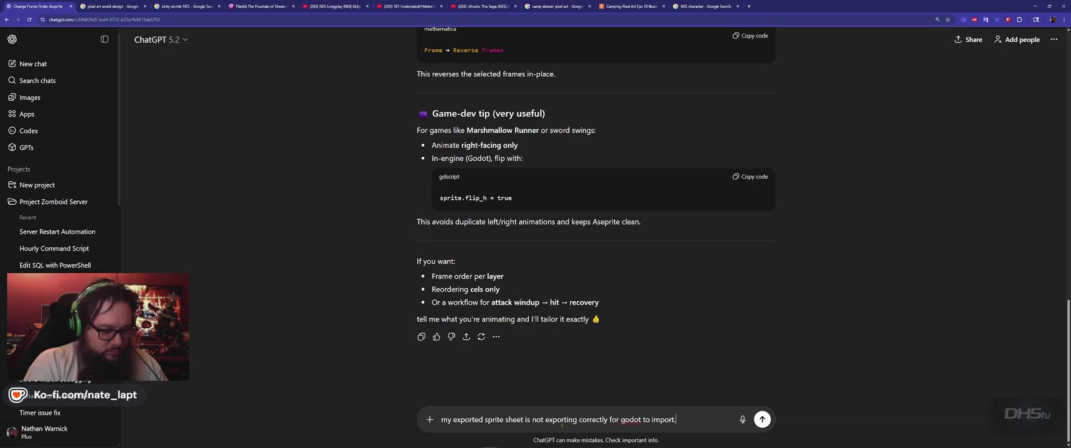
{"action": "key", "text": "shift+Return"}
{"action": "key", "text": "shift+Return"}
{"action": "type", "text": "The sprite"}
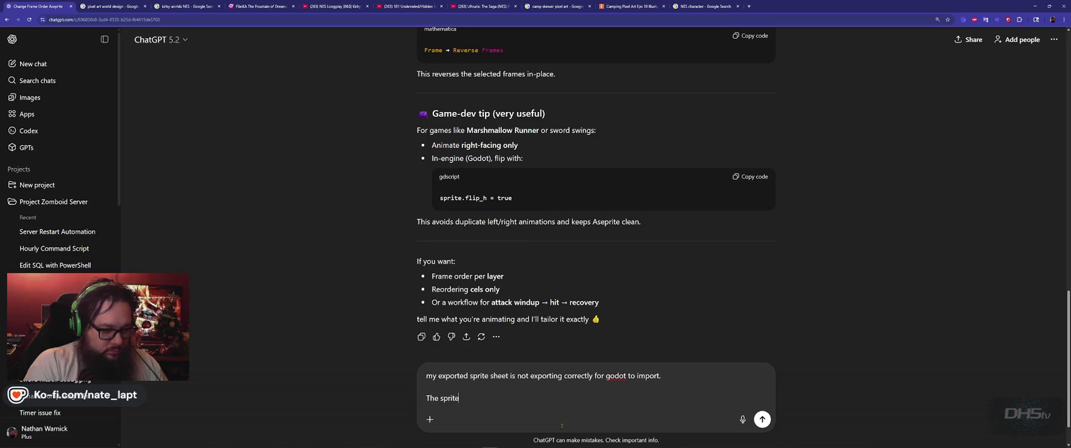
{"action": "type", "text": "s are 128x128 ea"}
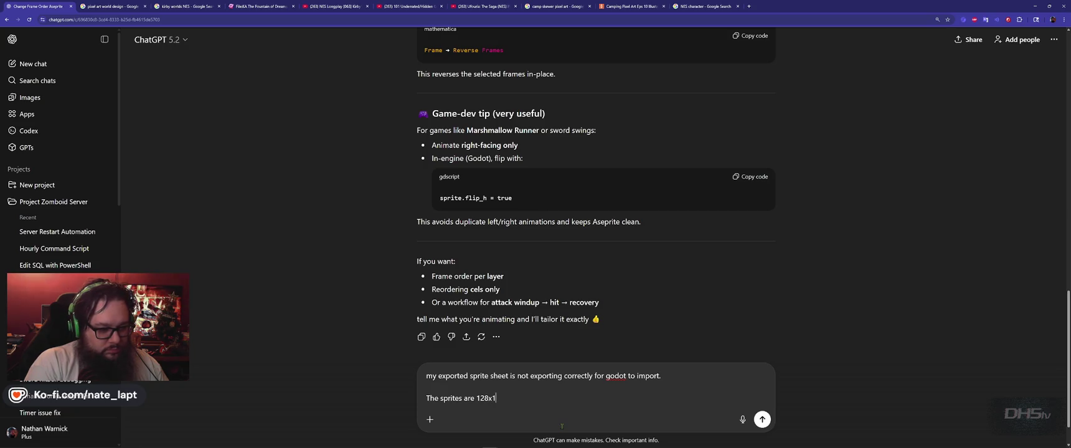
{"action": "type", "text": "ch, b"}
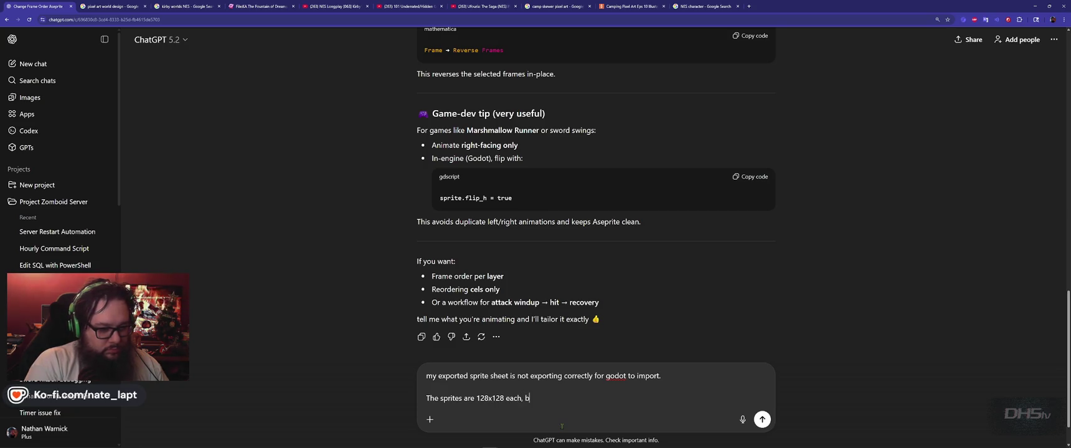
{"action": "type", "text": "ut when they"}
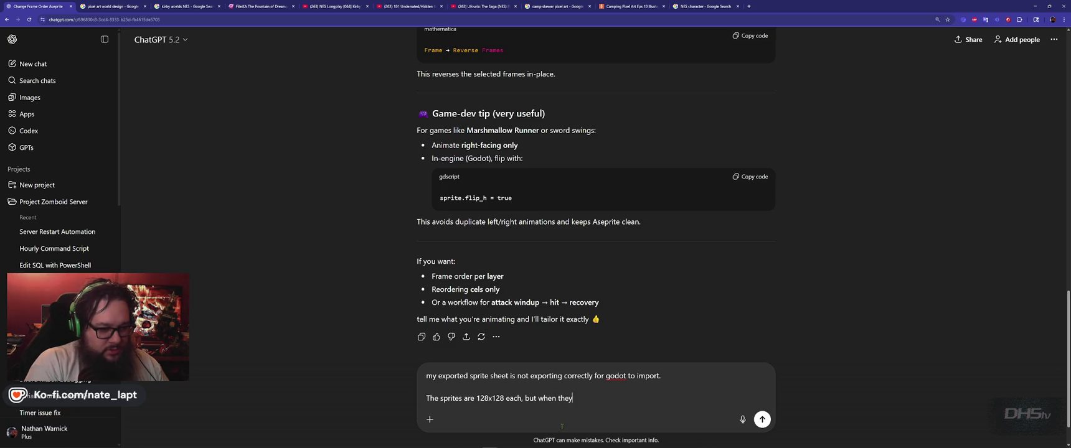
{"action": "type", "text": " import in"}
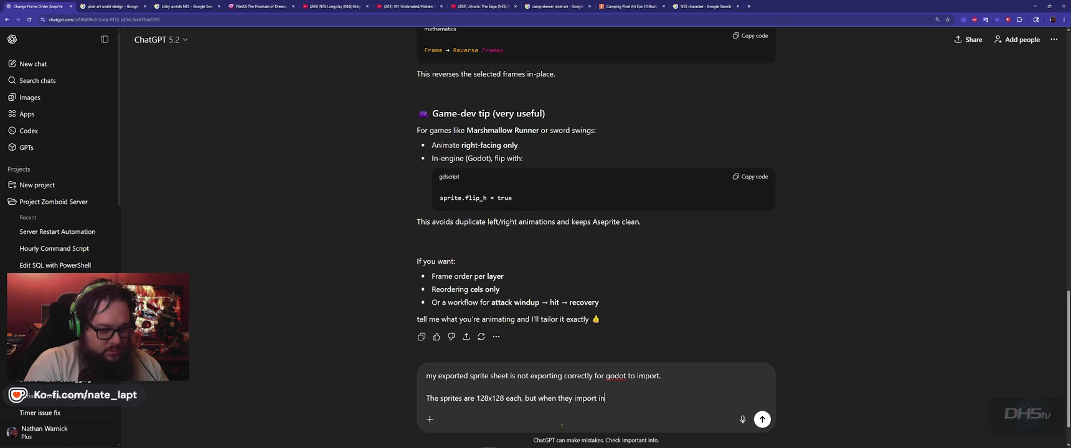
{"action": "type", "text": "to godot "}
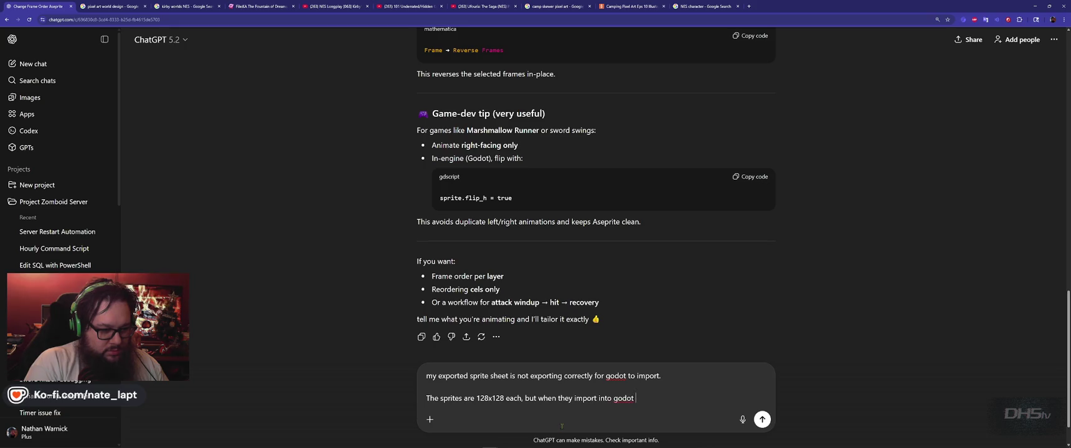
{"action": "type", "text": "they get "}
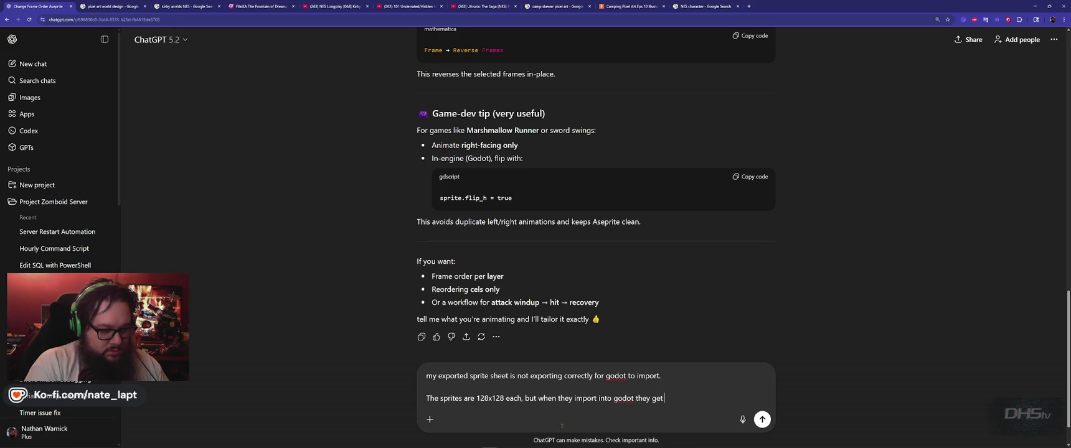
{"action": "type", "text": "cut off"}
{"action": "key", "text": "Return"}
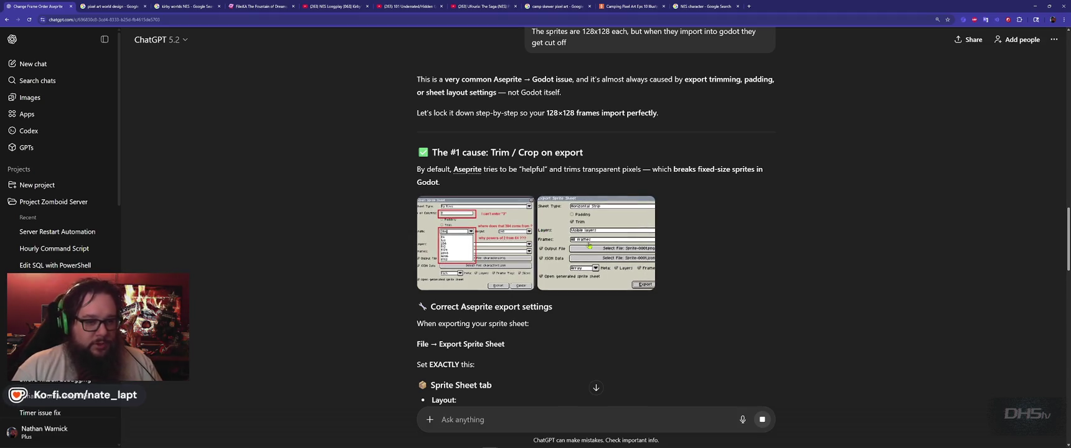
- Read ChatGPT's no-trim, zero-padding export settings and return to Aseprite
{"action": "scroll", "coordinate": [473, 249], "scroll_direction": "down", "scroll_amount": 2}
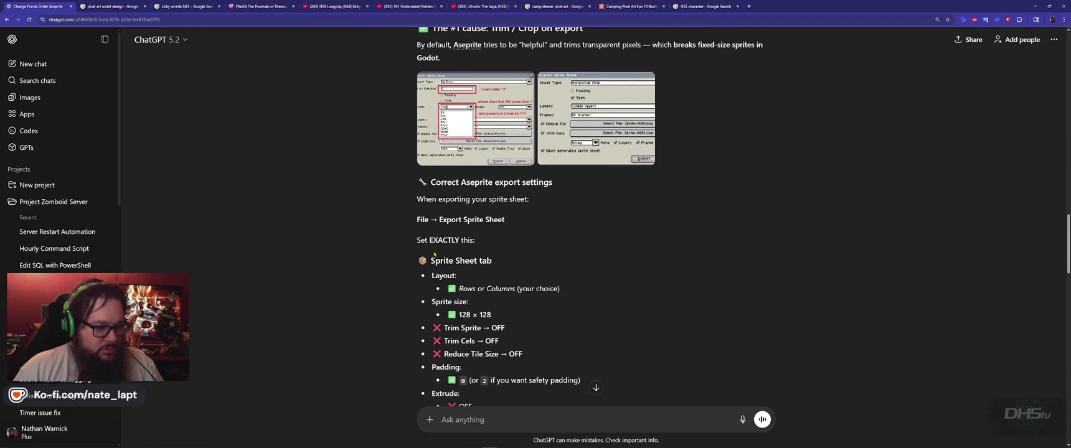
{"action": "scroll", "coordinate": [375, 247], "scroll_direction": "down", "scroll_amount": 2}
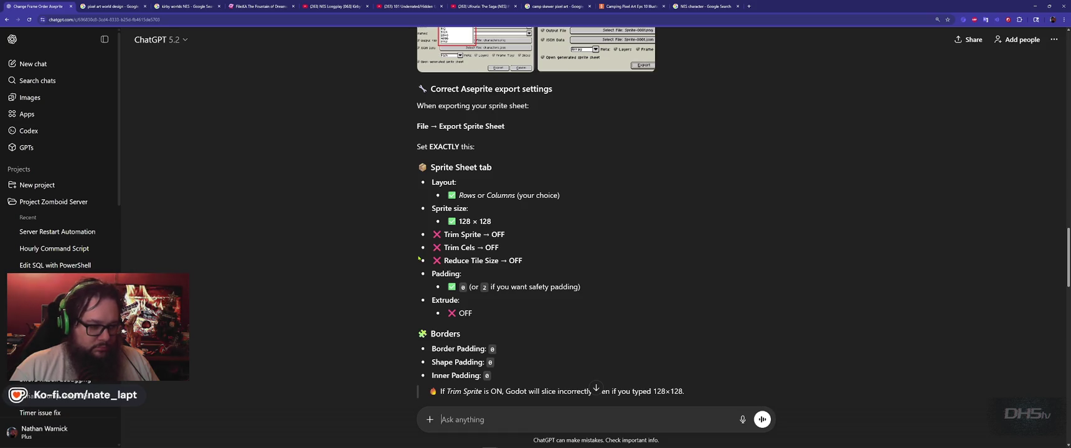
{"action": "key", "text": "alt+Tab"}
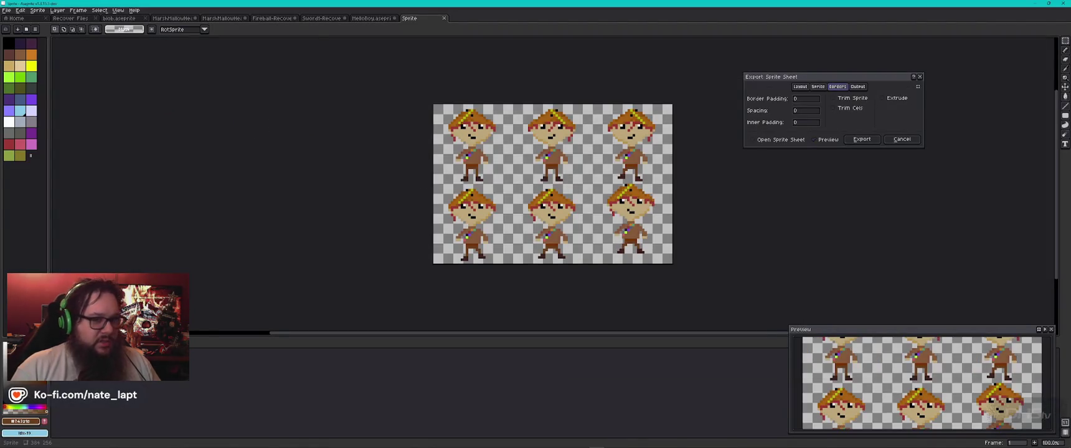
- Review the Sprite, Output and Borders sections of the Export Sprite Sheet dialog
{"action": "left_click", "coordinate": [818, 87]}
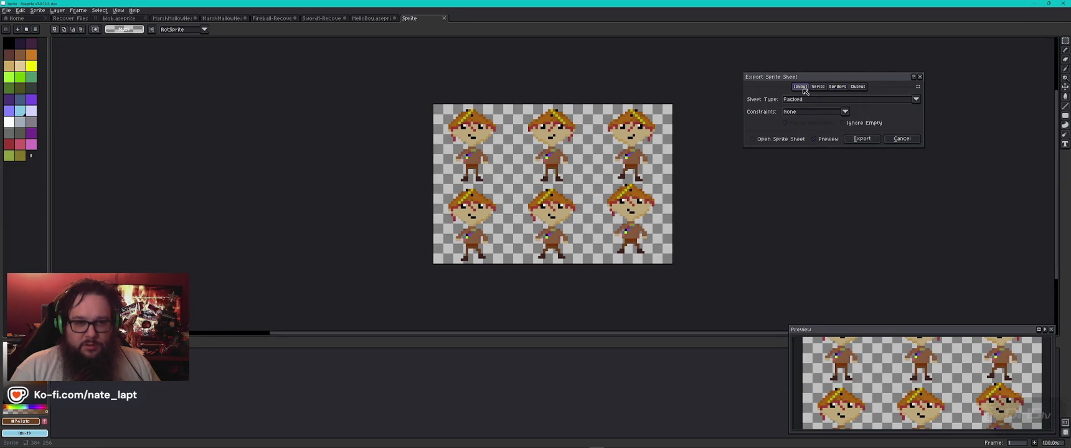
{"action": "left_click", "coordinate": [838, 87]}
{"action": "left_click", "coordinate": [858, 87]}
{"action": "left_click", "coordinate": [838, 86]}
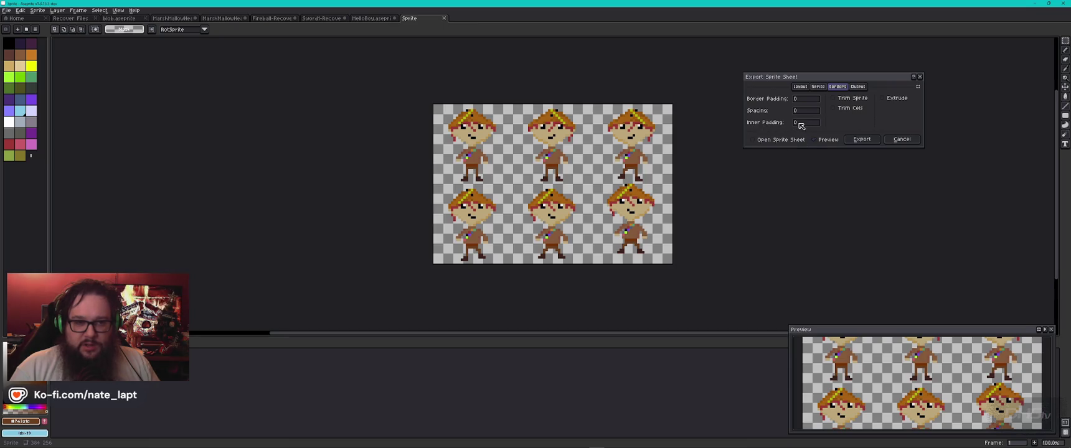
{"action": "mouse_move", "coordinate": [806, 113]}
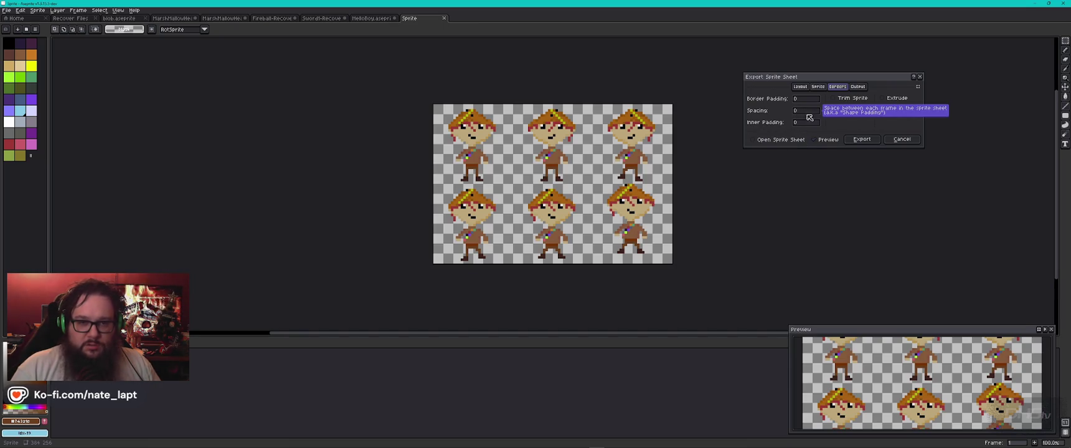
- Check ChatGPT's export advice and set Inner Padding to 0
{"action": "key", "text": "alt+Tab"}
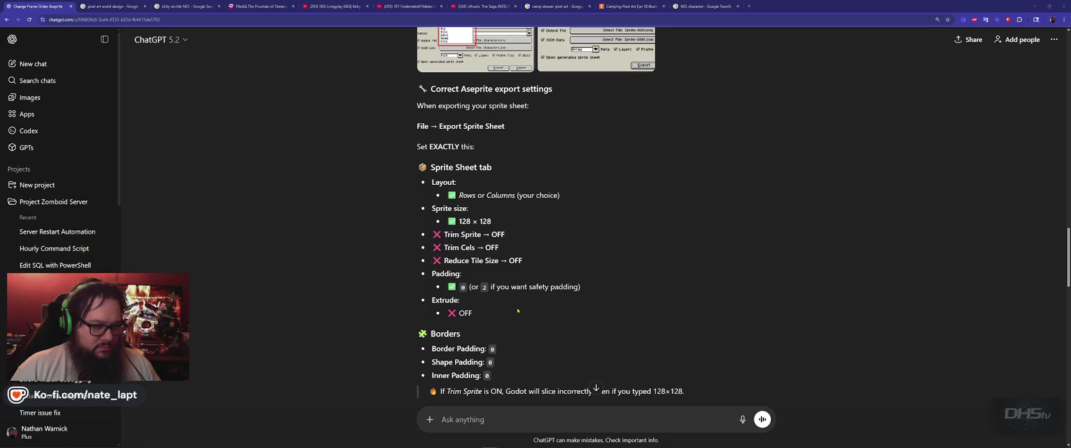
{"action": "key", "text": "alt+Tab"}
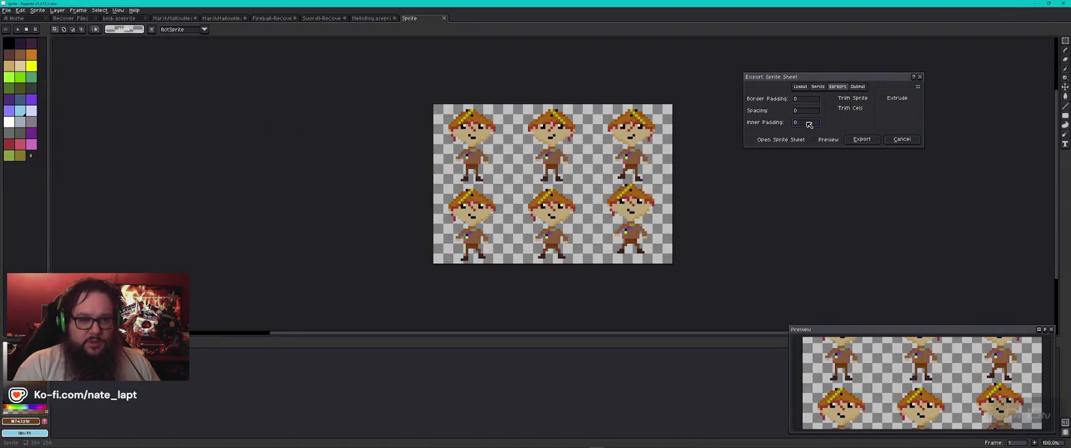
{"action": "type", "text": "2"}
{"action": "key", "text": "alt+Tab"}
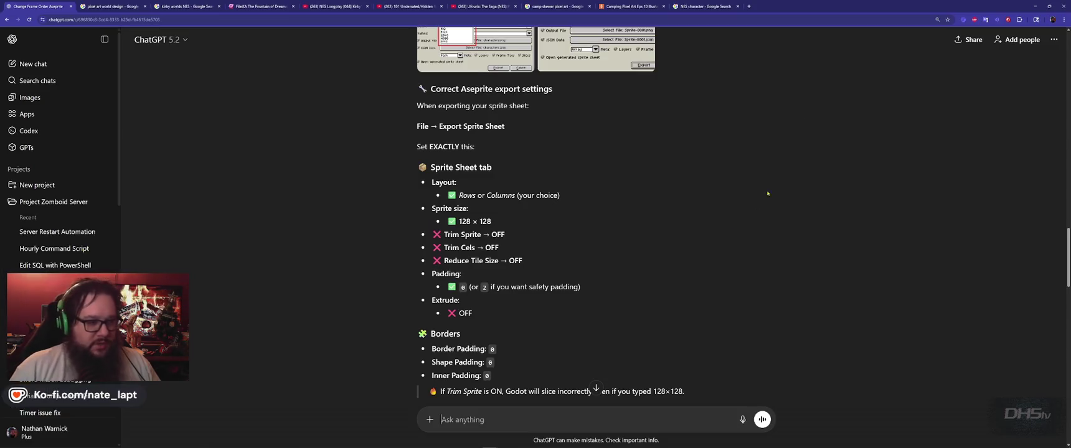
{"action": "scroll", "coordinate": [390, 301], "scroll_direction": "down", "scroll_amount": 2}
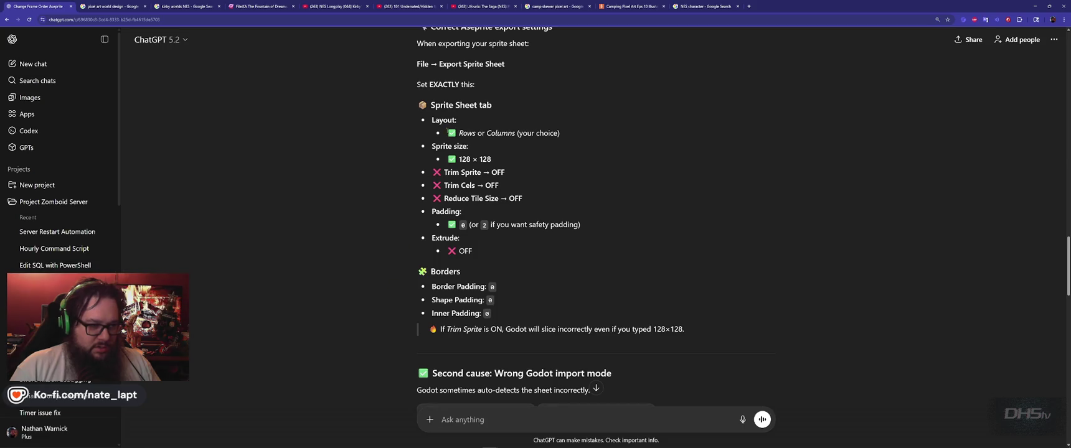
{"action": "key", "text": "alt+Tab"}
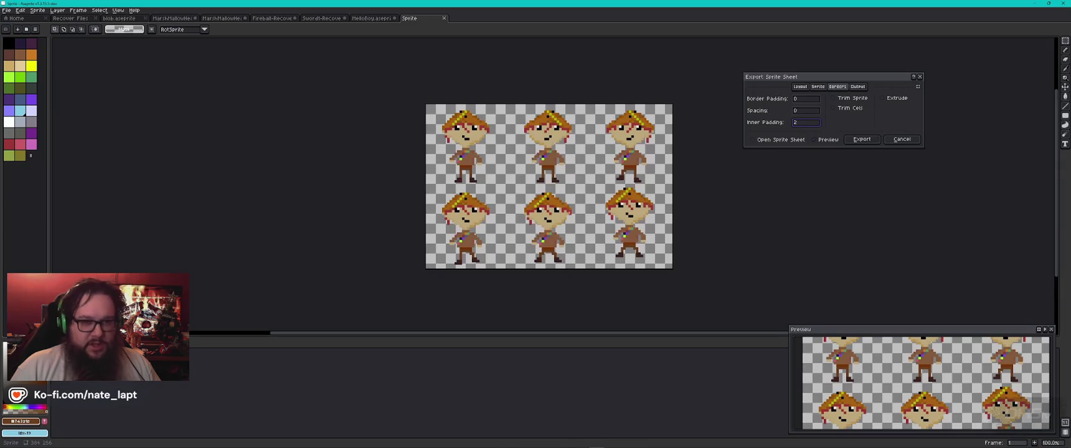
{"action": "type", "text": "0"}
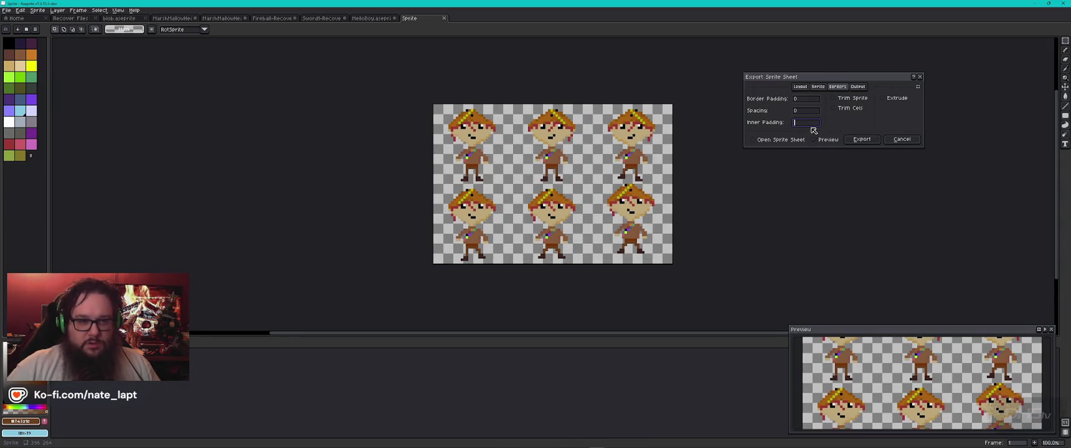
- Review the Sprite and Layout settings, including the constraint list, and recheck ChatGPT's advice
{"action": "left_click", "coordinate": [818, 87]}
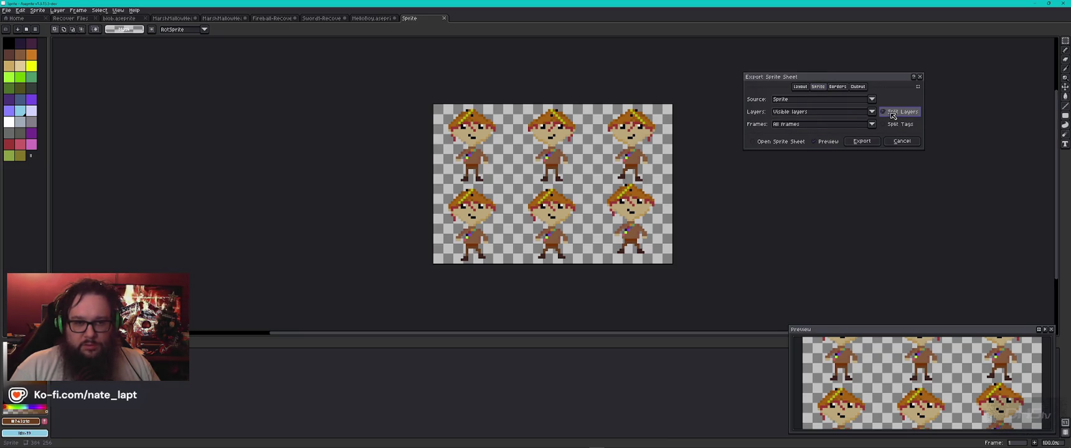
{"action": "left_click", "coordinate": [800, 88]}
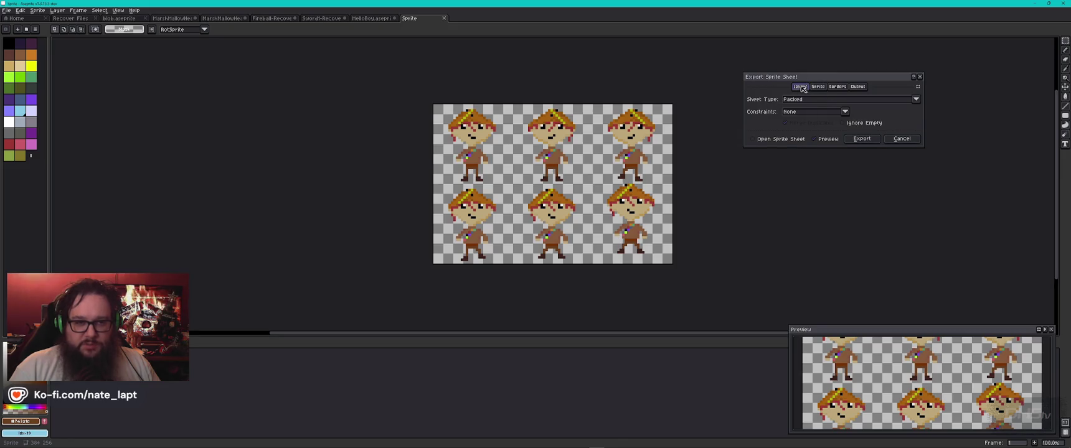
{"action": "left_click", "coordinate": [827, 112]}
{"action": "key", "text": "Escape"}
{"action": "key", "text": "alt+Tab"}
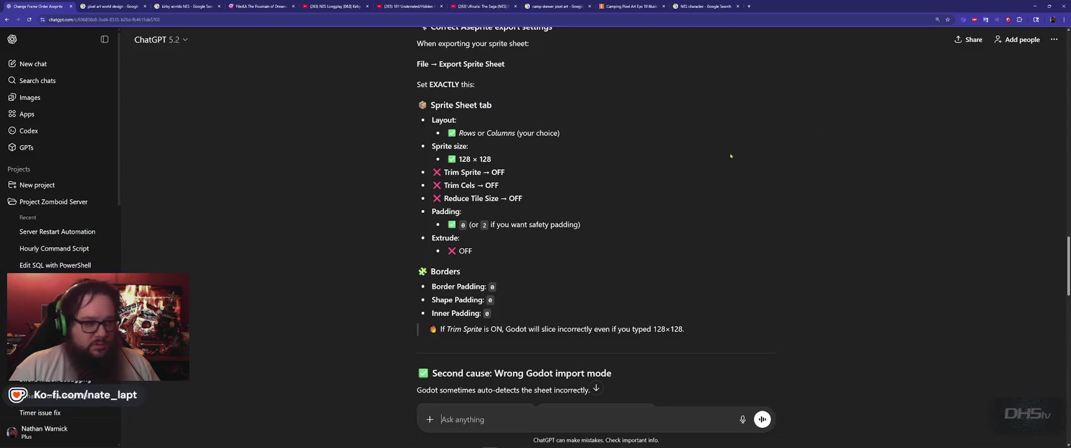
{"action": "scroll", "coordinate": [515, 213], "scroll_direction": "down", "scroll_amount": 1}
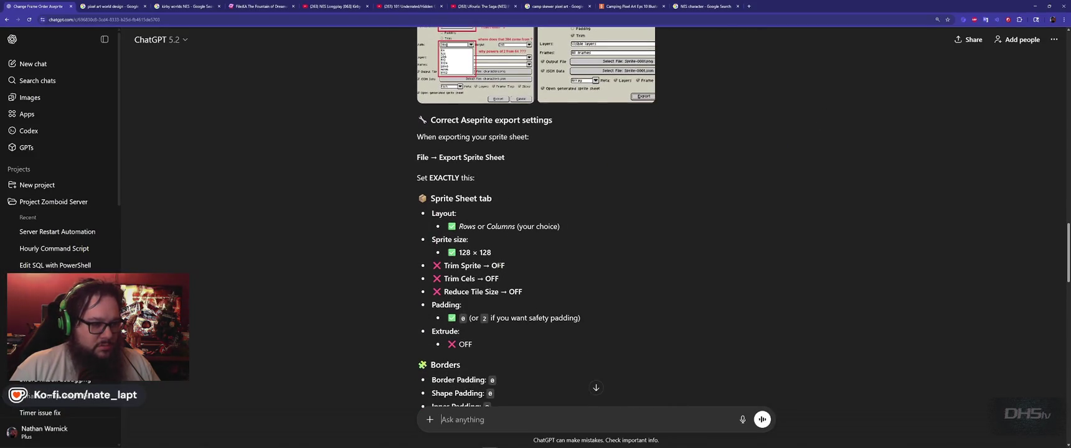
{"action": "key", "text": "alt+Tab"}
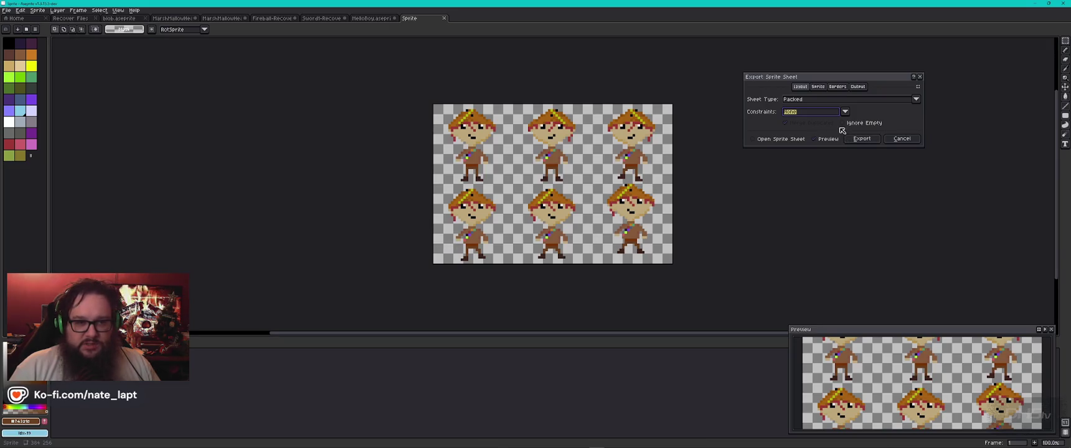
- Expand the dialog to show every section: Packed, no constraint, zero padding, MelloBoy_Sprites.png
{"action": "left_click", "coordinate": [818, 87]}
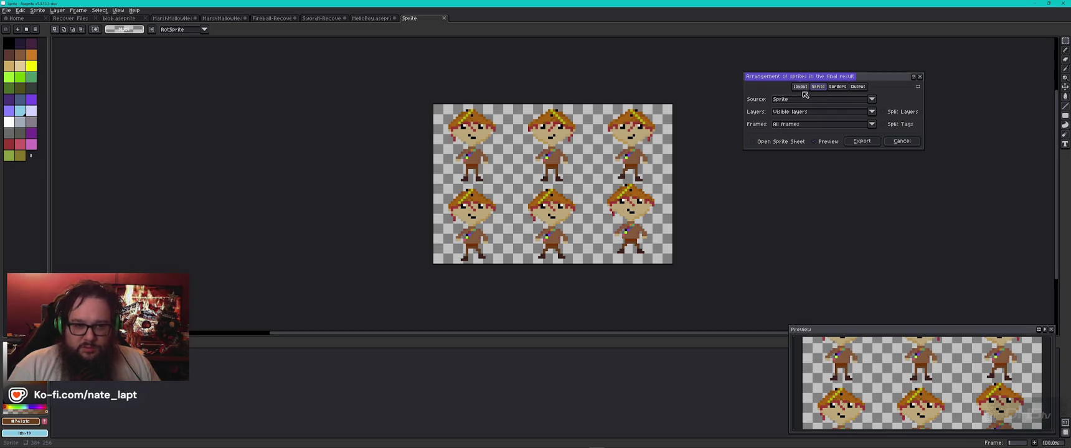
{"action": "left_click", "coordinate": [800, 88]}
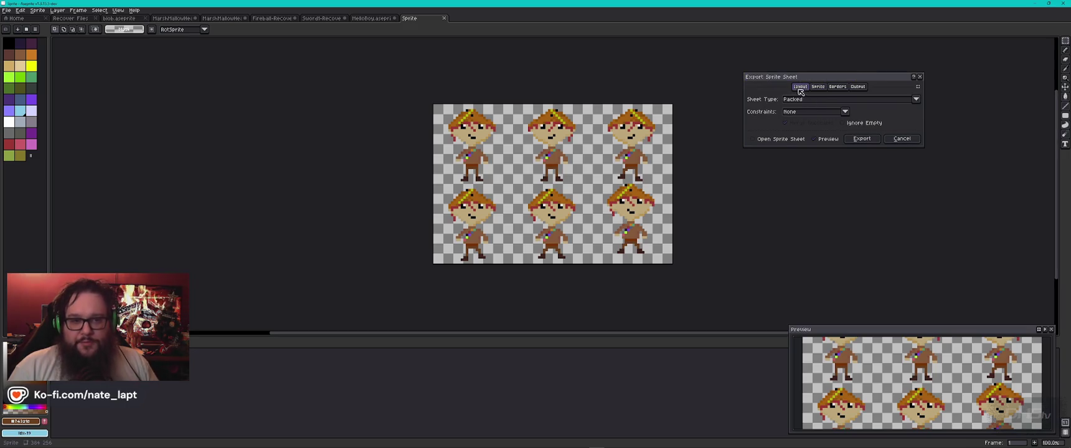
{"action": "left_click", "coordinate": [858, 87]}
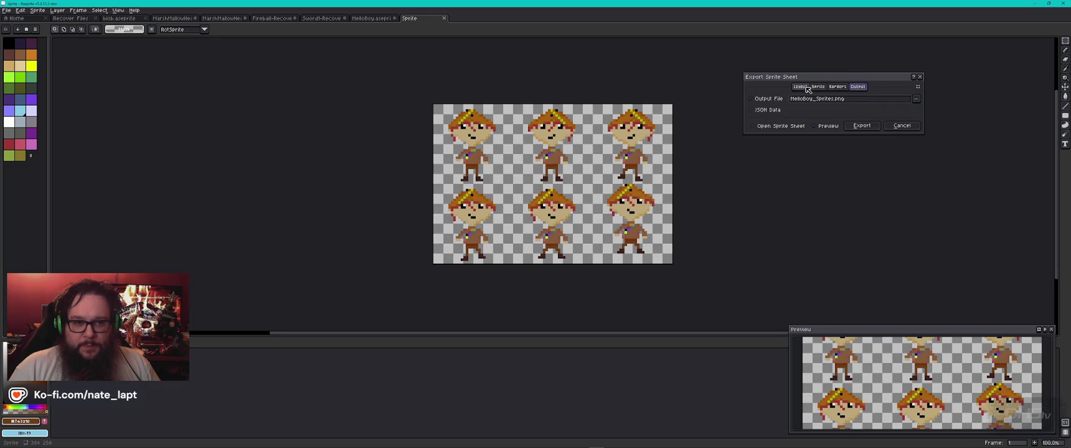
{"action": "left_click", "coordinate": [918, 87]}
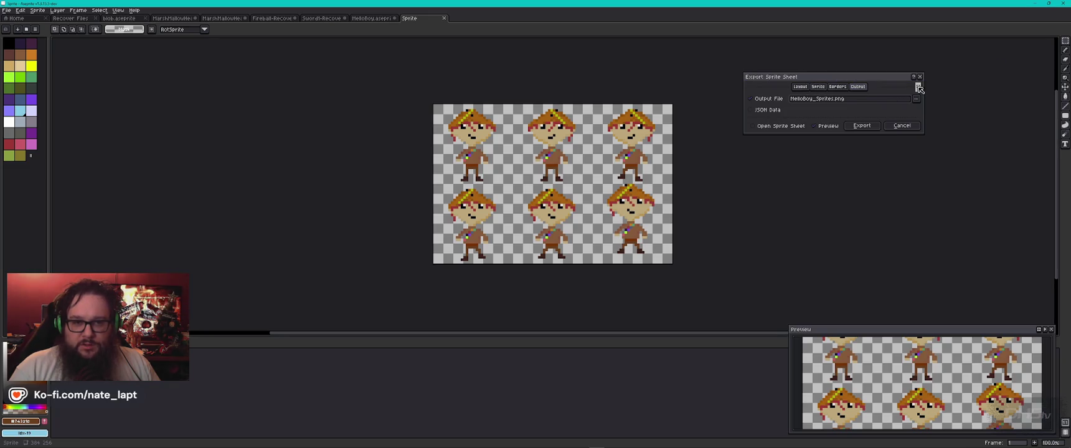
{"action": "left_click", "coordinate": [801, 88]}
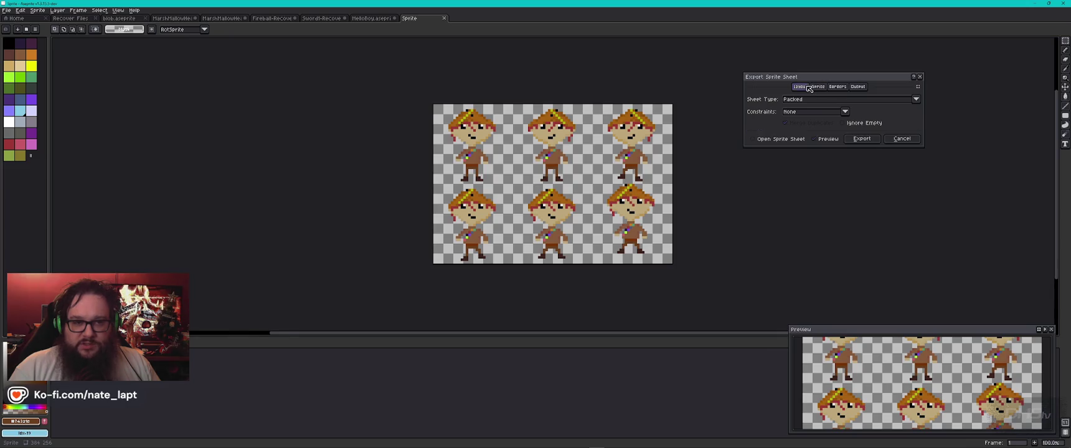
{"action": "left_click", "coordinate": [918, 87]}
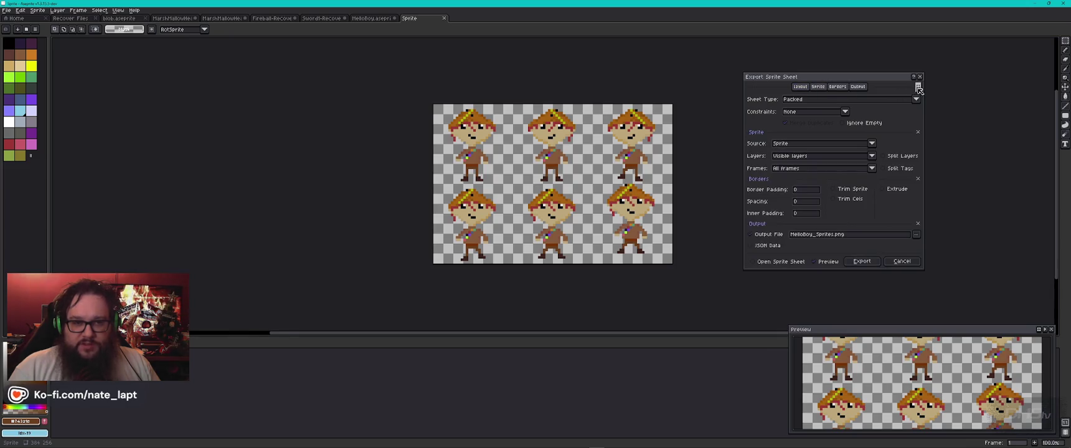
- Keep Sprite as the sheet source, then cancel Export Sprite Sheet without exporting
{"action": "left_click", "coordinate": [817, 144]}
{"action": "left_click", "coordinate": [808, 134]}
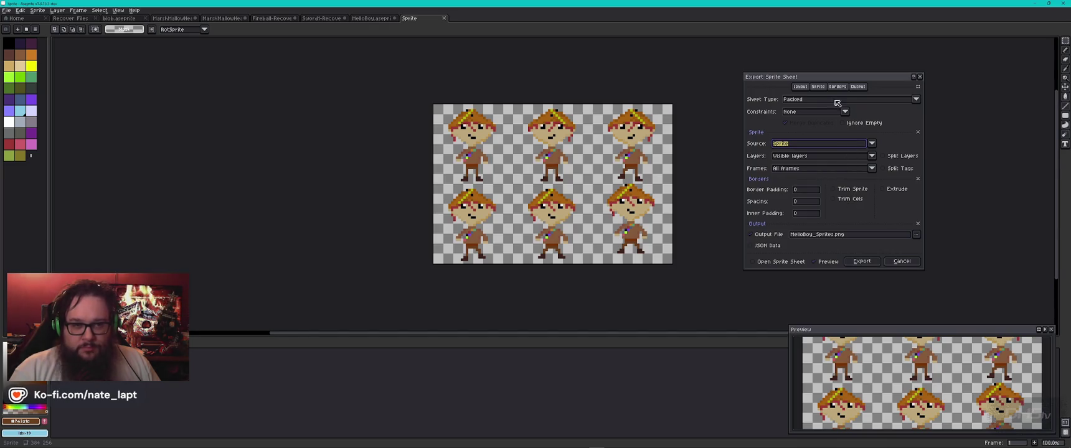
{"action": "left_click", "coordinate": [818, 87]}
{"action": "left_click", "coordinate": [918, 89]}
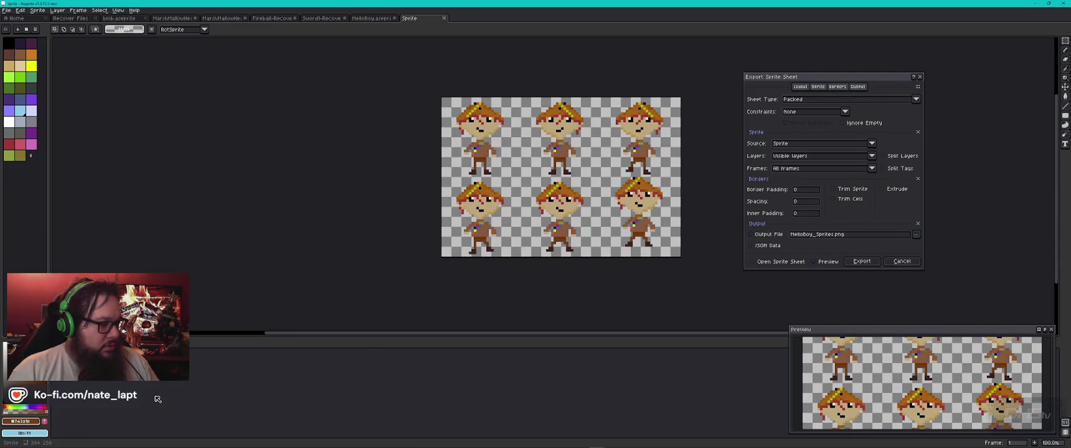
{"action": "key", "text": "Escape"}
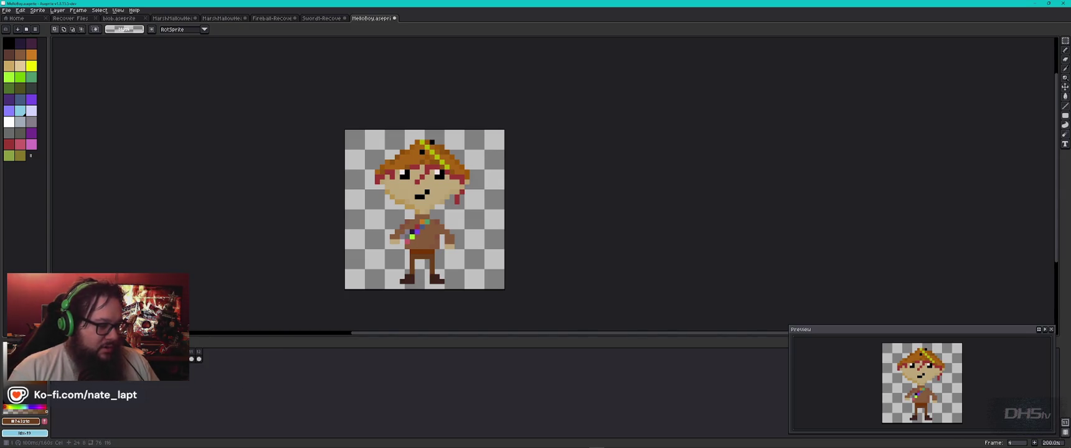
- Step to the first and last frames, then reopen Export Sprite Sheet previewing a 3×2 grid
{"action": "key", "text": "Left"}
{"action": "key", "text": "Left"}
{"action": "key", "text": "Left"}
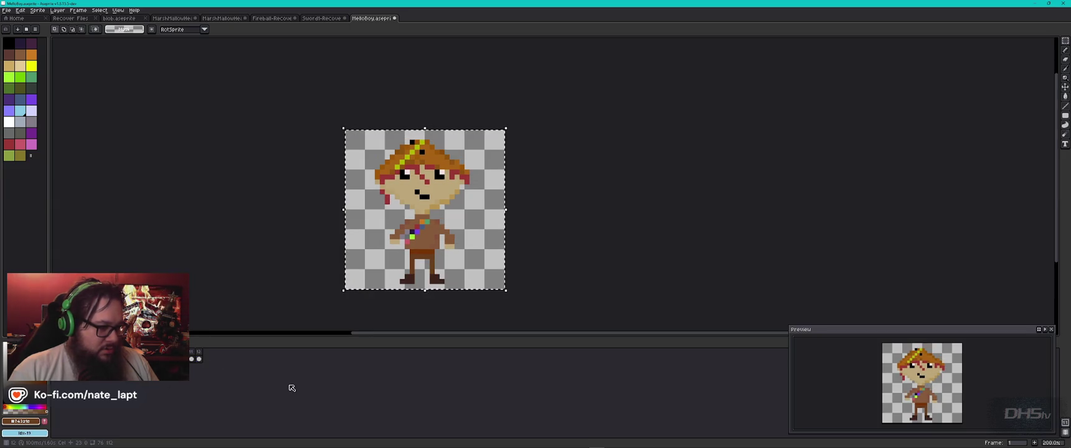
{"action": "key", "text": "Left"}
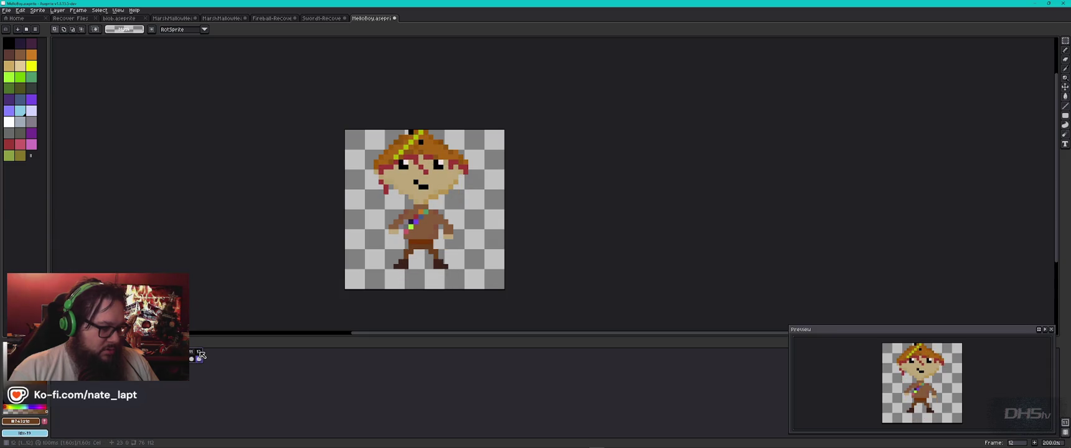
{"action": "left_click", "coordinate": [7, 10]}
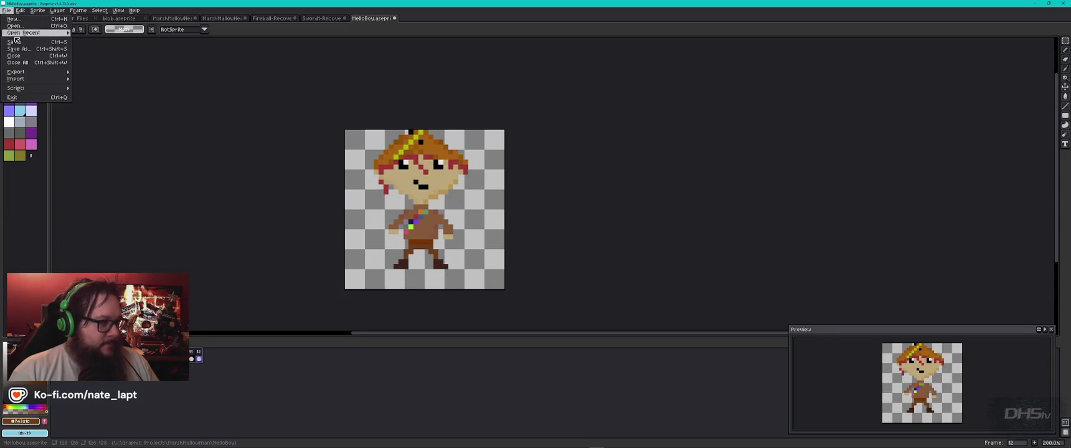
{"action": "mouse_move", "coordinate": [45, 80]}
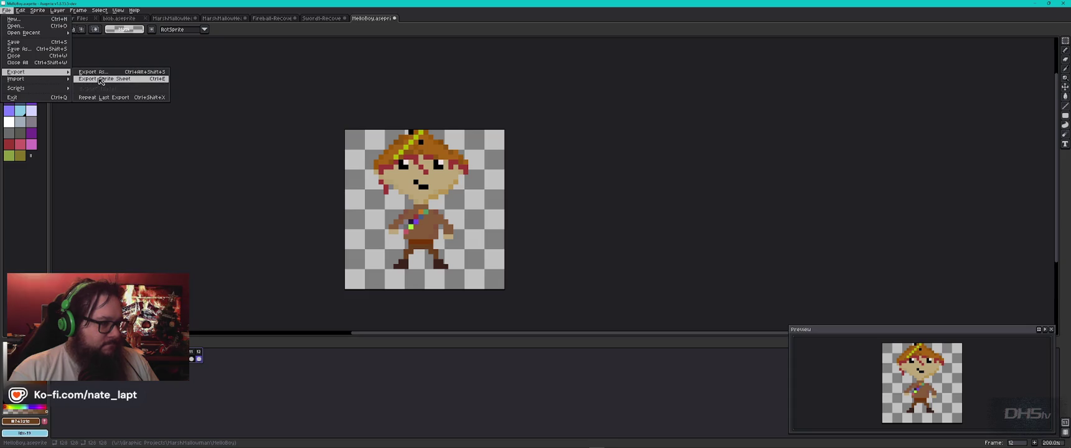
{"action": "left_click", "coordinate": [100, 79]}
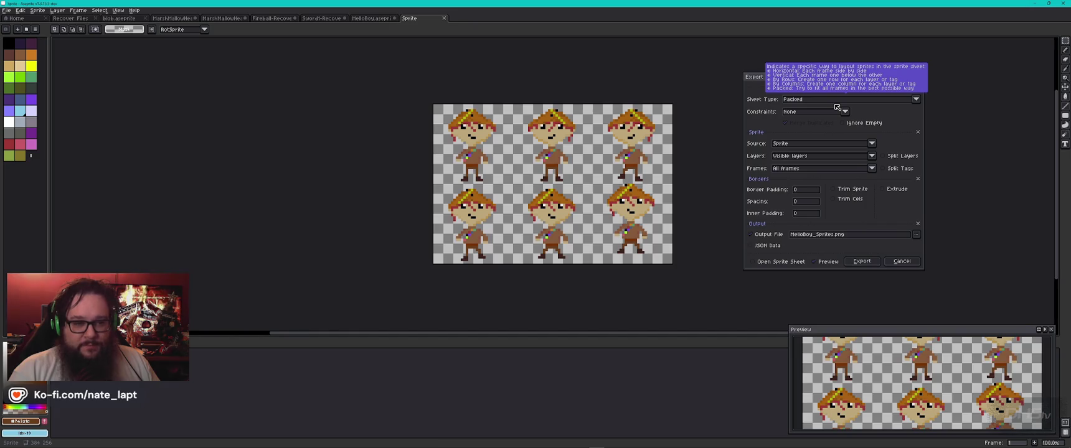
- Try exporting only selected frames, switch back to all frames, and review the layer options
{"action": "left_click", "coordinate": [809, 169]}
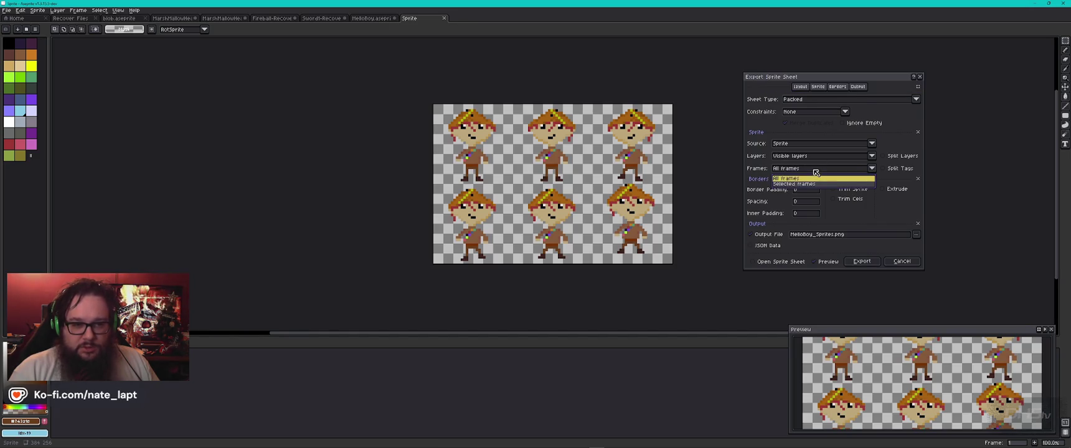
{"action": "left_click", "coordinate": [809, 184]}
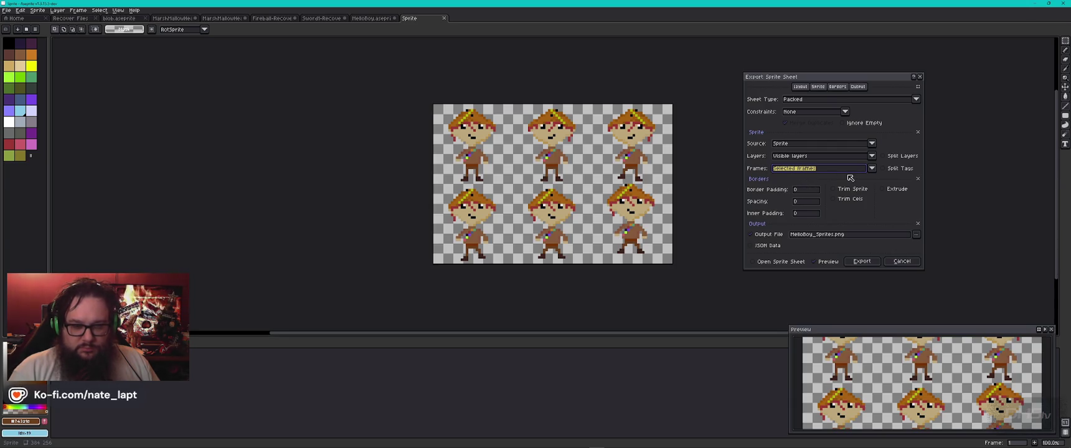
{"action": "left_click", "coordinate": [827, 170]}
{"action": "left_click", "coordinate": [805, 179]}
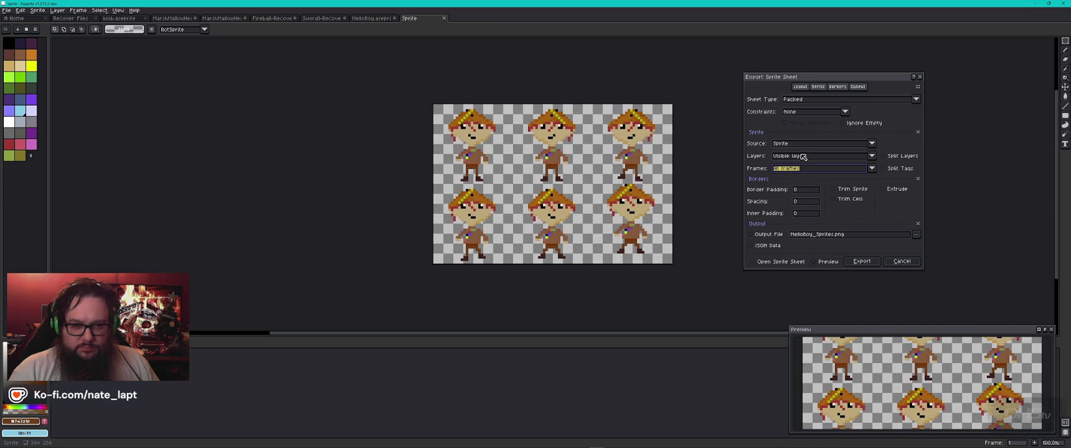
{"action": "left_click", "coordinate": [803, 157]}
{"action": "left_click", "coordinate": [827, 177]}
{"action": "left_click", "coordinate": [810, 157]}
{"action": "left_click", "coordinate": [810, 166]}
- Try Sprite Grid and Tilesets as the sheet source, then set it back to Sprite
{"action": "left_click", "coordinate": [789, 144]}
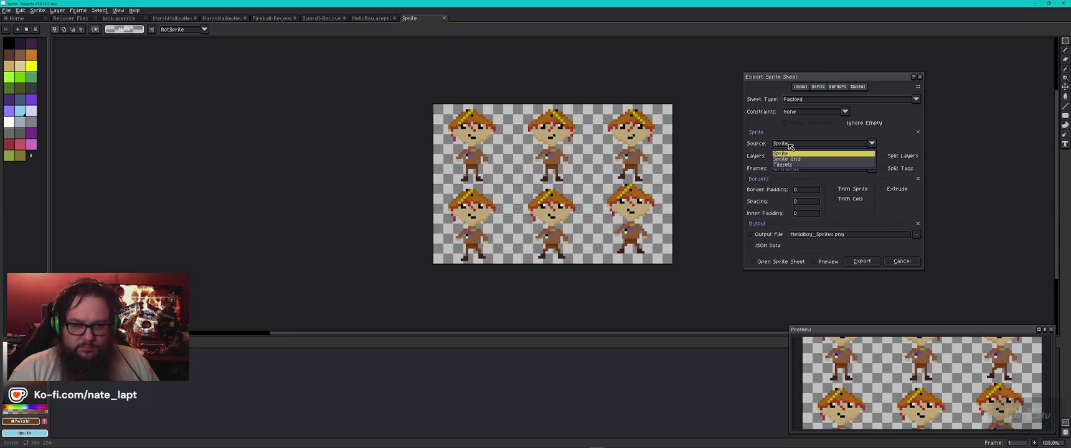
{"action": "left_click", "coordinate": [804, 159]}
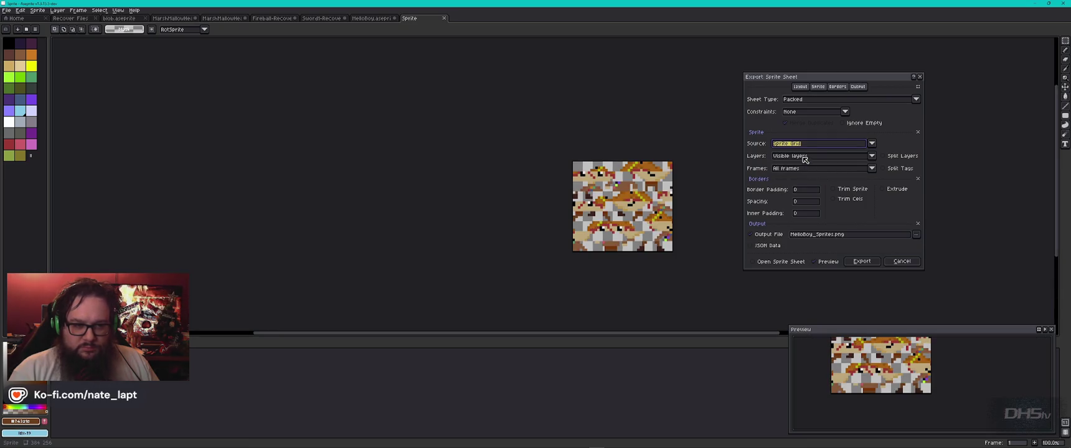
{"action": "left_click", "coordinate": [797, 145]}
{"action": "left_click", "coordinate": [805, 168]}
{"action": "left_click", "coordinate": [792, 145]}
{"action": "left_click", "coordinate": [802, 152]}
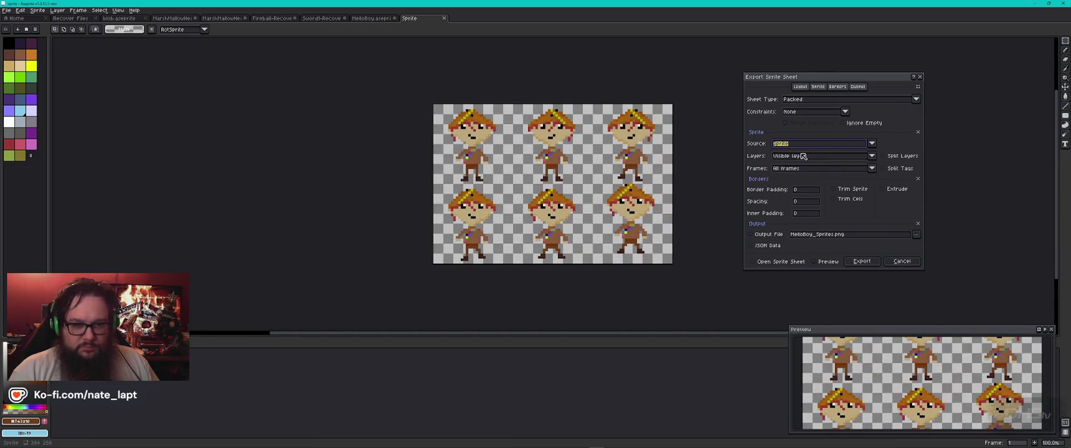
{"action": "left_click", "coordinate": [886, 170]}
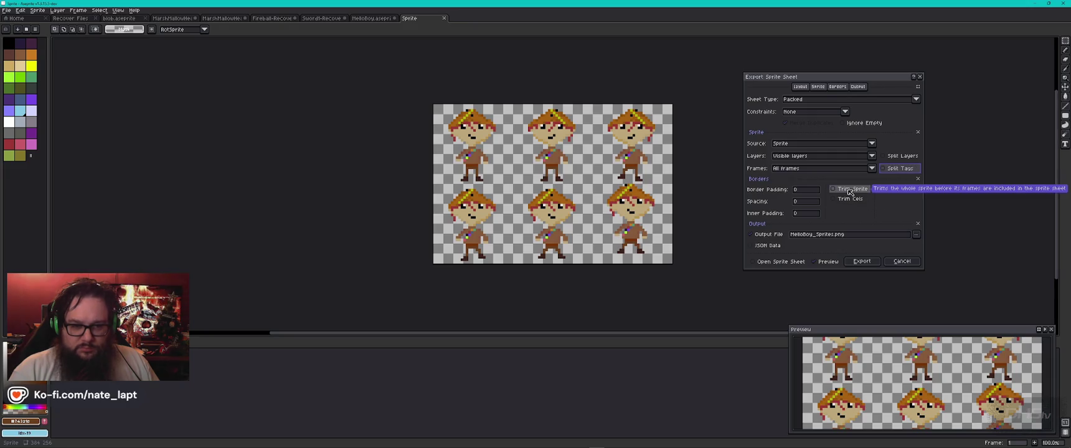
- Try a Vertical Strip layout, return the sheet type to Packed, and bring ChatGPT forward
{"action": "left_click", "coordinate": [810, 101]}
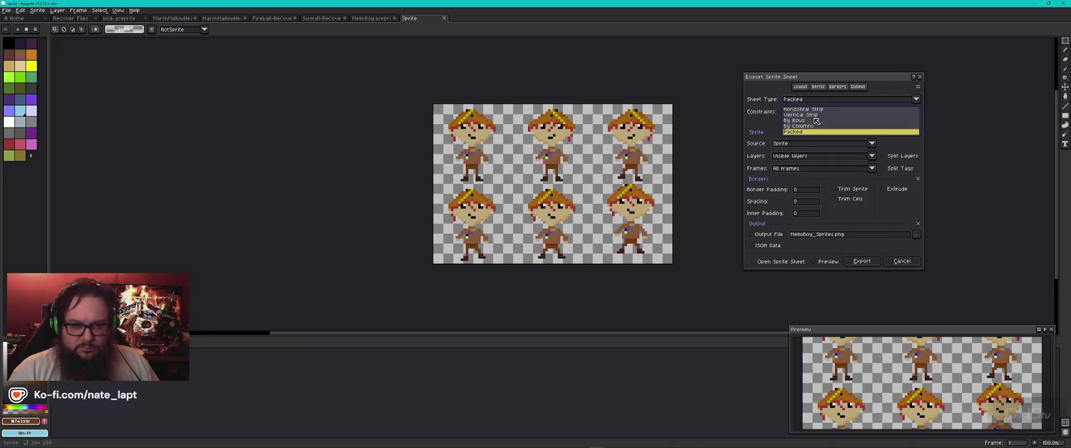
{"action": "left_click", "coordinate": [808, 118]}
{"action": "scroll", "coordinate": [653, 175], "scroll_direction": "down", "scroll_amount": 4}
{"action": "scroll", "coordinate": [664, 211], "scroll_direction": "up", "scroll_amount": 1}
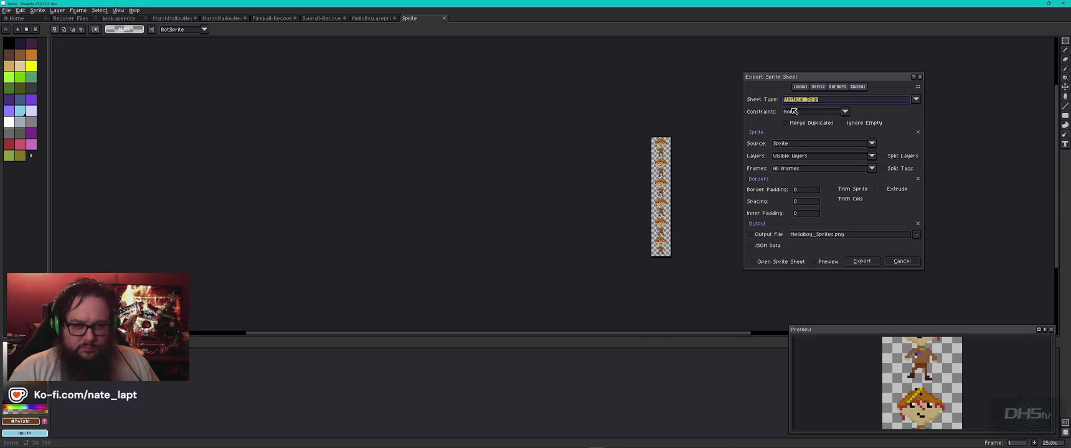
{"action": "left_click", "coordinate": [819, 101]}
{"action": "left_click", "coordinate": [807, 132]}
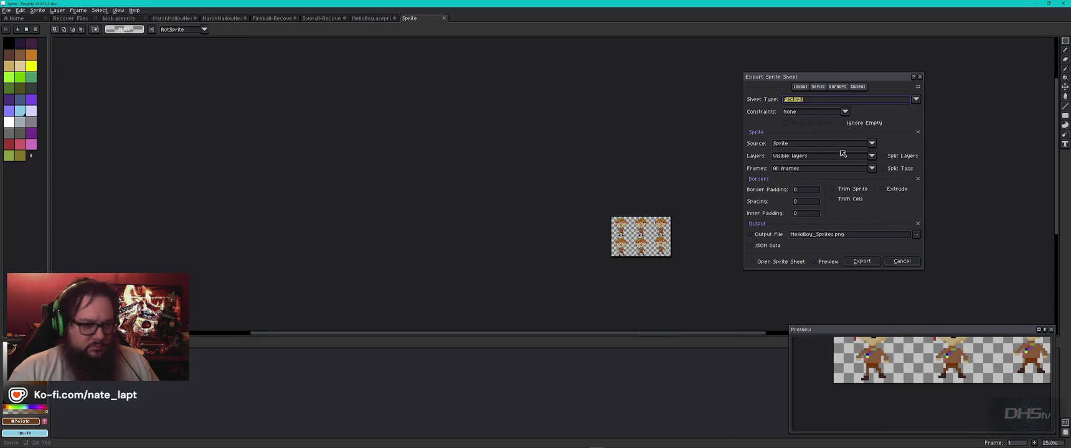
{"action": "key", "text": "alt+Tab"}
{"action": "scroll", "coordinate": [619, 210], "scroll_direction": "down", "scroll_amount": 8}
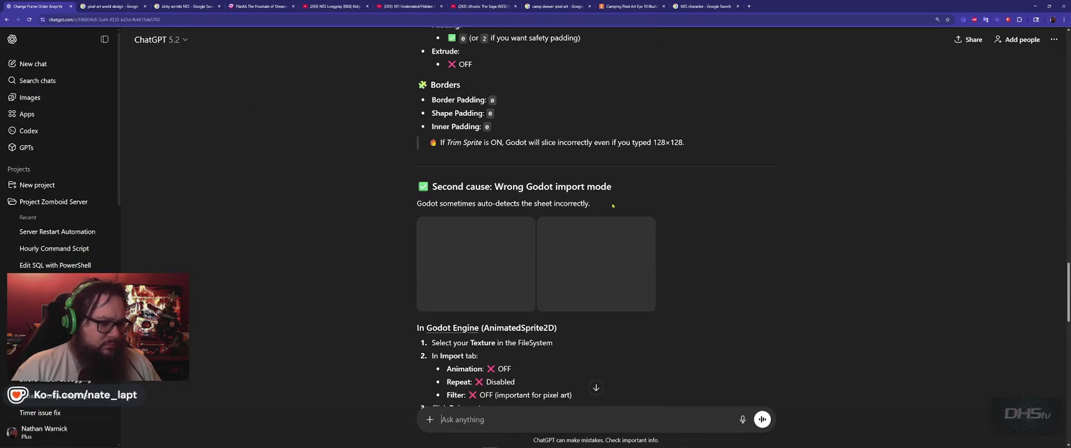
- Ask ChatGPT why only 6 of the 12 frames show up when exporting the sheet
{"action": "left_click", "coordinate": [602, 388]}
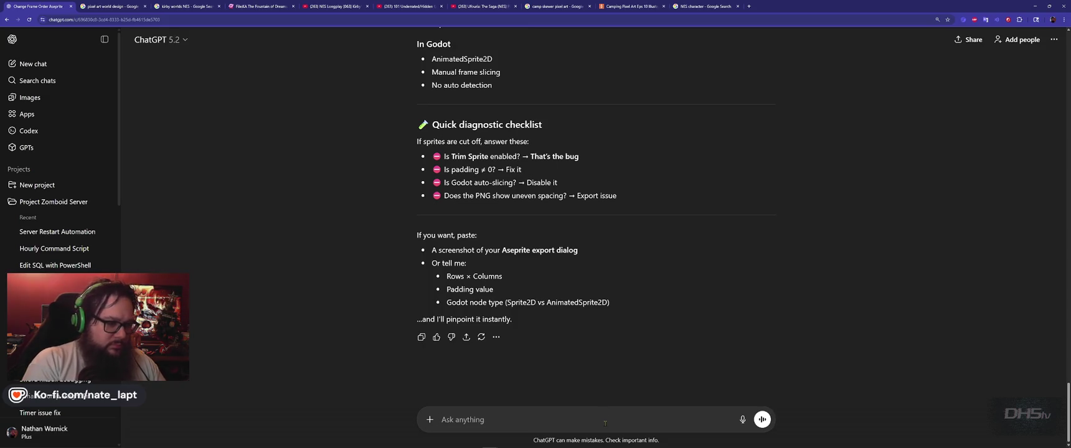
{"action": "type", "text": "ok, when I goto export sprite"}
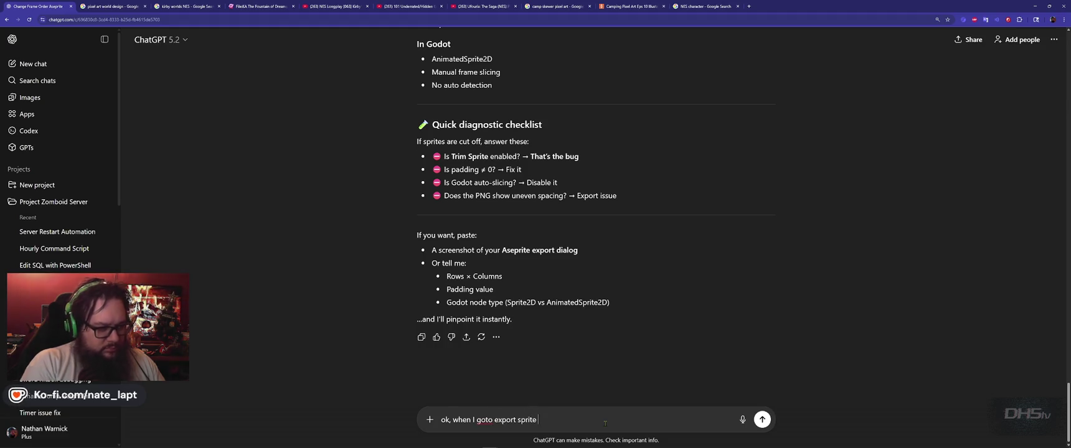
{"action": "key", "text": "alt+Tab"}
{"action": "key", "text": "alt+Tab"}
{"action": "type", "text": "s"}
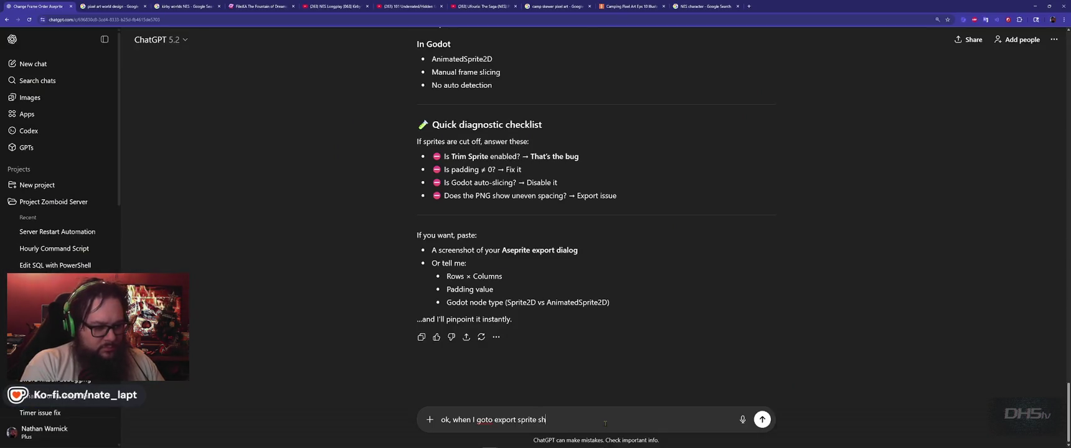
{"action": "type", "text": ", only"}
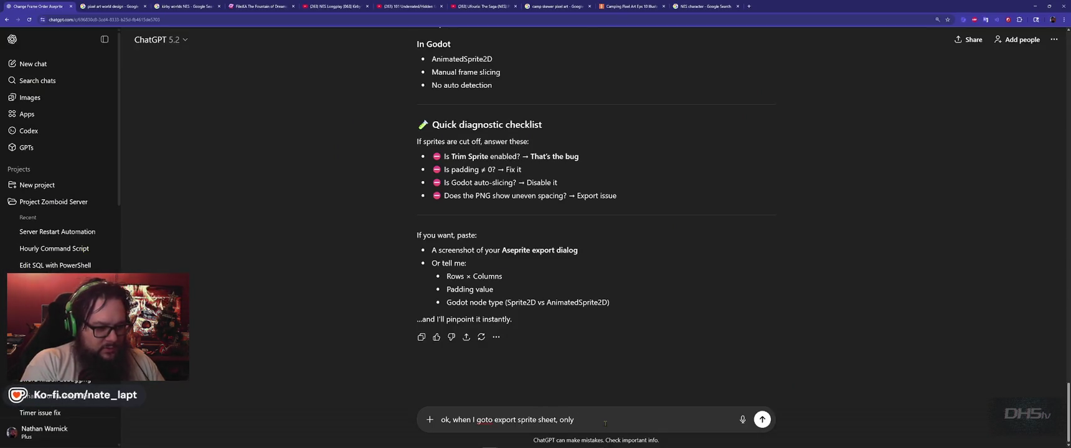
{"action": "type", "text": " 6 of my 12"}
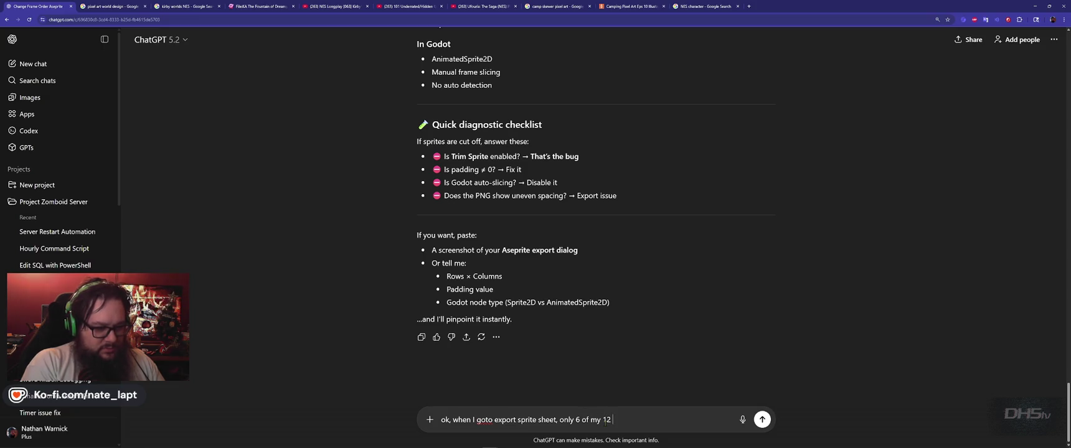
{"action": "type", "text": "show up"}
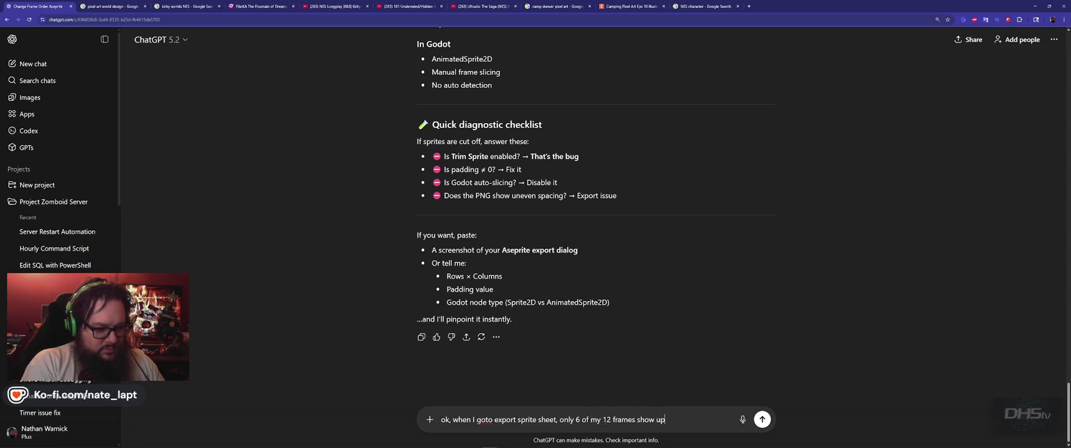
{"action": "key", "text": "Return"}
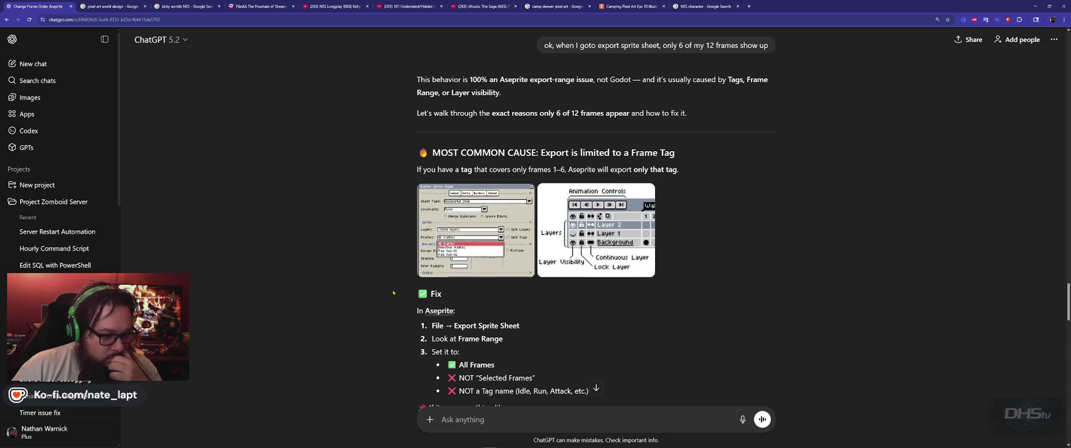
- Read ChatGPT's explanation about the frame tag and All Frames, then return to Aseprite
{"action": "scroll", "coordinate": [393, 294], "scroll_direction": "down", "scroll_amount": 2}
{"action": "scroll", "coordinate": [393, 295], "scroll_direction": "down", "scroll_amount": 3}
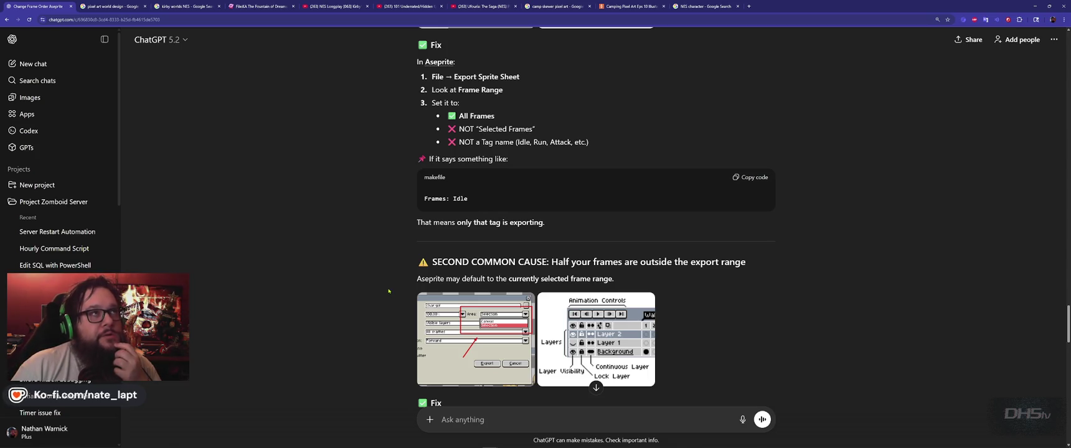
{"action": "scroll", "coordinate": [388, 291], "scroll_direction": "down", "scroll_amount": 4}
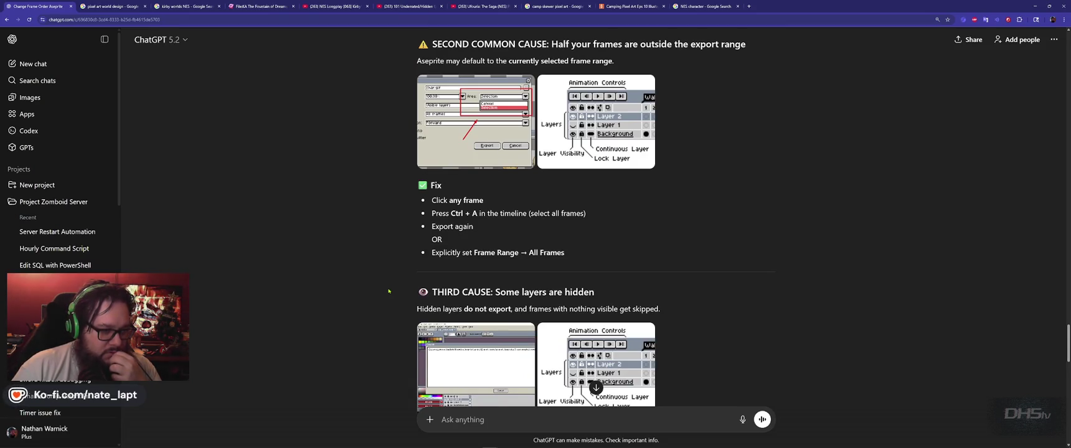
{"action": "scroll", "coordinate": [384, 290], "scroll_direction": "down", "scroll_amount": 1}
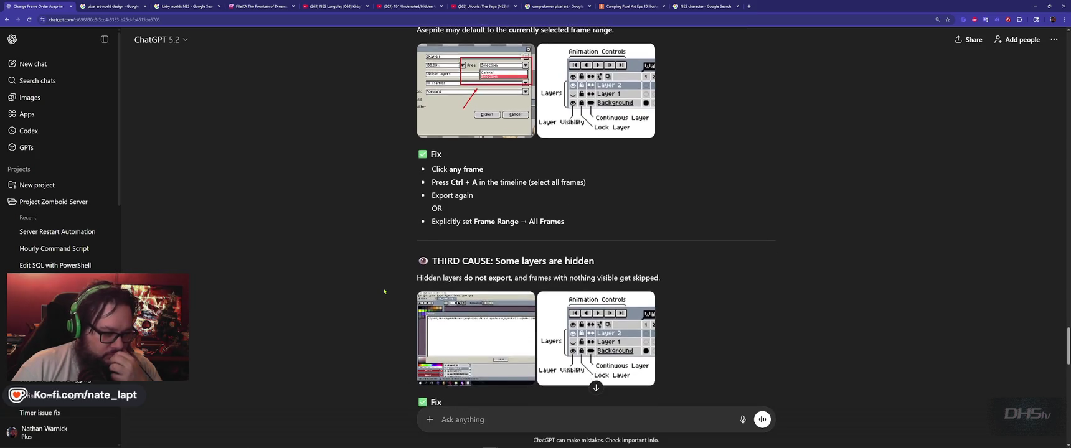
{"action": "scroll", "coordinate": [384, 291], "scroll_direction": "down", "scroll_amount": 5}
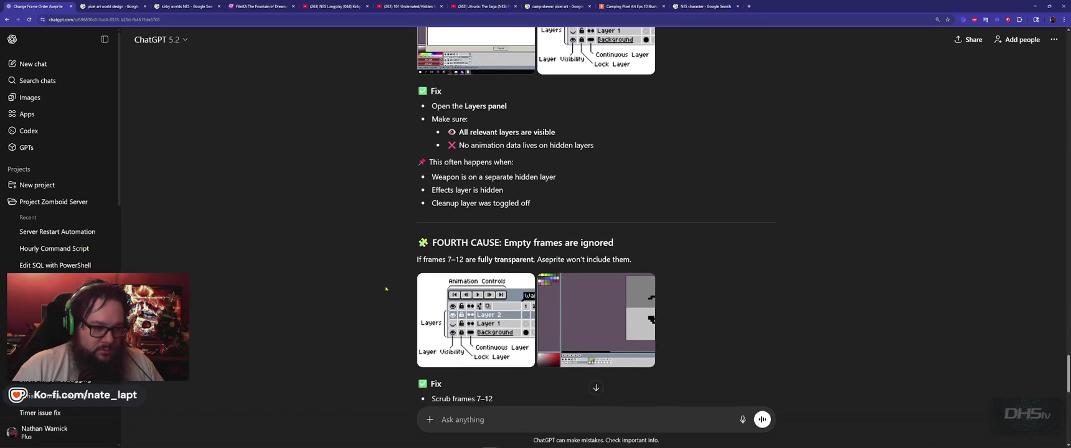
{"action": "scroll", "coordinate": [386, 289], "scroll_direction": "down", "scroll_amount": 3}
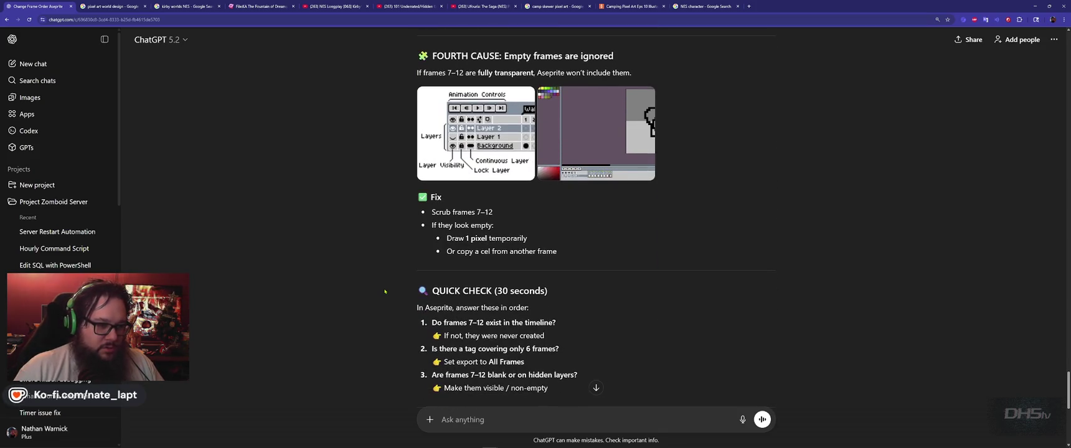
{"action": "scroll", "coordinate": [379, 284], "scroll_direction": "down", "scroll_amount": 1}
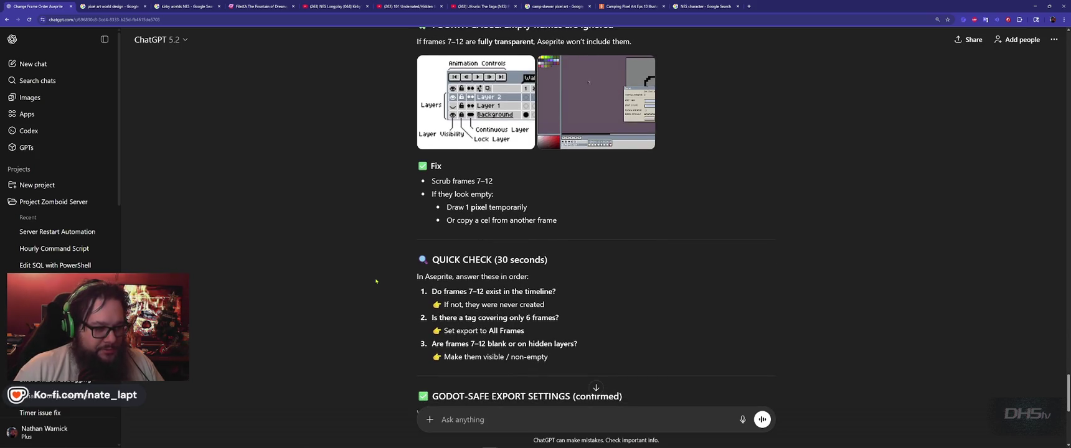
{"action": "scroll", "coordinate": [378, 285], "scroll_direction": "down", "scroll_amount": 2}
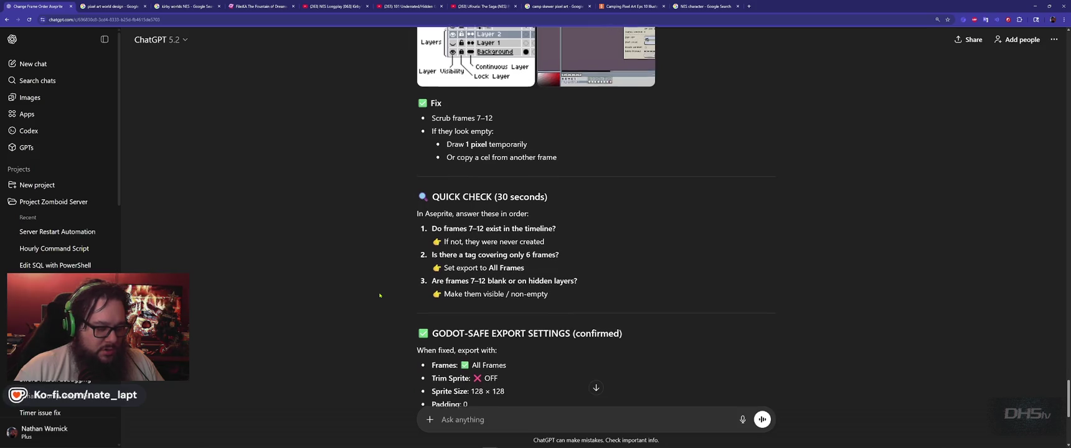
{"action": "scroll", "coordinate": [380, 295], "scroll_direction": "down", "scroll_amount": 3}
{"action": "scroll", "coordinate": [379, 295], "scroll_direction": "down", "scroll_amount": 2}
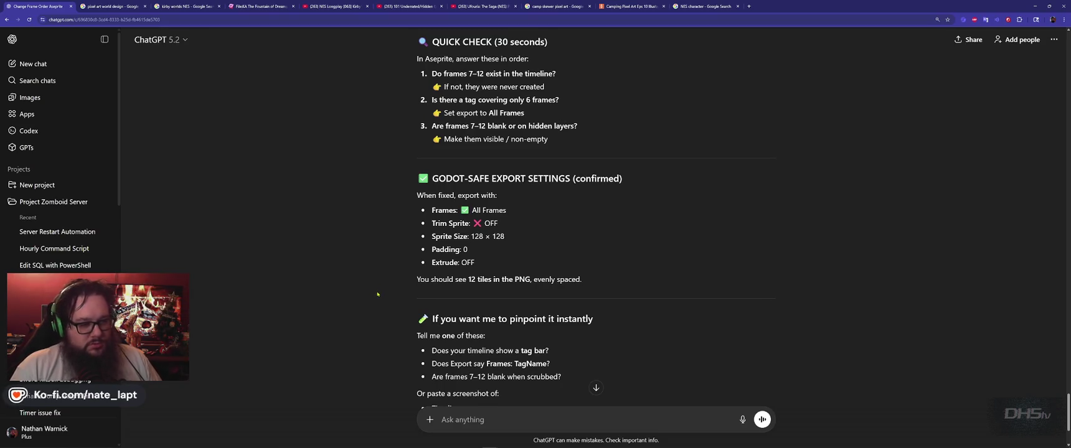
{"action": "scroll", "coordinate": [375, 288], "scroll_direction": "down", "scroll_amount": 4}
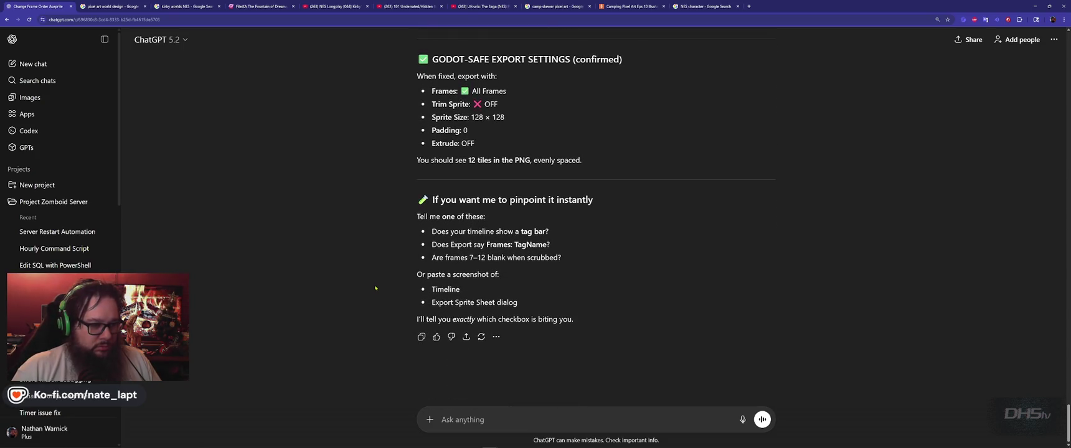
{"action": "key", "text": "alt+Tab"}
{"action": "key", "text": "alt+Tab"}
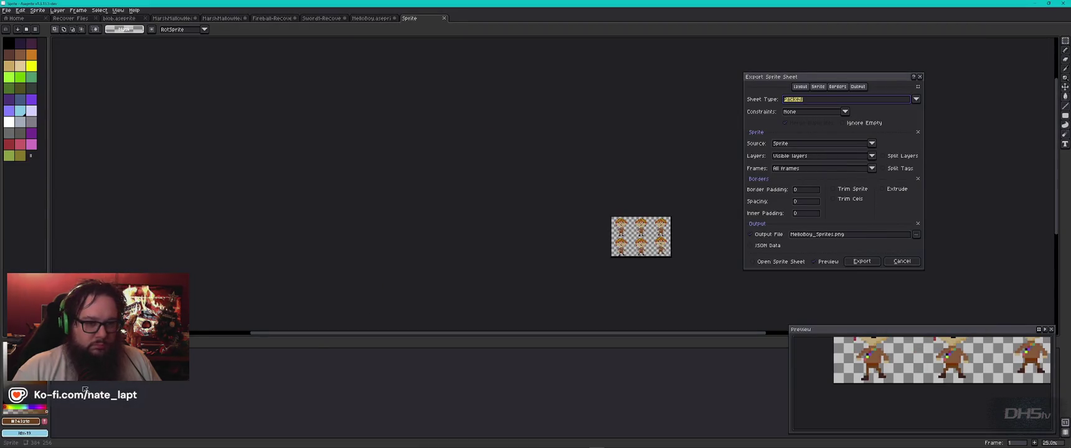
- Cancel the export, reopen Export Sprite Sheet to recheck the grid, close it, and open the timeline options
{"action": "key", "text": "Escape"}
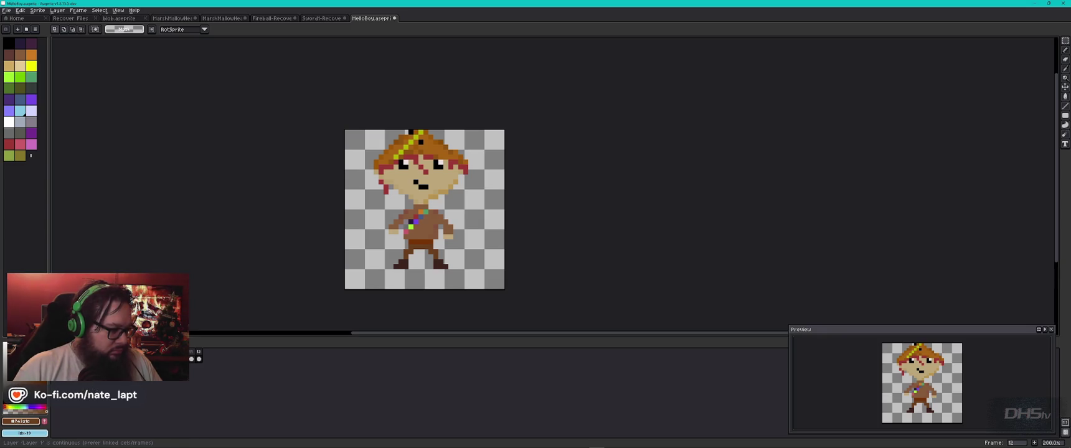
{"action": "left_click", "coordinate": [5, 12]}
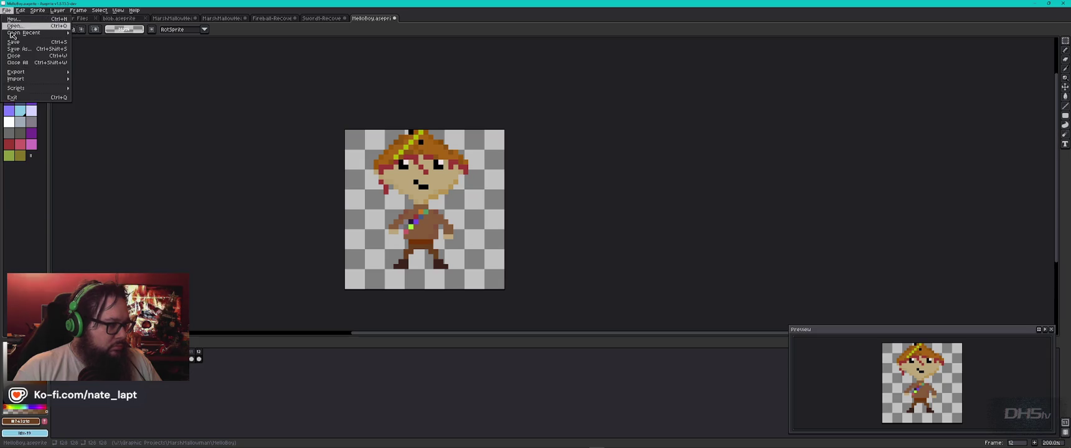
{"action": "mouse_move", "coordinate": [57, 72]}
{"action": "left_click", "coordinate": [123, 79]}
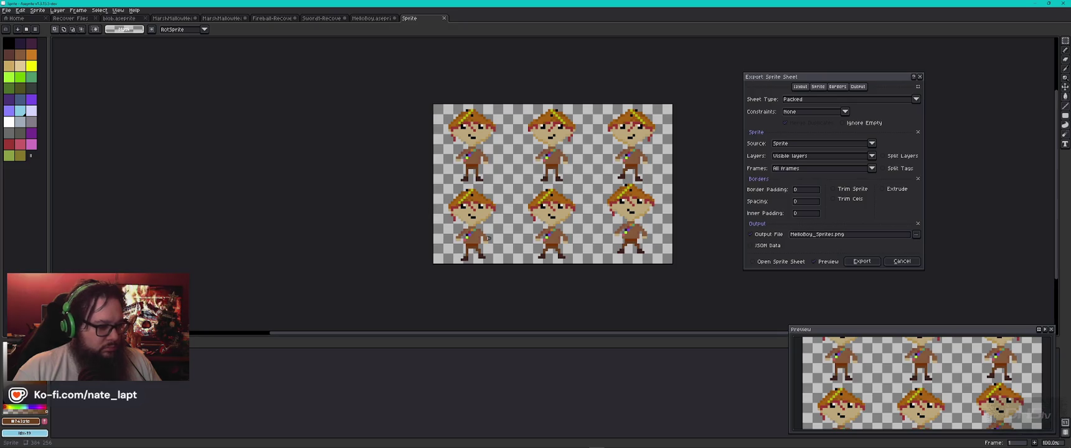
{"action": "key", "text": "Return"}
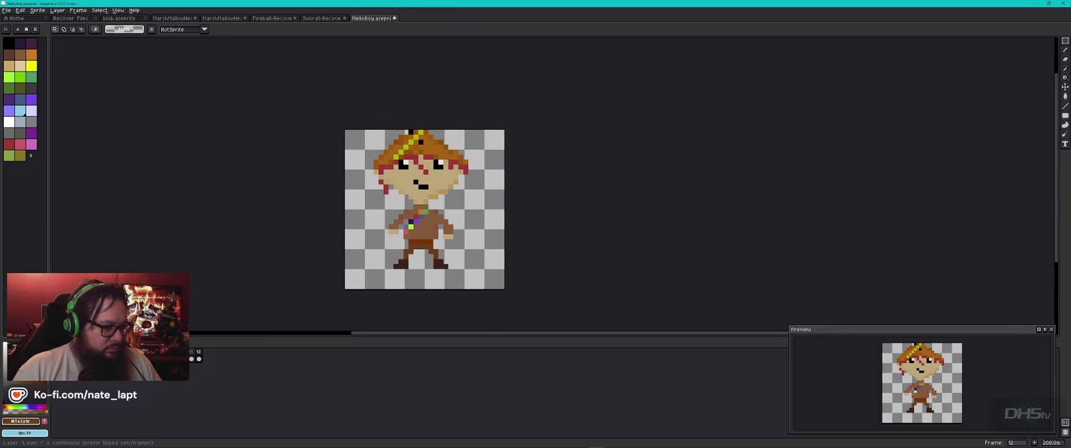
{"action": "left_click", "coordinate": [8, 340]}
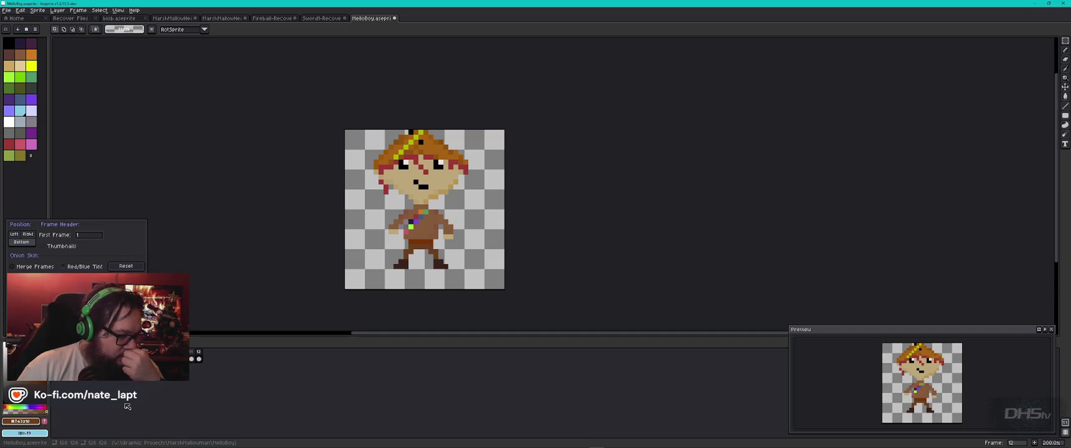
- Close the timeline options and toggle onion skinning on and off with F3
{"action": "left_click", "coordinate": [9, 340]}
{"action": "key", "text": "F3"}
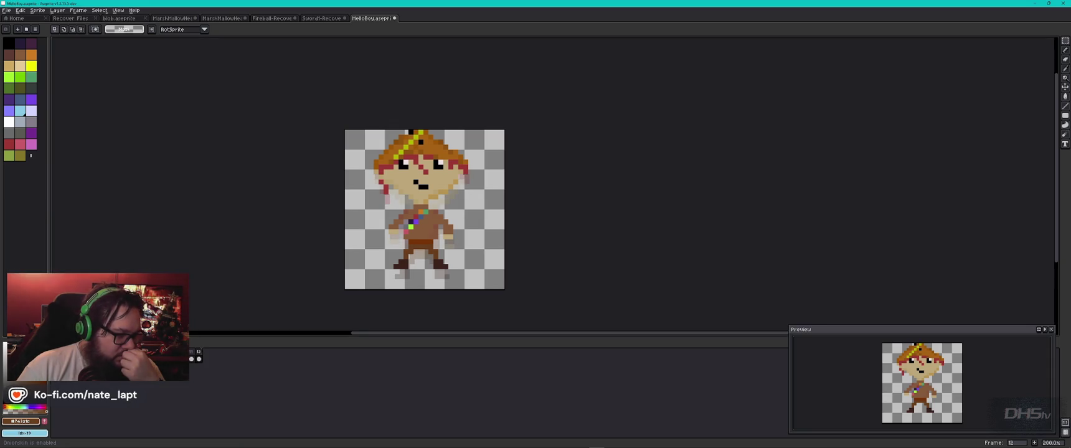
{"action": "key", "text": "F3"}
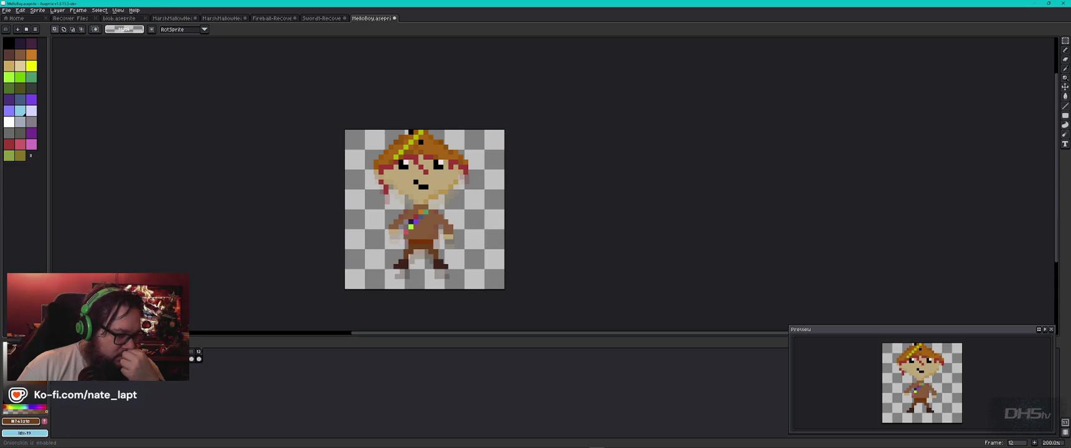
{"action": "key", "text": "F3"}
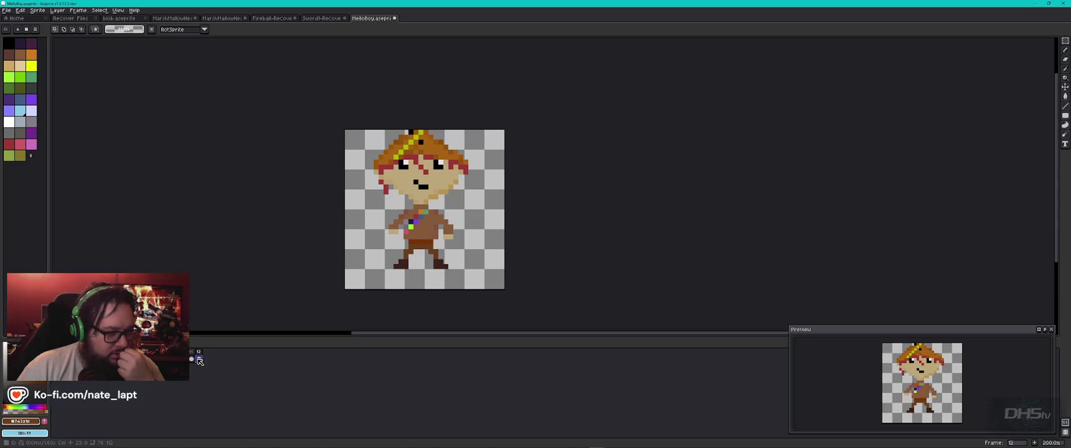
- Browse frames 3–11, then select frames 6–7 and open their context menu
{"action": "left_click", "coordinate": [192, 360]}
{"action": "left_click", "coordinate": [184, 360]}
{"action": "left_click", "coordinate": [144, 360]}
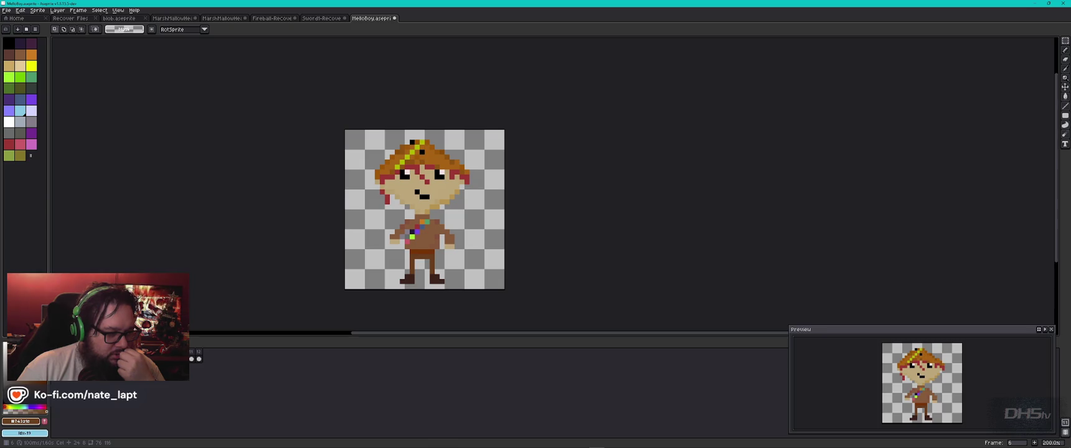
{"action": "left_click", "coordinate": [160, 360]}
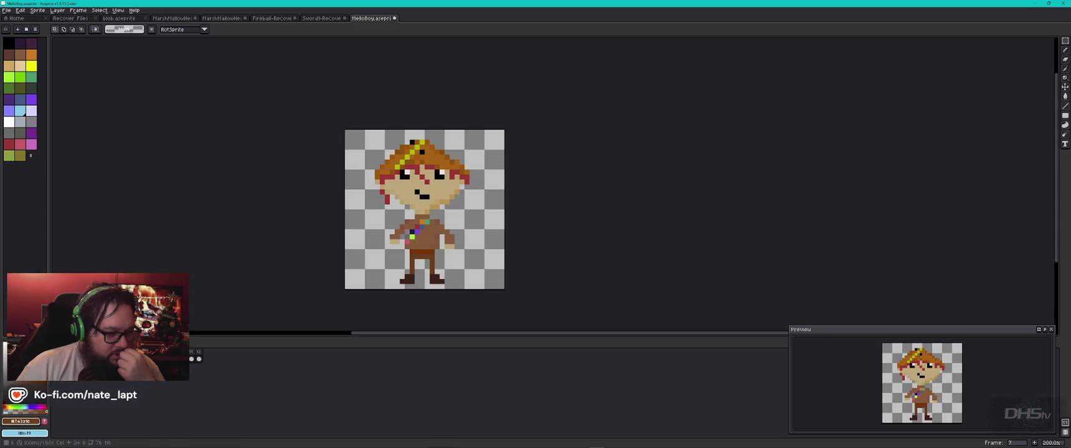
{"action": "left_click", "coordinate": [128, 359]}
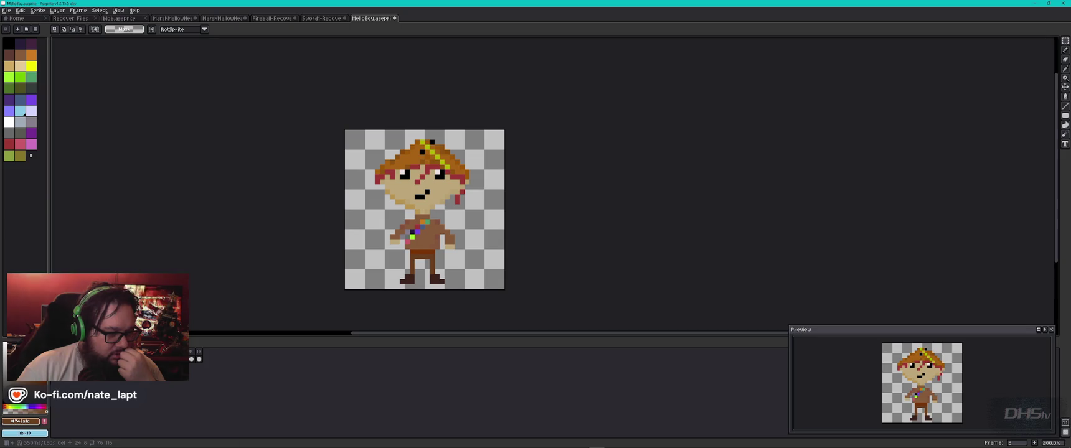
{"action": "left_click", "coordinate": [144, 360]}
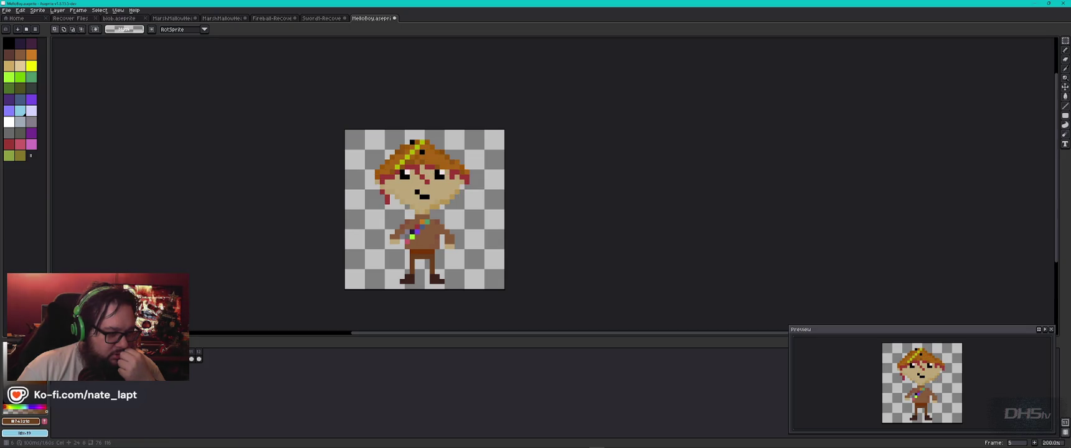
{"action": "left_click", "coordinate": [136, 360]}
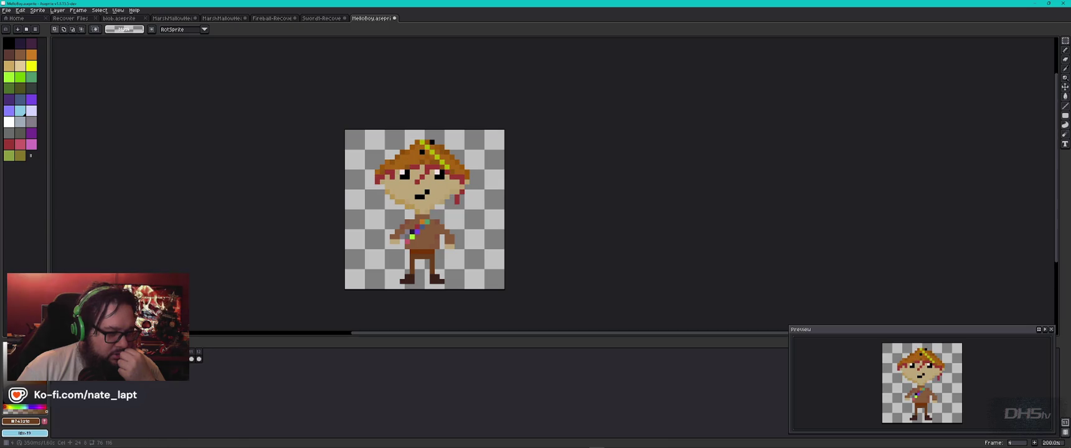
{"action": "left_click", "coordinate": [160, 360]}
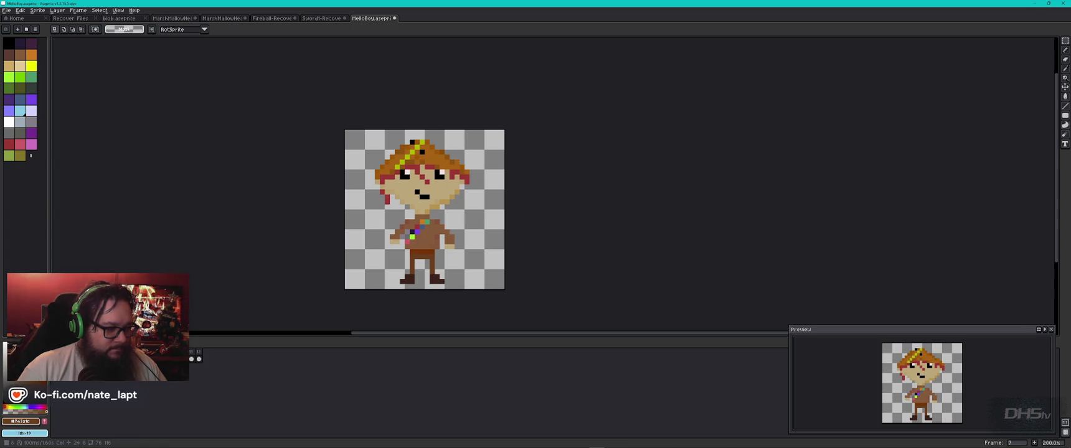
{"action": "left_click", "coordinate": [154, 359], "text": "shift"}
{"action": "right_click", "coordinate": [148, 353]}
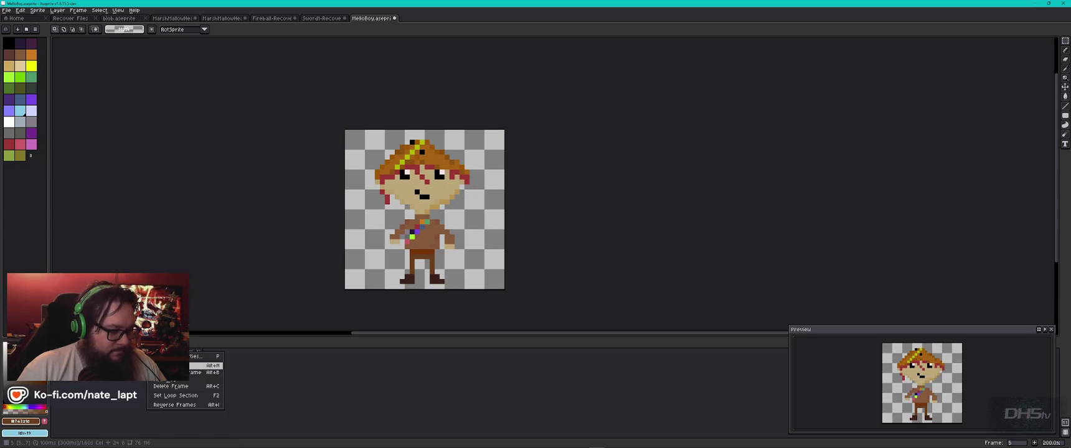
- Delete the selected frames and a 350ms frame, undo once, and step through the remaining frames
{"action": "left_click", "coordinate": [189, 387]}
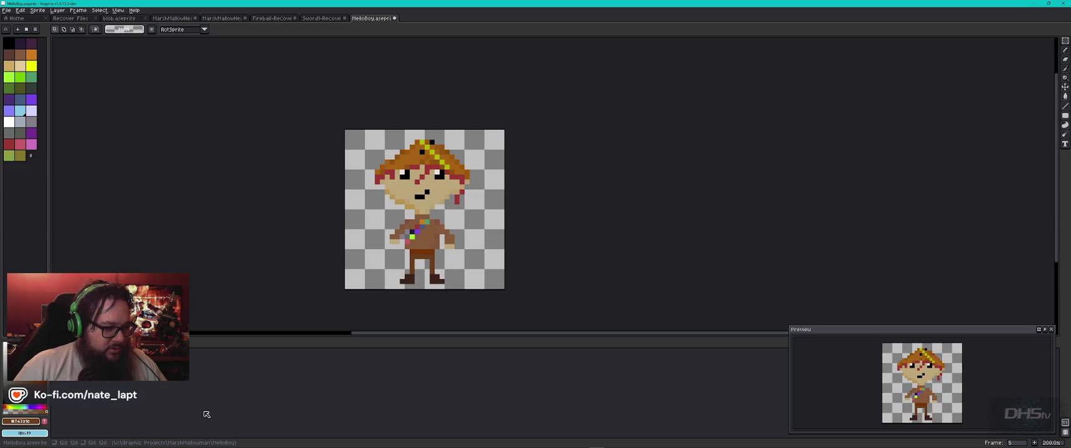
{"action": "key", "text": "Left"}
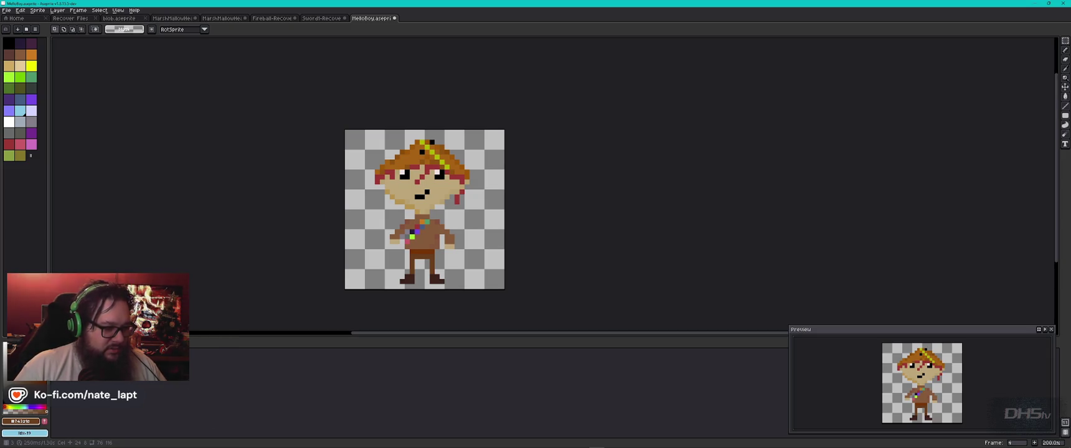
{"action": "key", "text": "Right"}
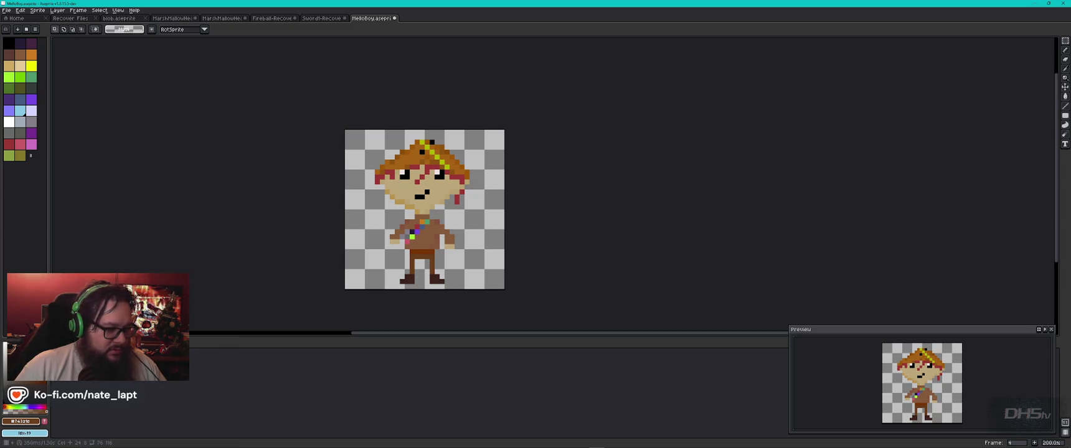
{"action": "key", "text": "alt+BackSpace"}
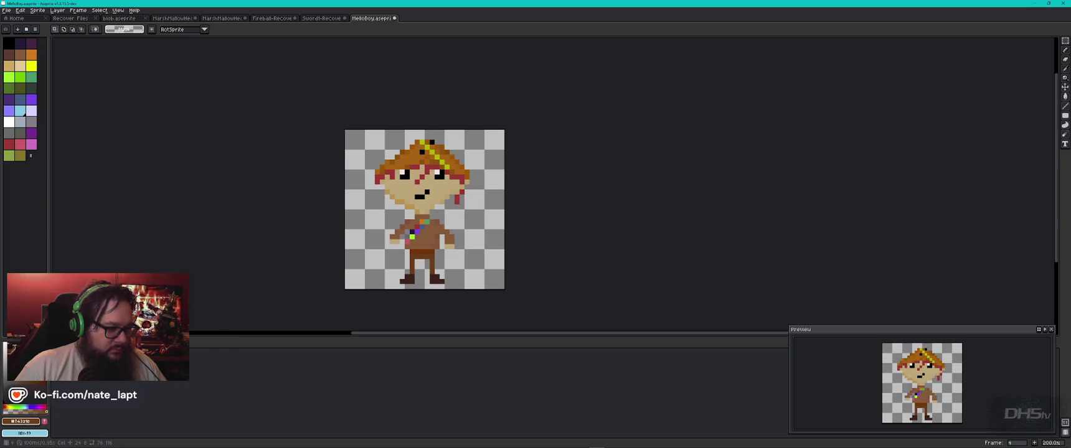
{"action": "key", "text": "Left"}
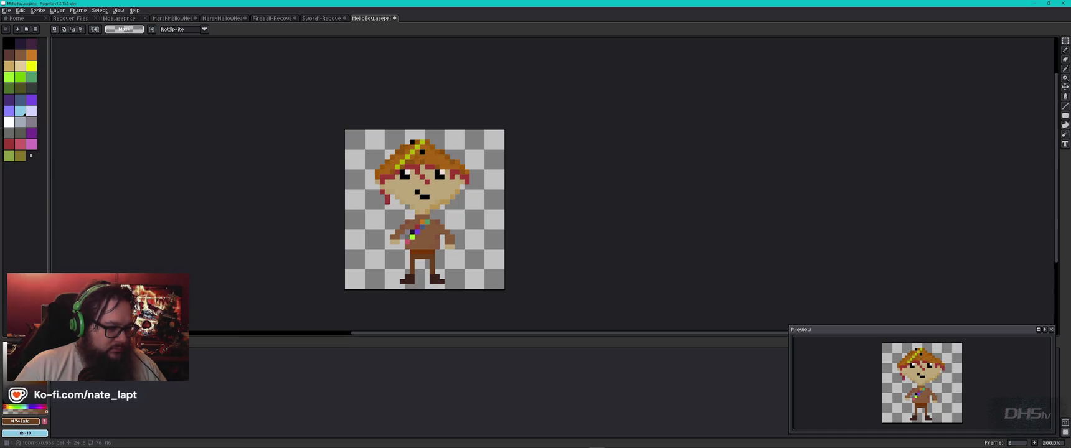
{"action": "key", "text": "Left"}
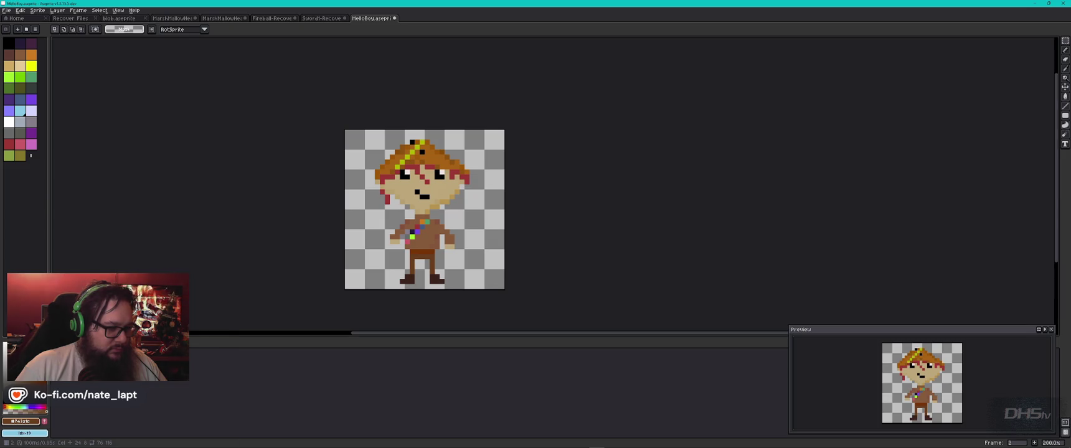
{"action": "key", "text": "ctrl+z"}
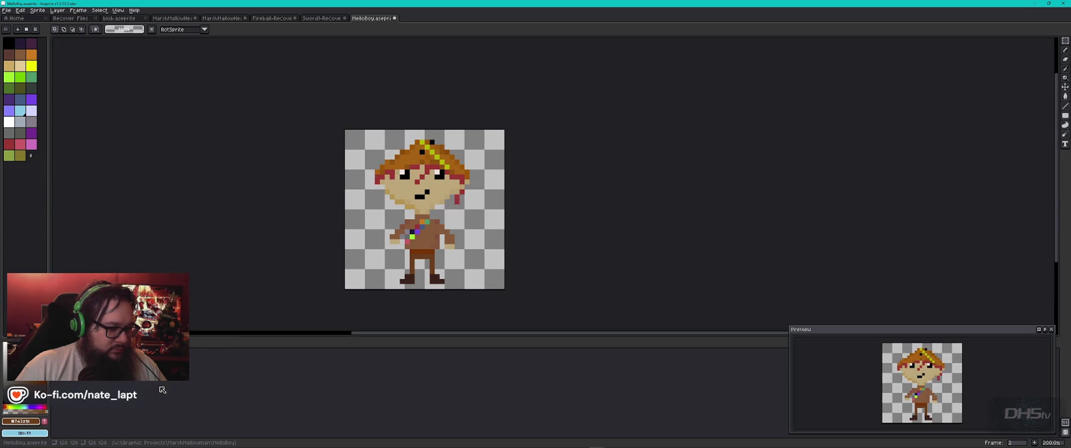
{"action": "key", "text": "Right"}
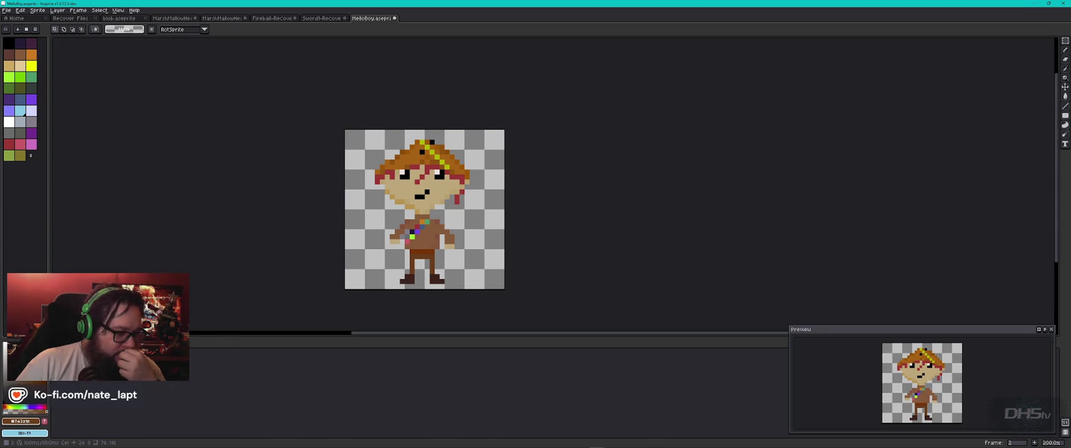
{"action": "key", "text": "Right"}
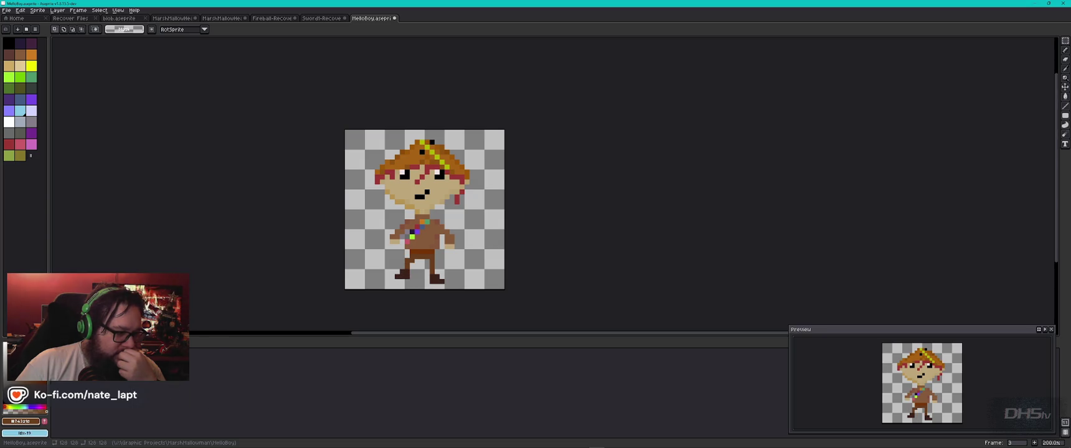
{"action": "key", "text": "Right"}
{"action": "key", "text": "Right"}
{"action": "key", "text": "Right"}
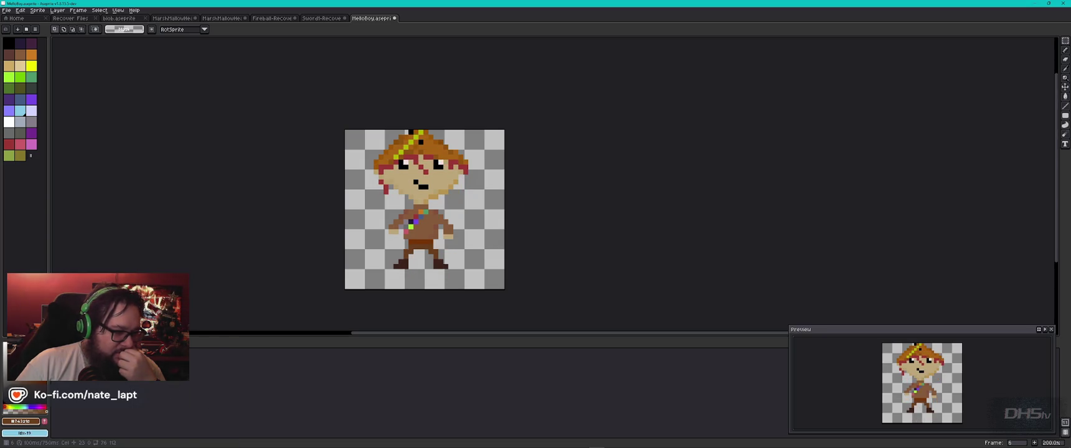
- Save MelloBoy.aseprite and reopen Export Sprite Sheet showing the six frames as a 3×2 sheet
{"action": "left_click", "coordinate": [6, 10]}
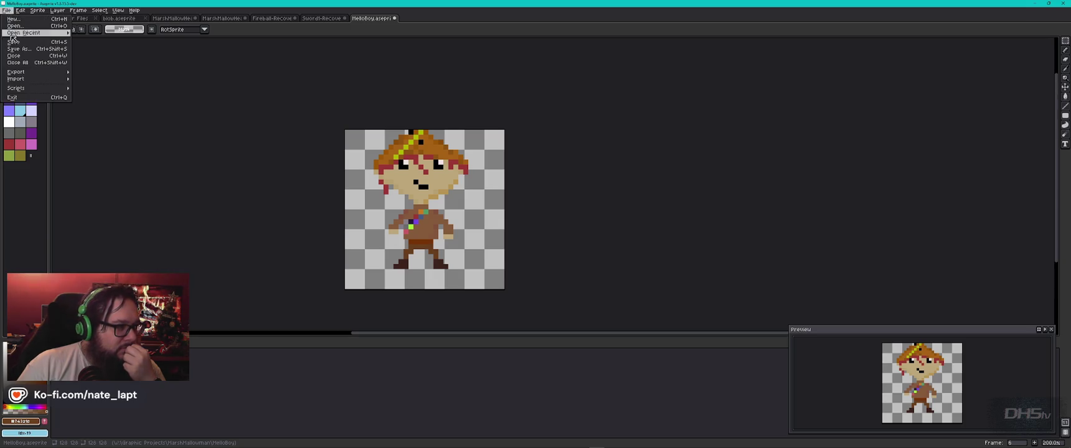
{"action": "left_click", "coordinate": [13, 45]}
{"action": "left_click", "coordinate": [6, 11]}
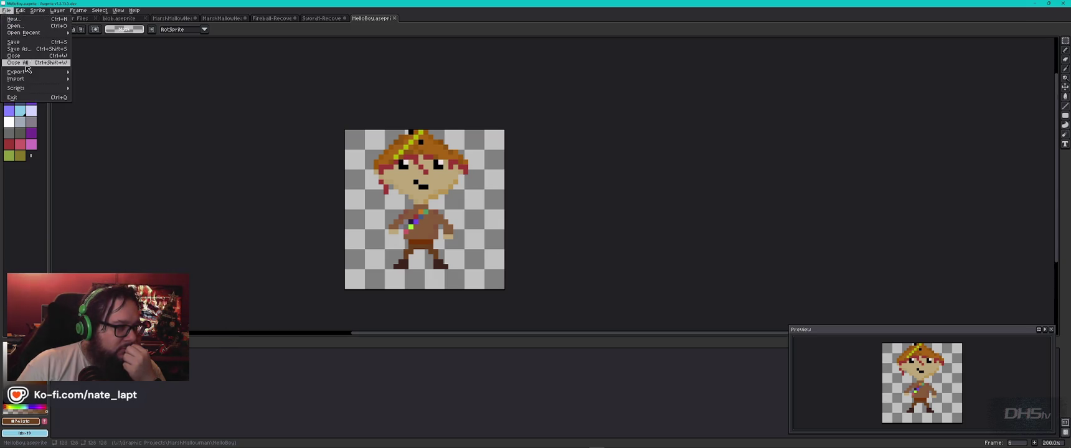
{"action": "mouse_move", "coordinate": [37, 73]}
{"action": "left_click", "coordinate": [105, 78]}
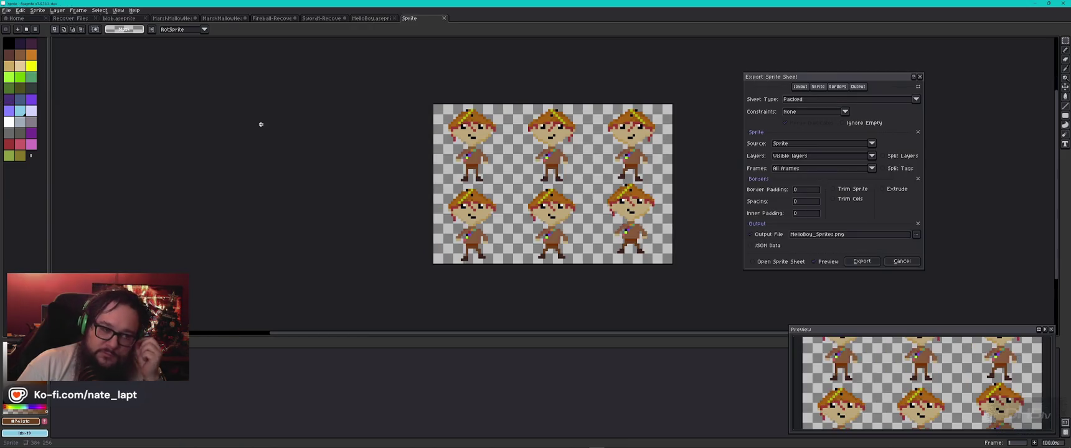
- Export the six frames as a 3×2 sheet over Melloboy_Sprites.png, then return to Godot
{"action": "left_click", "coordinate": [858, 87]}
{"action": "left_click", "coordinate": [868, 126]}
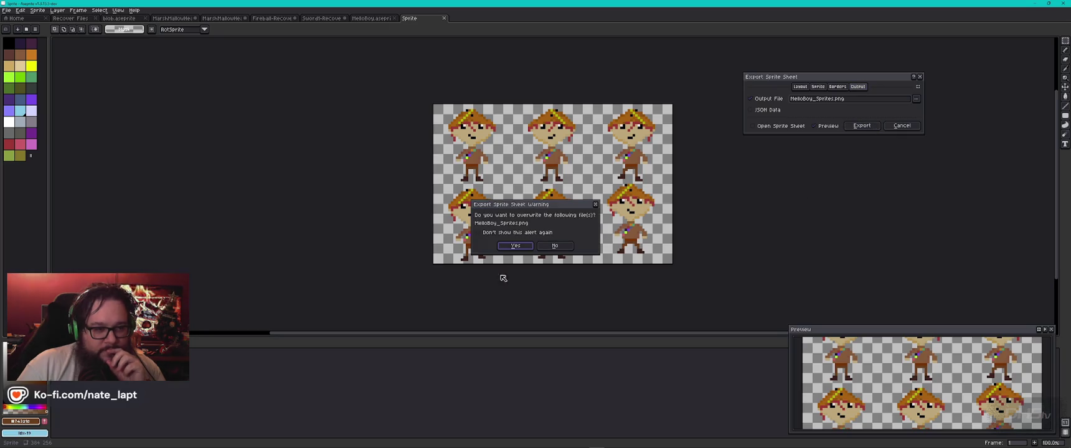
{"action": "left_click", "coordinate": [514, 247]}
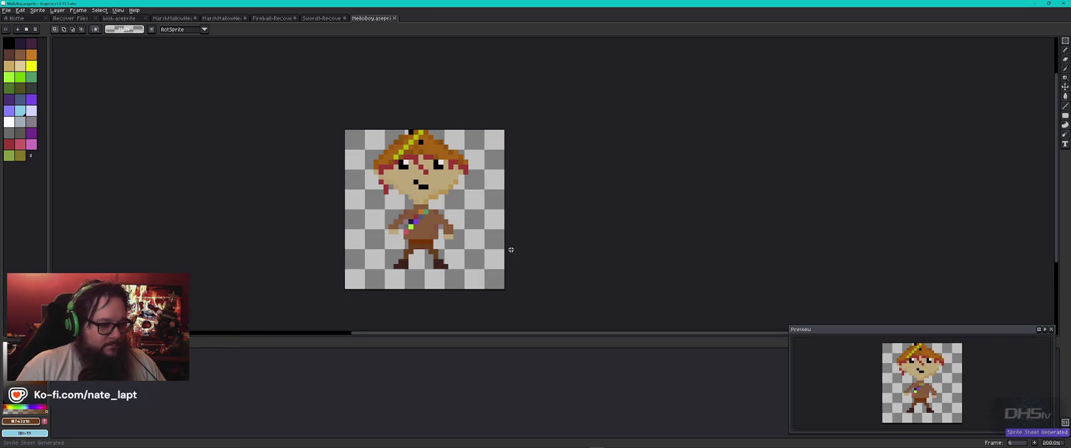
{"action": "key", "text": "alt+Tab"}
{"action": "key", "text": "alt+Tab"}
{"action": "key", "text": "alt+Tab"}
{"action": "key", "text": "alt+Tab"}
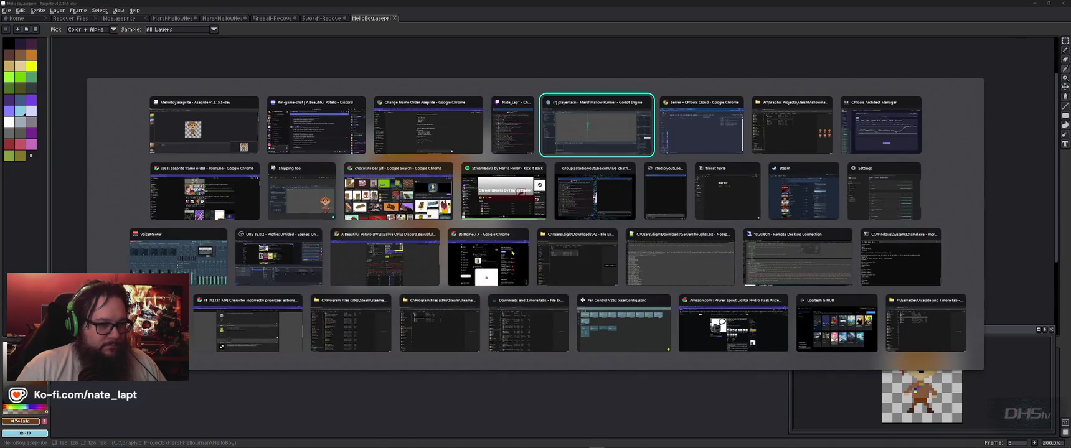
{"action": "key", "text": "alt+Tab"}
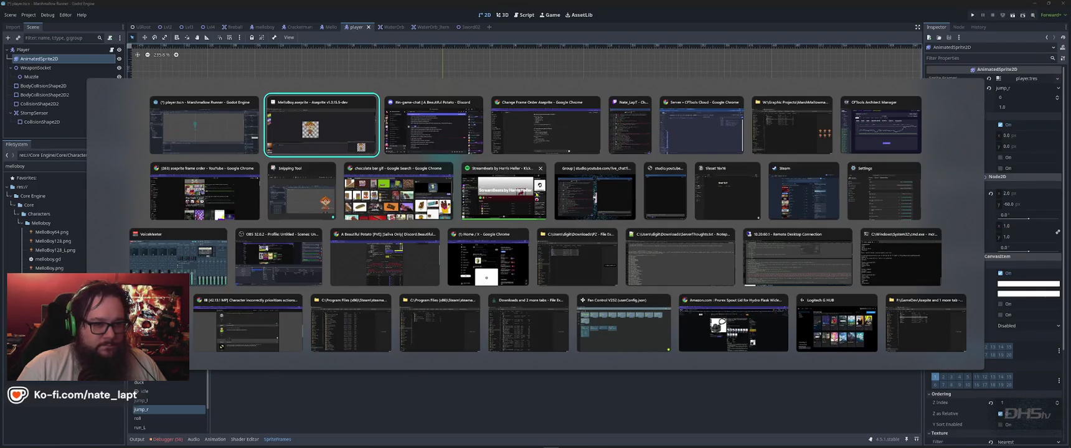
- Load Melloboy_Sprites.png into jump_r's sprite-sheet frame picker and set a 3×2 grid
{"action": "left_click", "coordinate": [792, 128]}
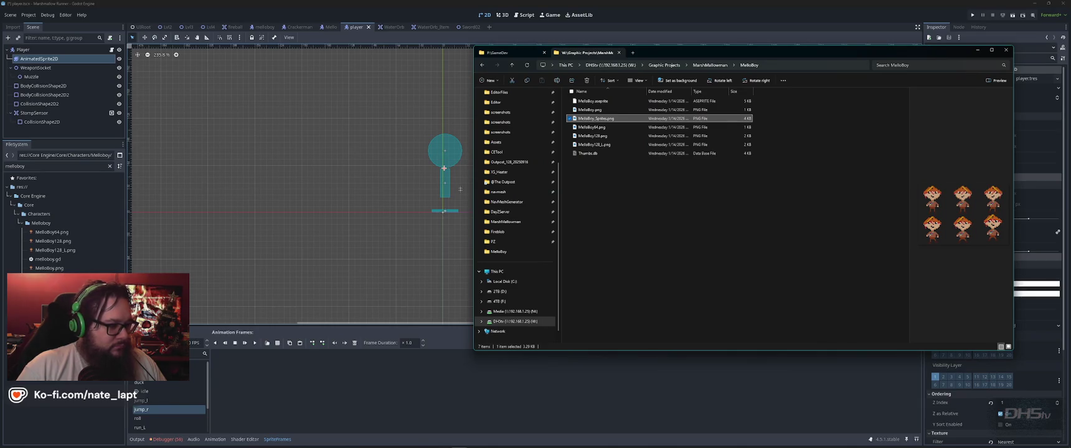
{"action": "left_click", "coordinate": [444, 168]}
{"action": "left_click", "coordinate": [277, 343]}
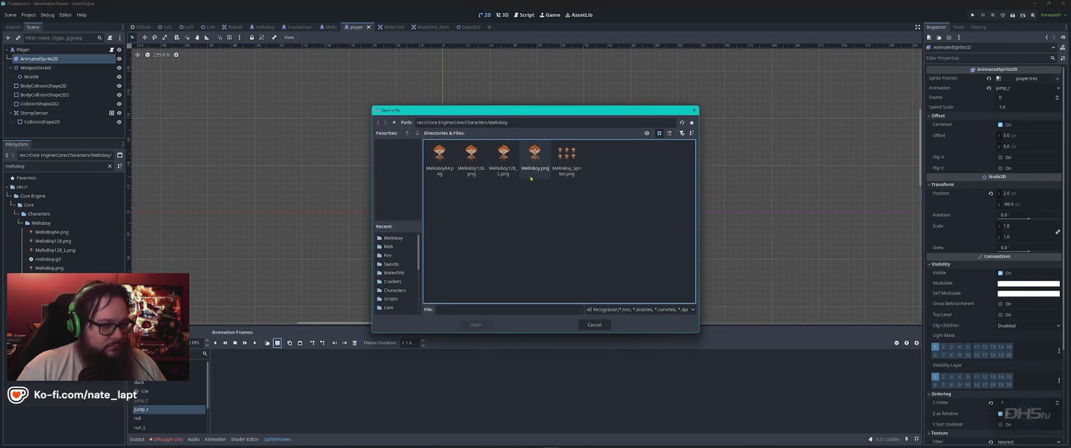
{"action": "double_click", "coordinate": [566, 161]}
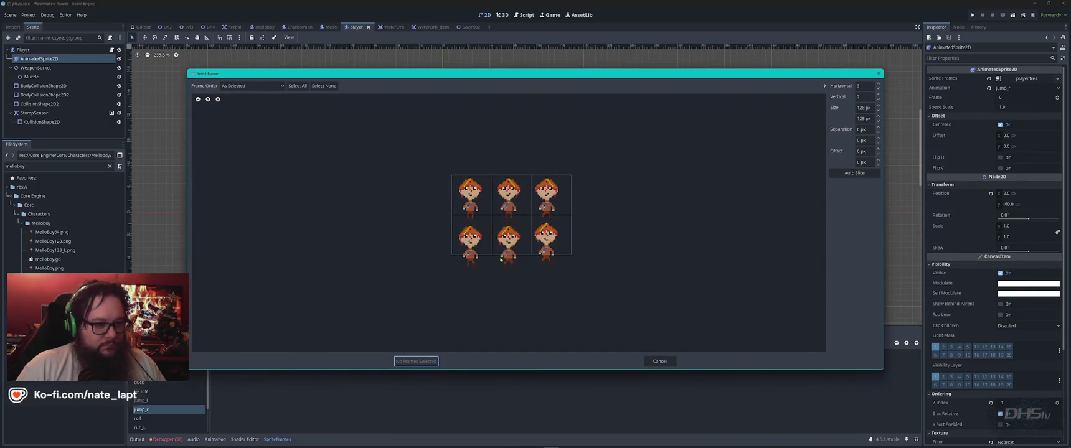
{"action": "left_click", "coordinate": [864, 97]}
{"action": "type", "text": "3"}
{"action": "left_click", "coordinate": [863, 86]}
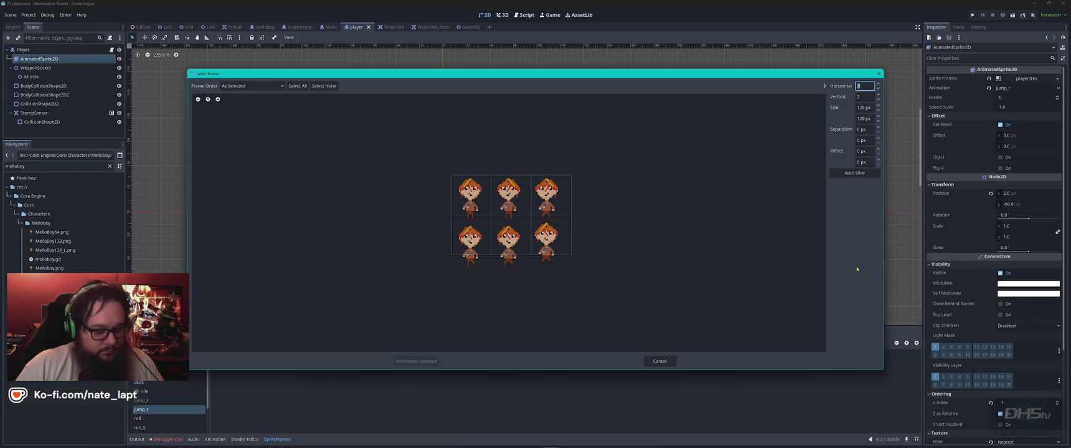
- Screenshot the Select Frames dialog and switch to ChatGPT
{"action": "key", "text": "super"}
{"action": "key", "text": "Escape"}
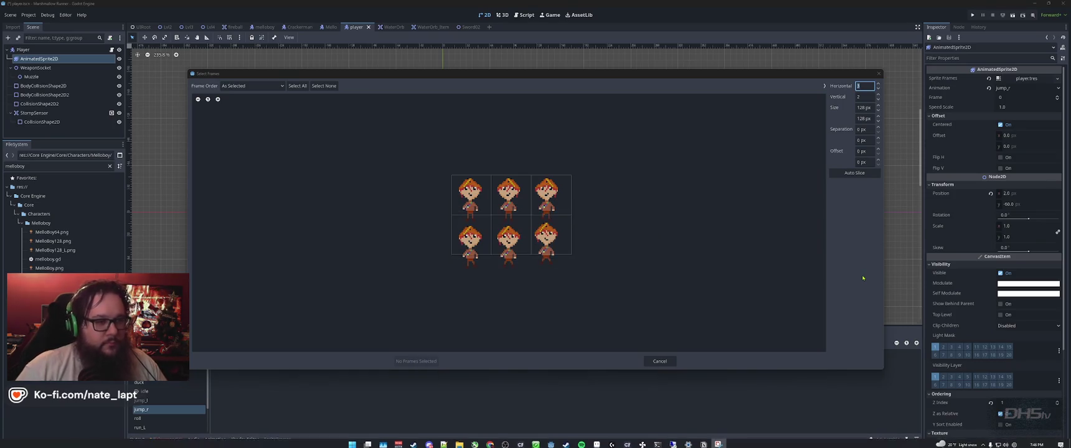
{"action": "key", "text": "super+shift+s"}
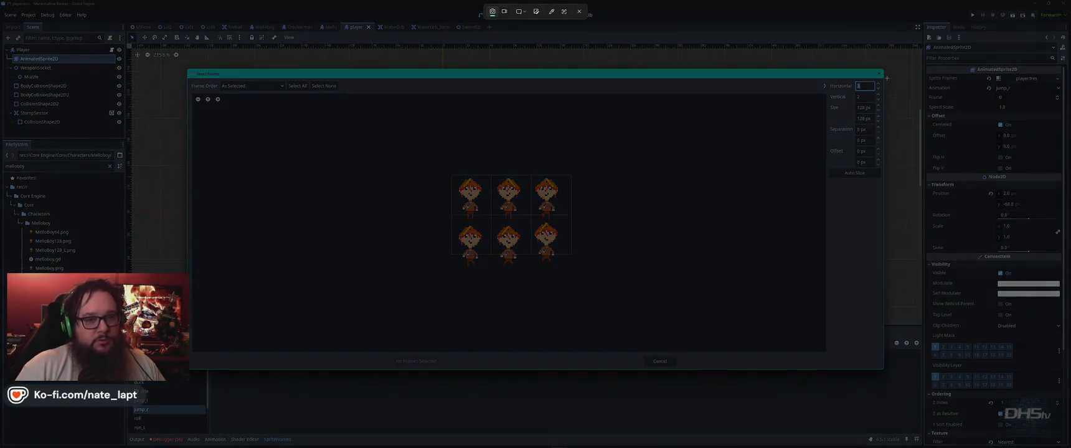
{"action": "mouse_move", "coordinate": [883, 68]}
{"action": "left_mouse_down"}
{"action": "mouse_move", "coordinate": [351, 328]}
{"action": "mouse_move", "coordinate": [190, 364]}
{"action": "left_mouse_up"}
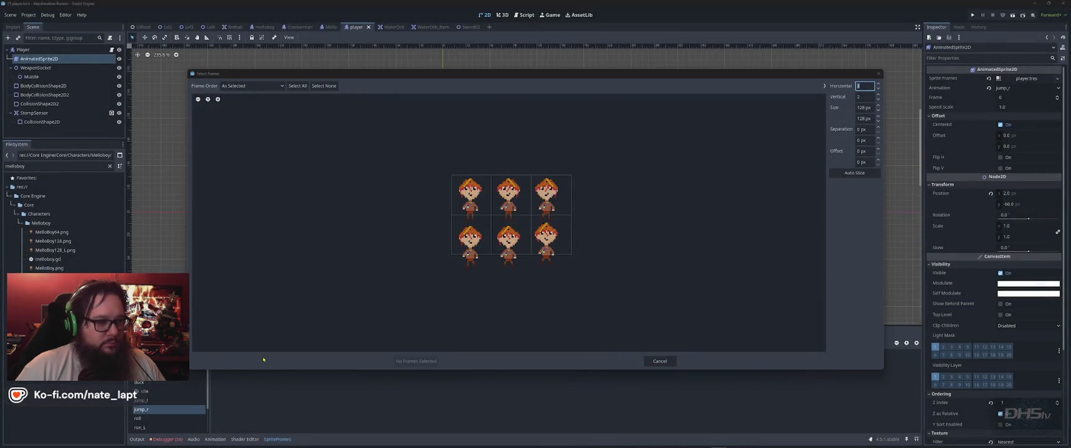
{"action": "key", "text": "alt+Tab"}
{"action": "key", "text": "Tab"}
{"action": "key", "text": "Tab"}
{"action": "key", "text": "Tab"}
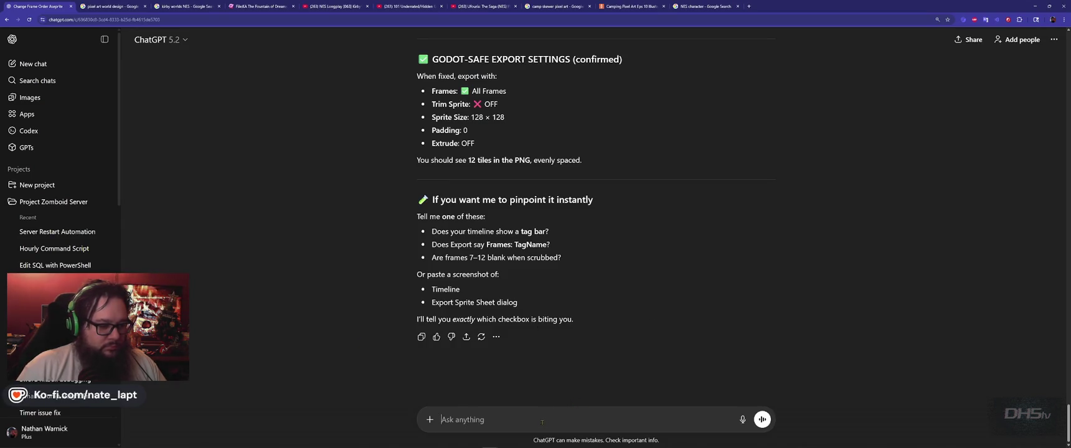
- Paste the Godot frame-picker screenshot into the ChatGPT question and switch to Aseprite
{"action": "key", "text": "ctrl+v"}
{"action": "key", "text": "alt+Tab"}
{"action": "key", "text": "alt+Tab"}
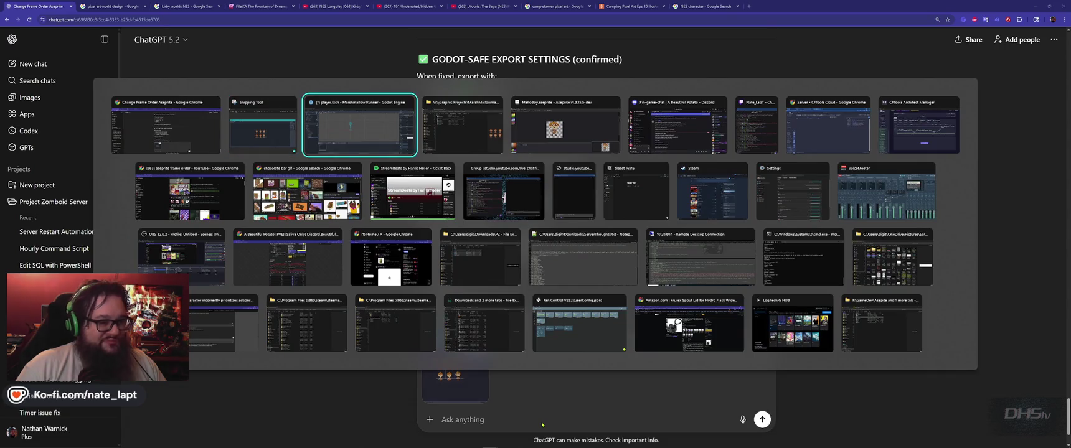
{"action": "key", "text": "Tab"}
{"action": "key", "text": "Tab"}
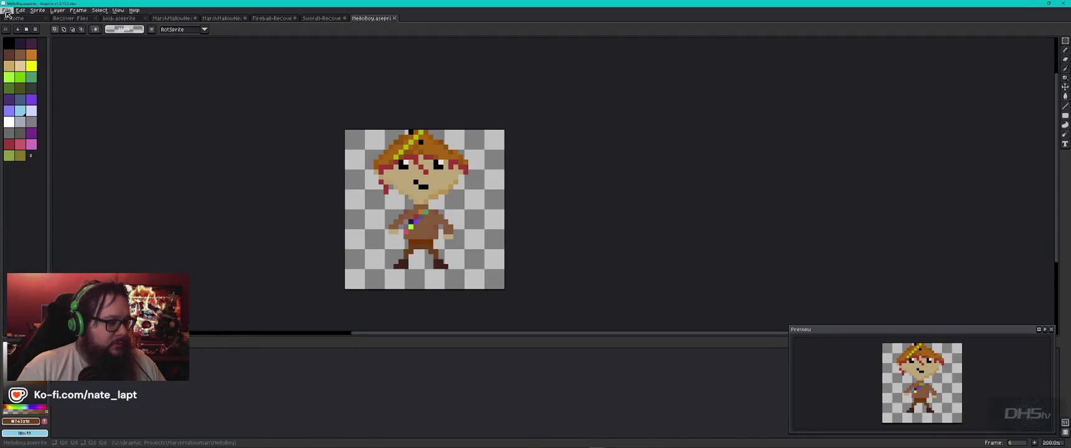
- Capture a screenshot of the Aseprite sprite and bring ChatGPT to the front
{"action": "key", "text": "super"}
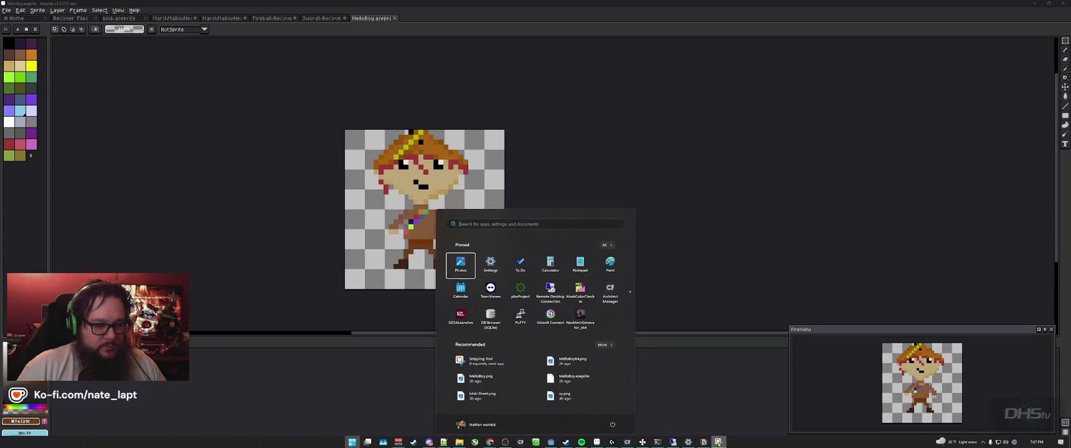
{"action": "key", "text": "super"}
{"action": "key", "text": "super+shift+s"}
{"action": "mouse_move", "coordinate": [605, 19]}
{"action": "left_mouse_down"}
{"action": "mouse_move", "coordinate": [81, 447]}
{"action": "mouse_move", "coordinate": [2, 447]}
{"action": "left_mouse_up"}
{"action": "key", "text": "super+Tab"}
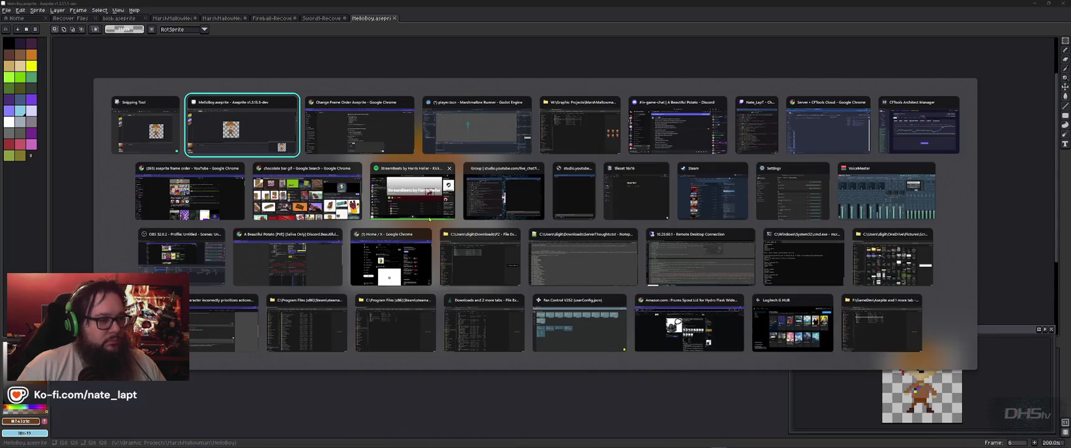
{"action": "key", "text": "Right"}
{"action": "key", "text": "Return"}
- Return to Aseprite and open its File menu
{"action": "key", "text": "super+Tab"}
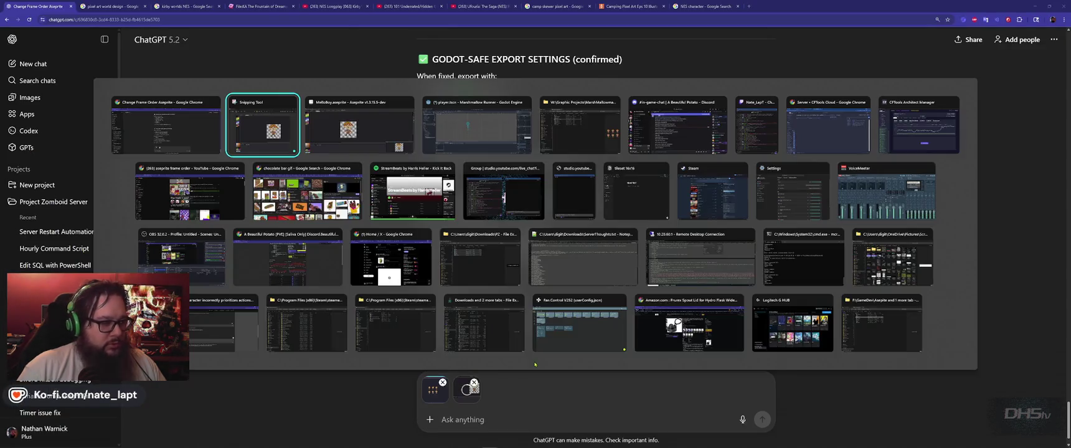
{"action": "key", "text": "Right"}
{"action": "key", "text": "Return"}
{"action": "left_click", "coordinate": [6, 10]}
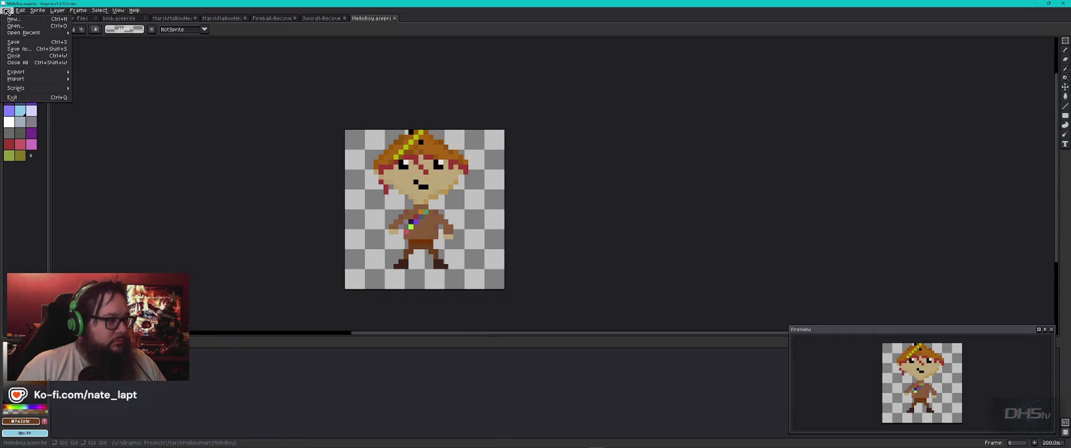
- Open Export Sprite Sheet with every section expanded, placed beside the six-frame preview
{"action": "mouse_move", "coordinate": [45, 76]}
{"action": "left_click", "coordinate": [112, 79]}
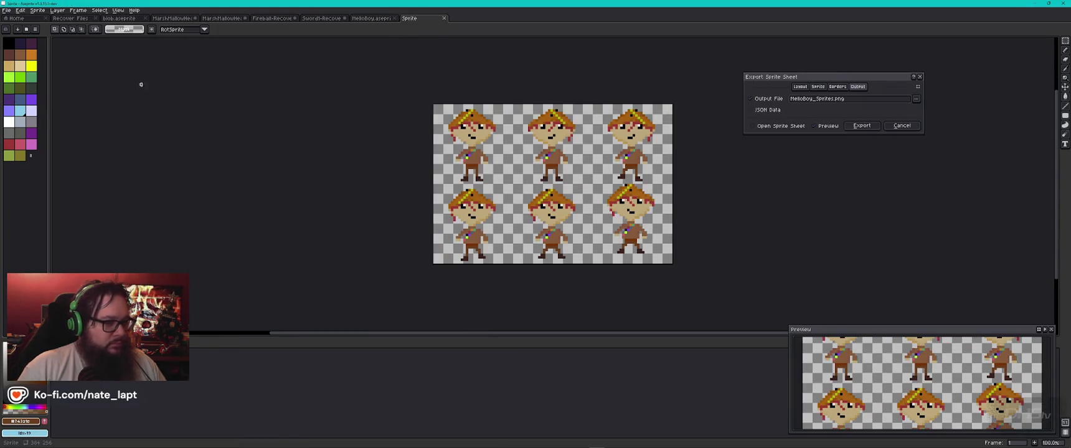
{"action": "left_click", "coordinate": [917, 86]}
{"action": "left_click_drag", "start_coordinate": [892, 81], "coordinate": [834, 93]}
- Capture the export settings and sheet preview with Snipping Tool
{"action": "key", "text": "super"}
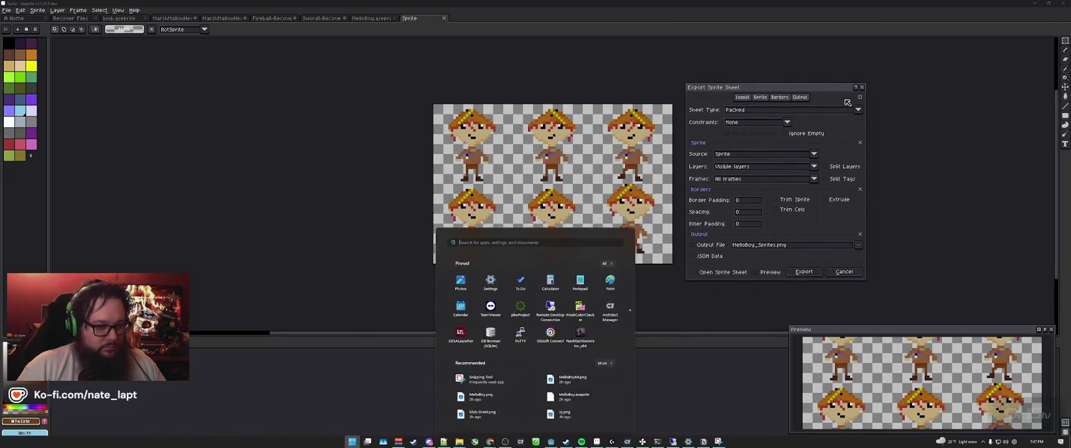
{"action": "type", "text": "s"}
{"action": "left_click", "coordinate": [719, 442]}
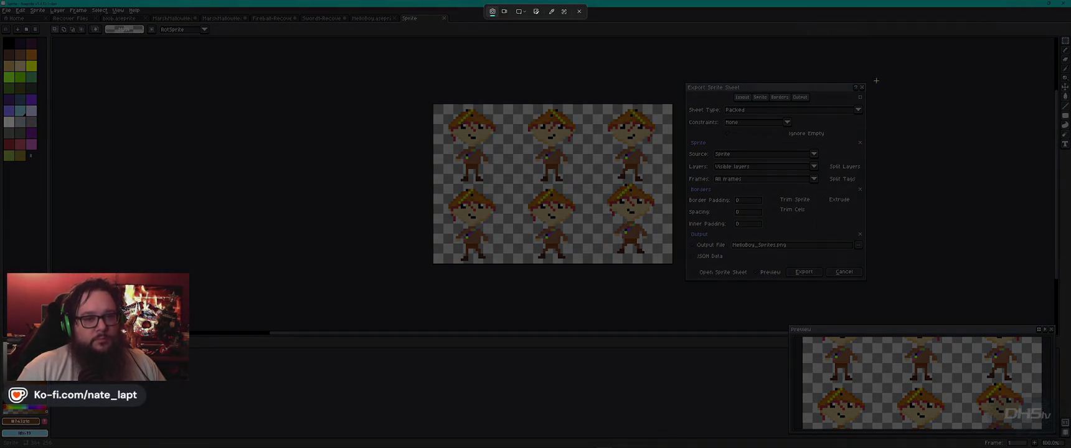
{"action": "mouse_move", "coordinate": [877, 70]}
{"action": "left_mouse_down"}
{"action": "mouse_move", "coordinate": [838, 103]}
{"action": "mouse_move", "coordinate": [452, 301]}
{"action": "mouse_move", "coordinate": [425, 299]}
{"action": "left_mouse_up"}
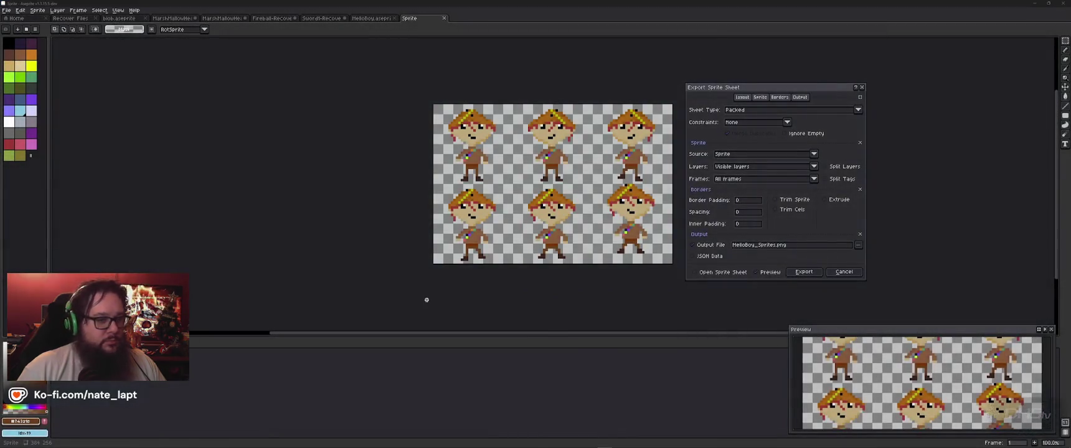
{"action": "key", "text": "alt+Tab"}
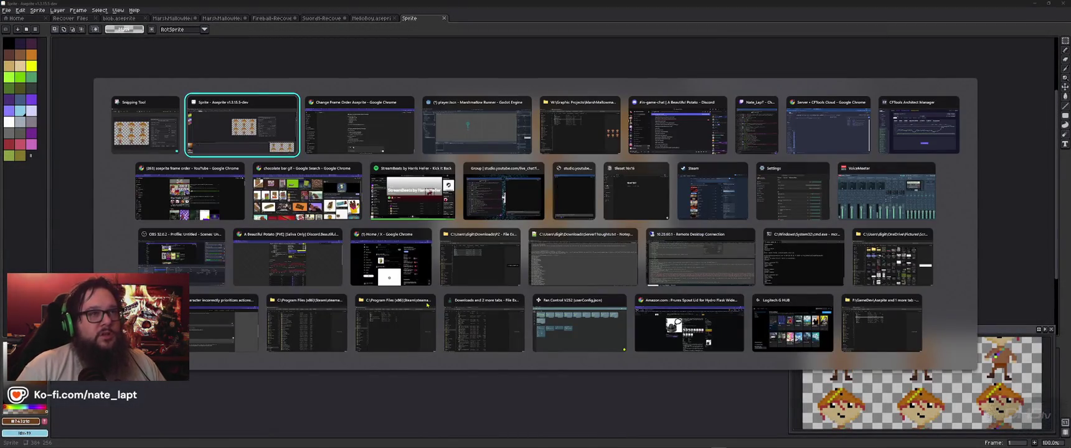
- Paste the export settings screenshot into ChatGPT and send the three-screenshot question
{"action": "key", "text": "alt+Tab"}
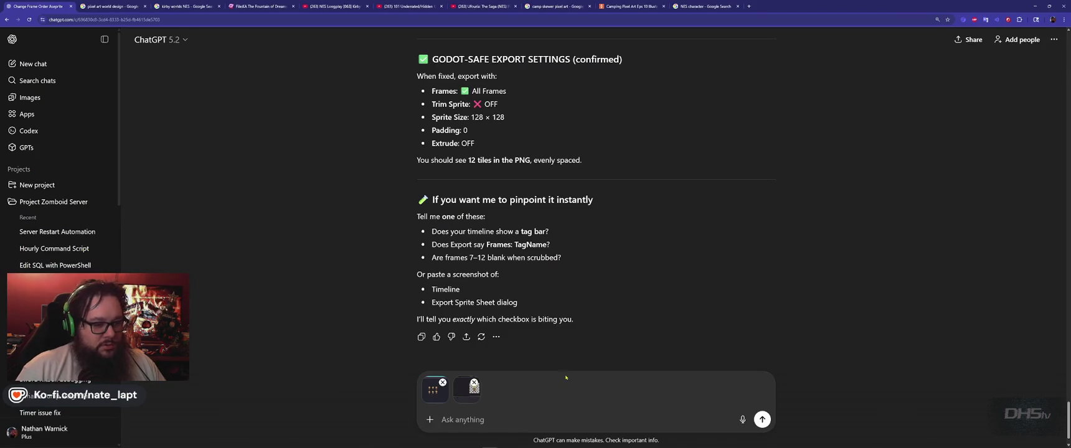
{"action": "key", "text": "ctrl+v"}
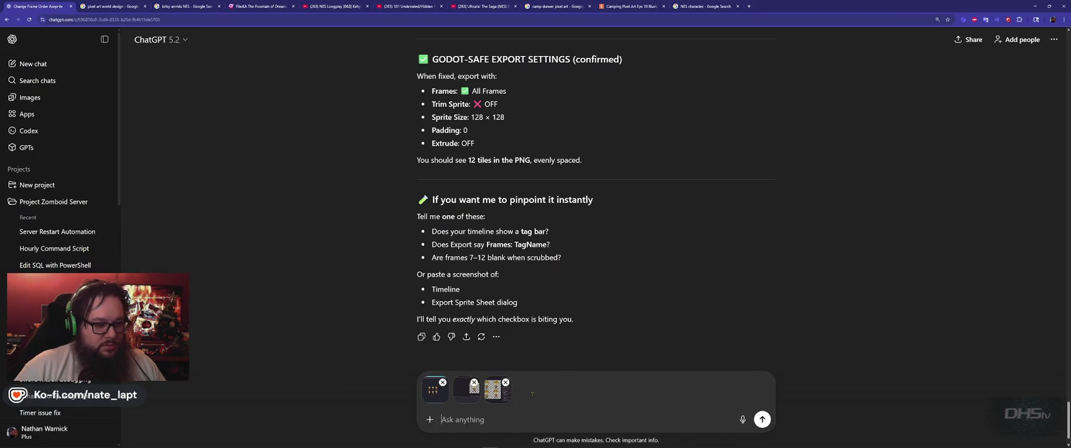
{"action": "key", "text": "Return"}
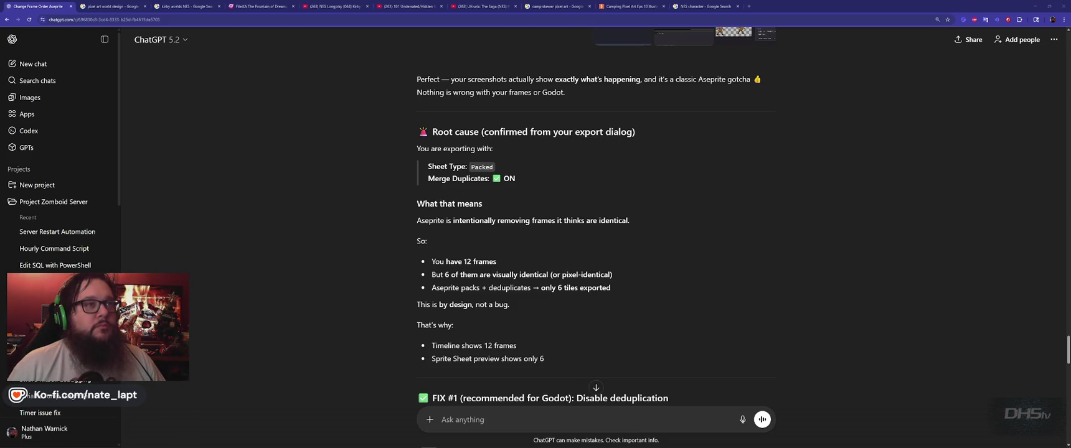
- Read ChatGPT's Packed sheet and Merge Duplicates explanation, then return to Aseprite's export dialog
{"action": "scroll", "coordinate": [647, 211], "scroll_direction": "up", "scroll_amount": 1}
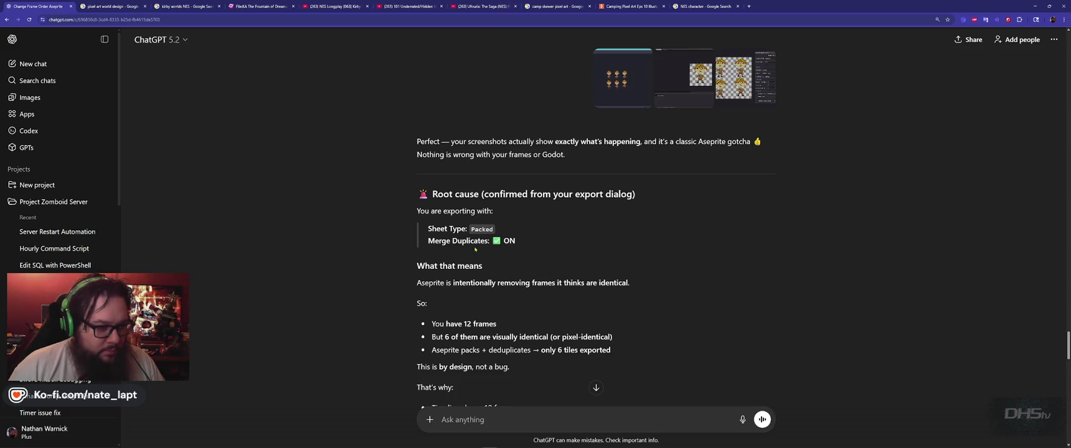
{"action": "key", "text": "alt+Tab"}
{"action": "key", "text": "alt+Tab"}
{"action": "key", "text": "alt+Tab"}
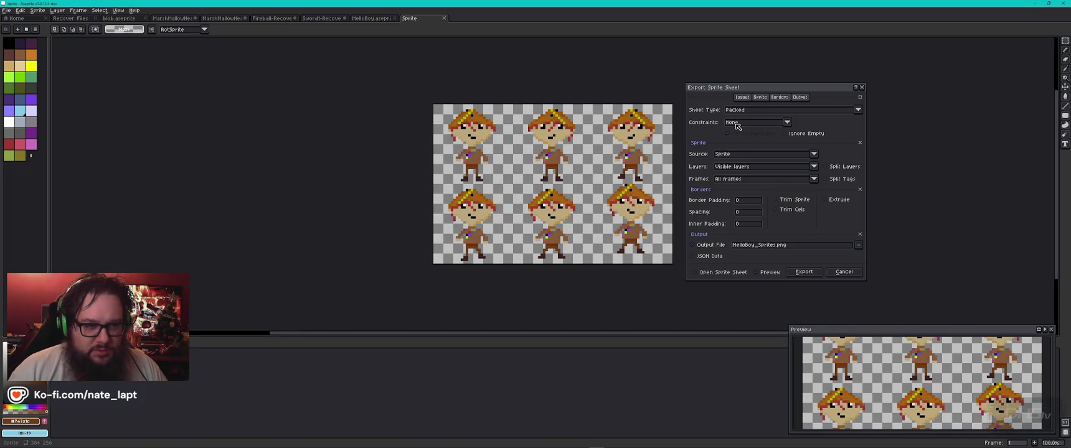
- Try the Constraint and Sheet Type options, ending back on the Packed layout
{"action": "left_click", "coordinate": [737, 126]}
{"action": "left_click", "coordinate": [743, 112]}
{"action": "left_click", "coordinate": [757, 122]}
{"action": "left_click", "coordinate": [756, 123]}
{"action": "left_click", "coordinate": [755, 126]}
{"action": "left_click", "coordinate": [749, 113]}
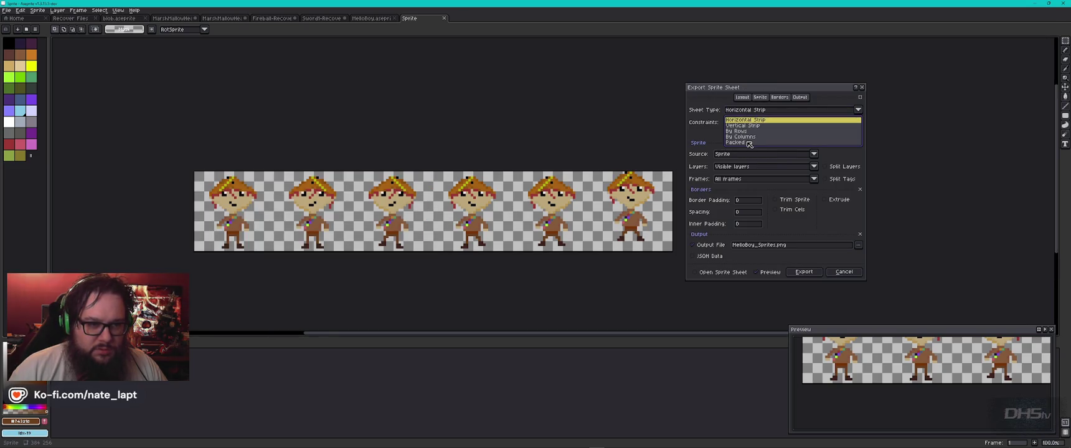
{"action": "left_click", "coordinate": [748, 143]}
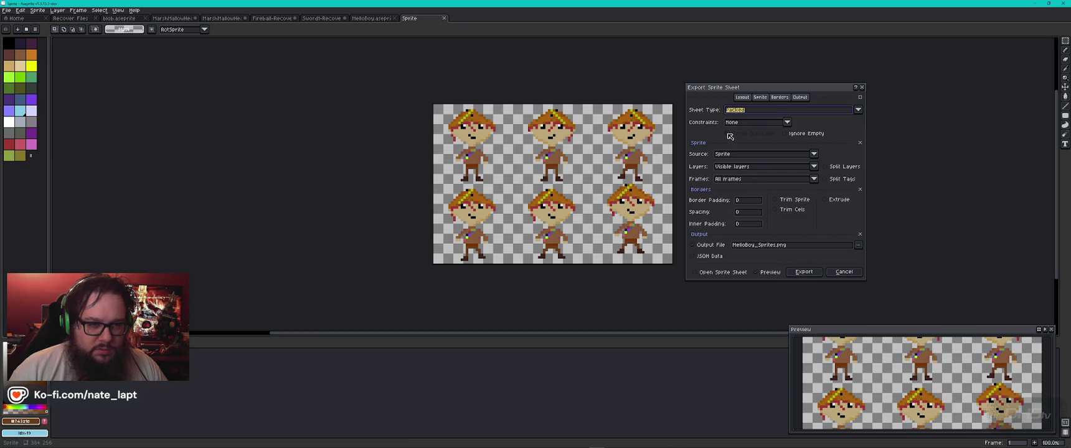
- Set Sheet Type to Vertical Strip and export, overwriting MelloBoy_Sprites.png
{"action": "left_click", "coordinate": [747, 114]}
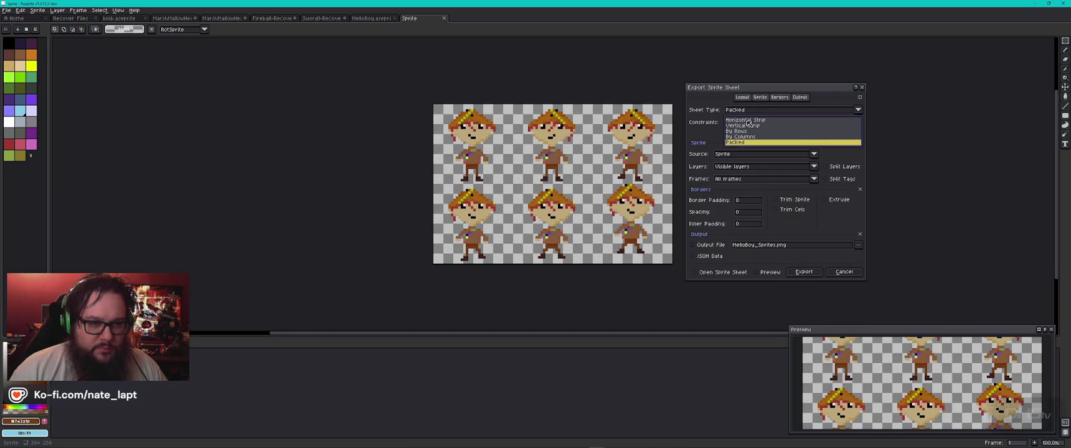
{"action": "left_click", "coordinate": [744, 125]}
{"action": "scroll", "coordinate": [612, 210], "scroll_direction": "down", "scroll_amount": 5}
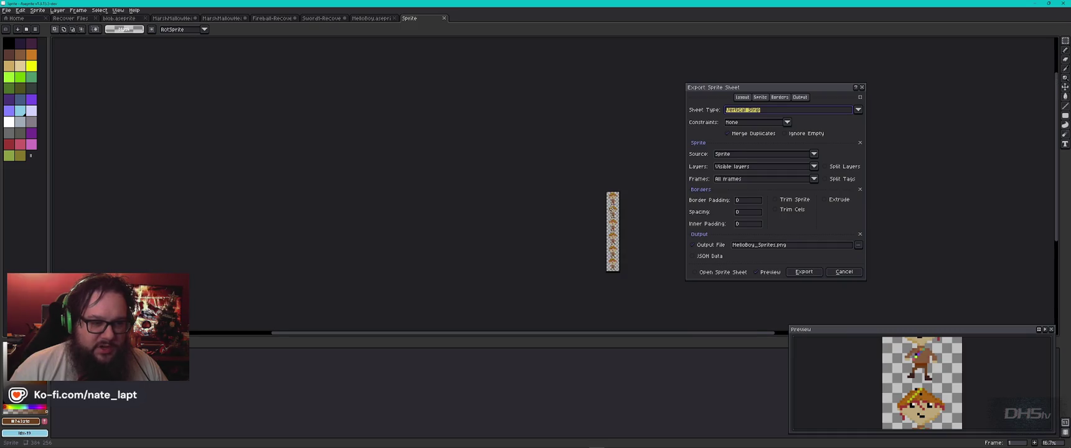
{"action": "scroll", "coordinate": [612, 209], "scroll_direction": "up", "scroll_amount": 1}
{"action": "left_click", "coordinate": [807, 275]}
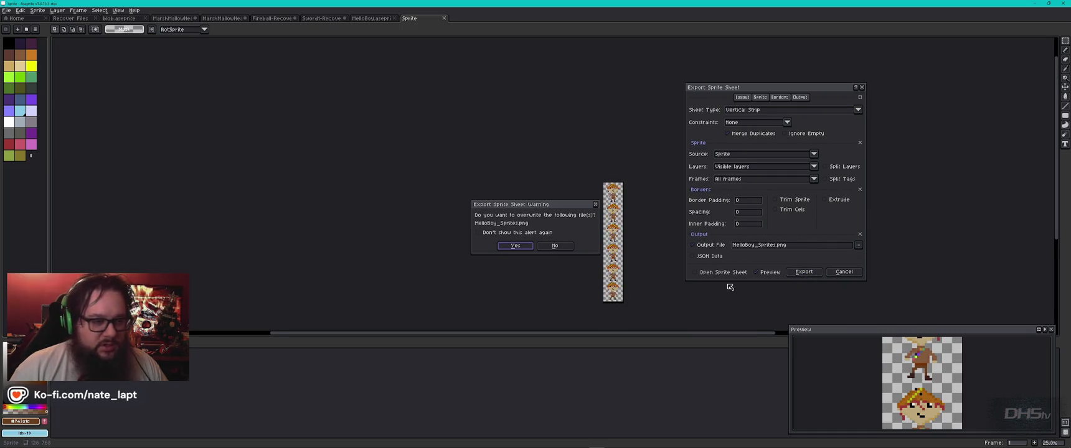
{"action": "left_click", "coordinate": [516, 246]}
{"action": "key", "text": "alt+Tab"}
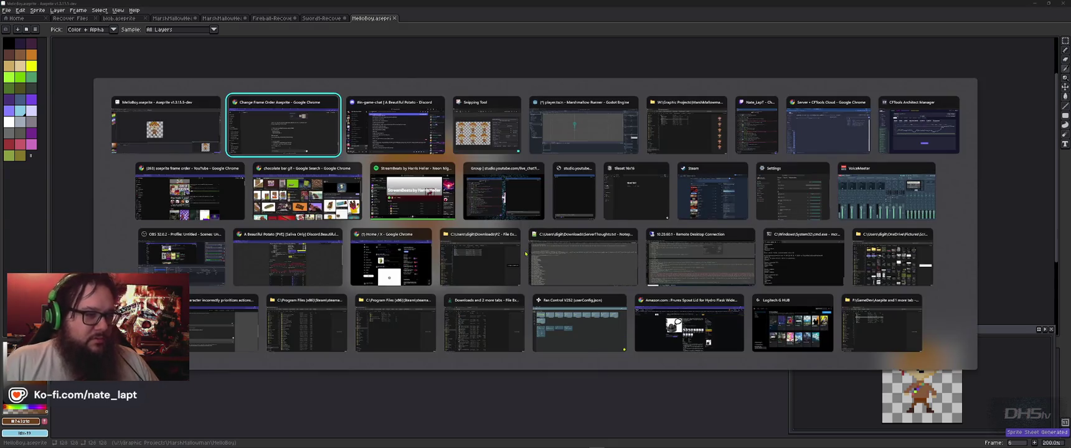
- Drag MelloBoy_Sprites.png from the MelloBoy folder in File Explorer into Godot's project files
{"action": "key", "text": "Tab"}
{"action": "key", "text": "Tab"}
{"action": "key", "text": "Tab"}
{"action": "key", "text": "alt+Tab"}
{"action": "key", "text": "Tab"}
{"action": "key", "text": "Tab"}
{"action": "key", "text": "Tab"}
{"action": "left_click", "coordinate": [604, 119]}
{"action": "mouse_move", "coordinate": [604, 120]}
{"action": "left_mouse_down"}
{"action": "mouse_move", "coordinate": [542, 115]}
{"action": "mouse_move", "coordinate": [81, 239]}
{"action": "left_mouse_up"}
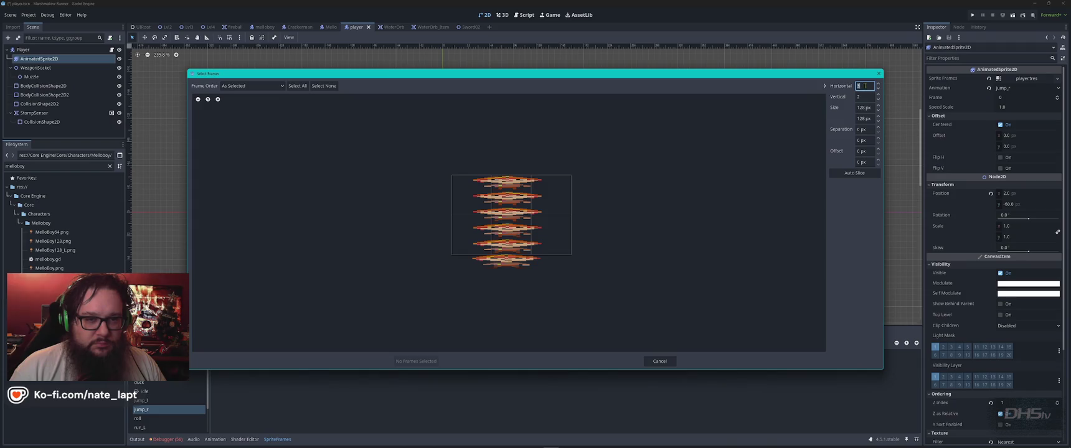
- Try slicing with Horizontal 1 and a vertical row count, then cancel and return to ChatGPT
{"action": "type", "text": "1"}
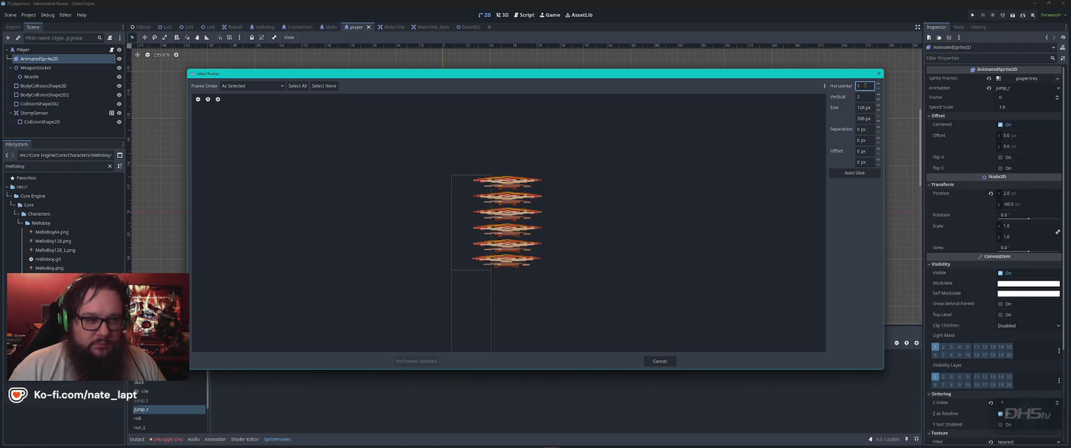
{"action": "left_click", "coordinate": [867, 96]}
{"action": "type", "text": "3"}
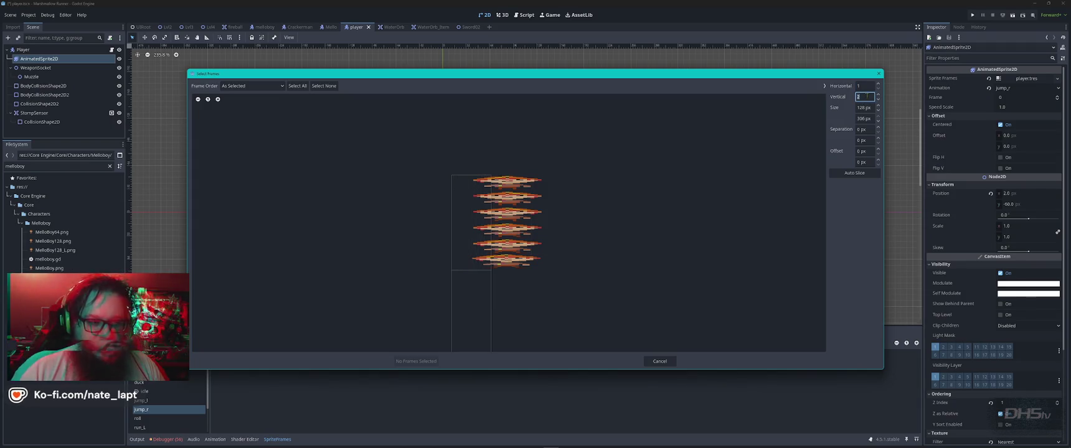
{"action": "type", "text": "4"}
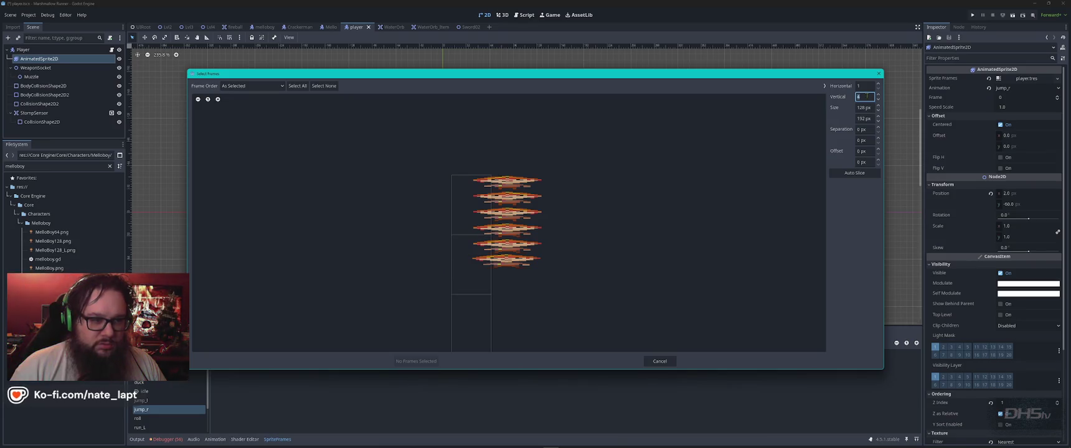
{"action": "left_click", "coordinate": [661, 360]}
{"action": "key", "text": "alt+Tab"}
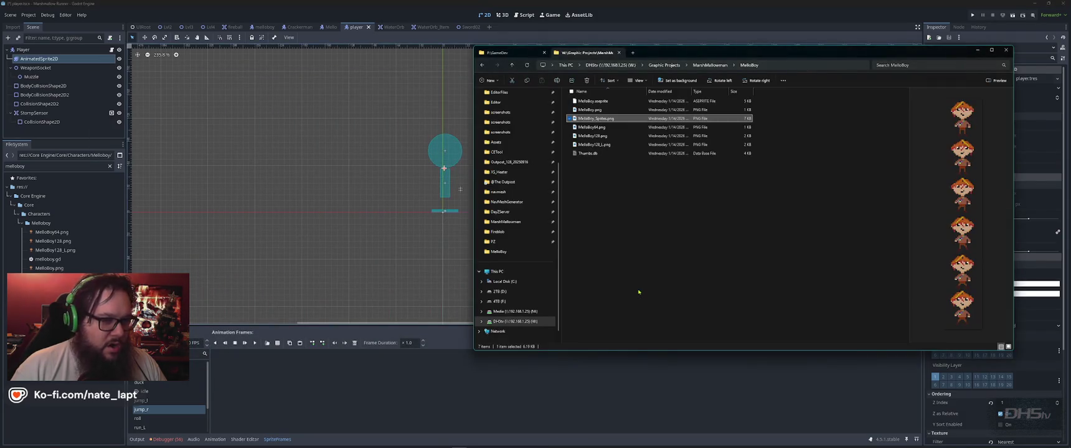
{"action": "key", "text": "alt+Tab"}
{"action": "key", "text": "alt+Tab"}
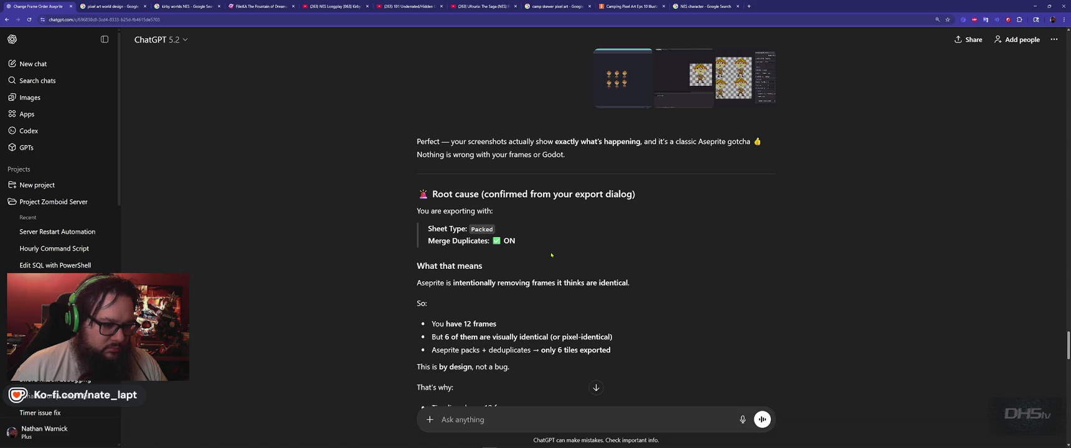
{"action": "scroll", "coordinate": [551, 255], "scroll_direction": "down", "scroll_amount": 3}
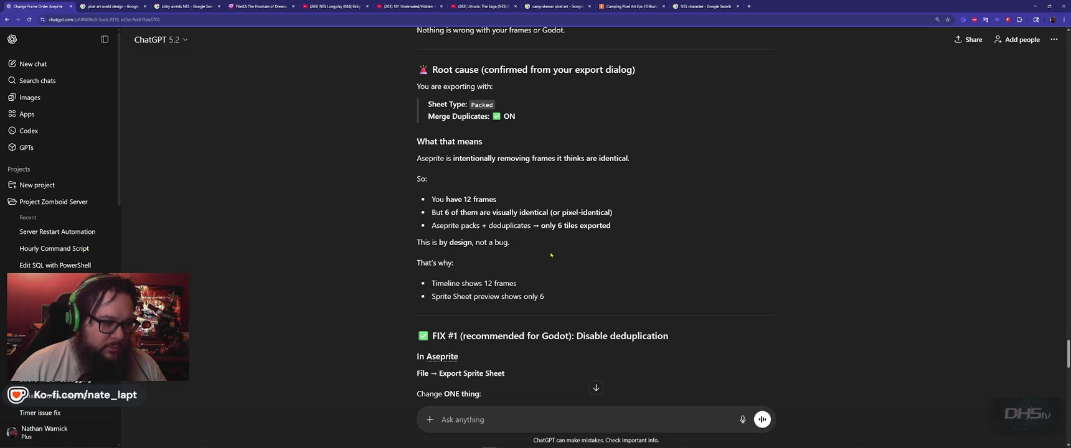
{"action": "scroll", "coordinate": [551, 255], "scroll_direction": "down", "scroll_amount": 3}
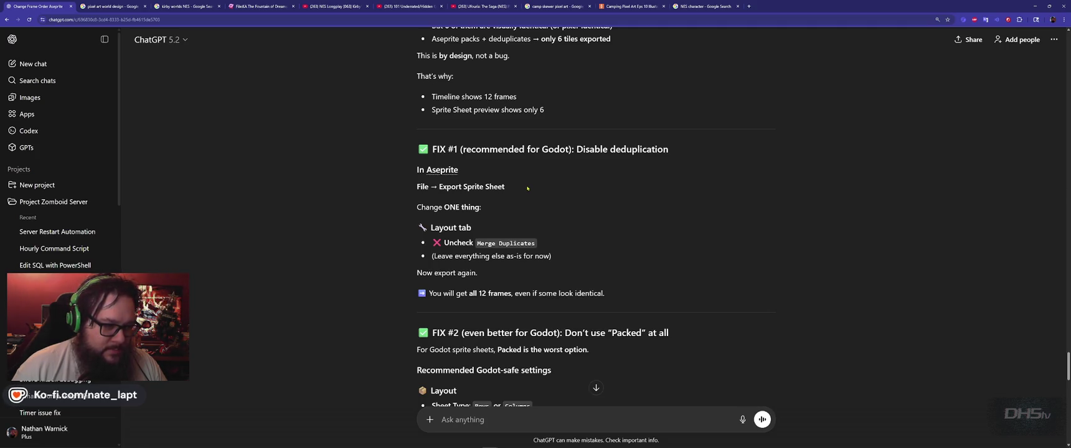
{"action": "scroll", "coordinate": [528, 188], "scroll_direction": "down", "scroll_amount": 3}
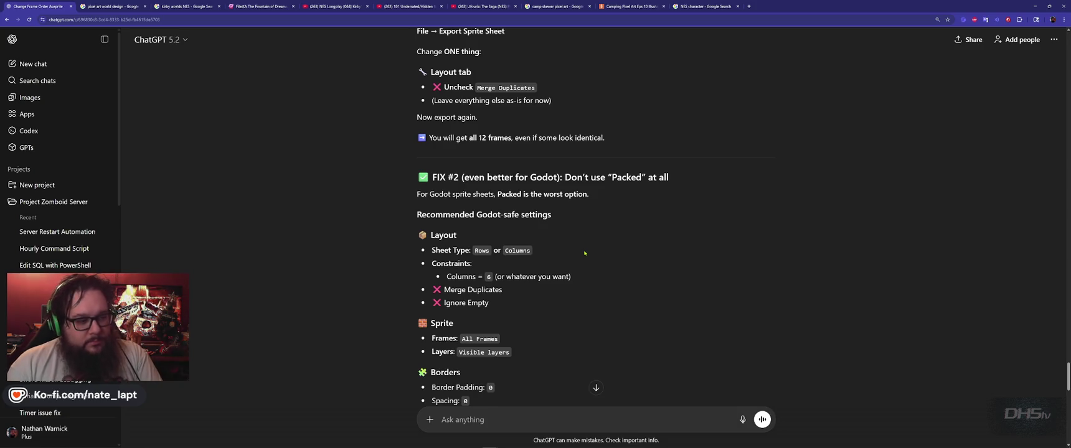
{"action": "scroll", "coordinate": [584, 253], "scroll_direction": "down", "scroll_amount": 2}
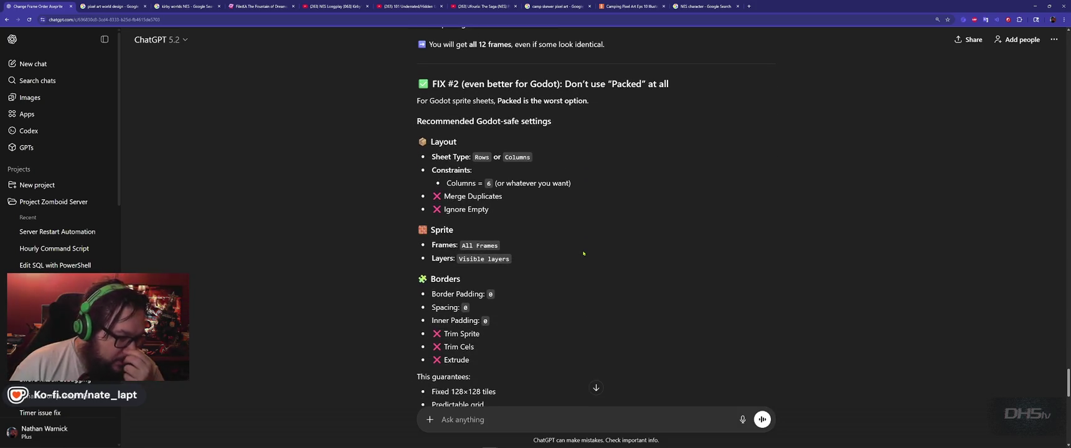
{"action": "scroll", "coordinate": [584, 253], "scroll_direction": "down", "scroll_amount": 2}
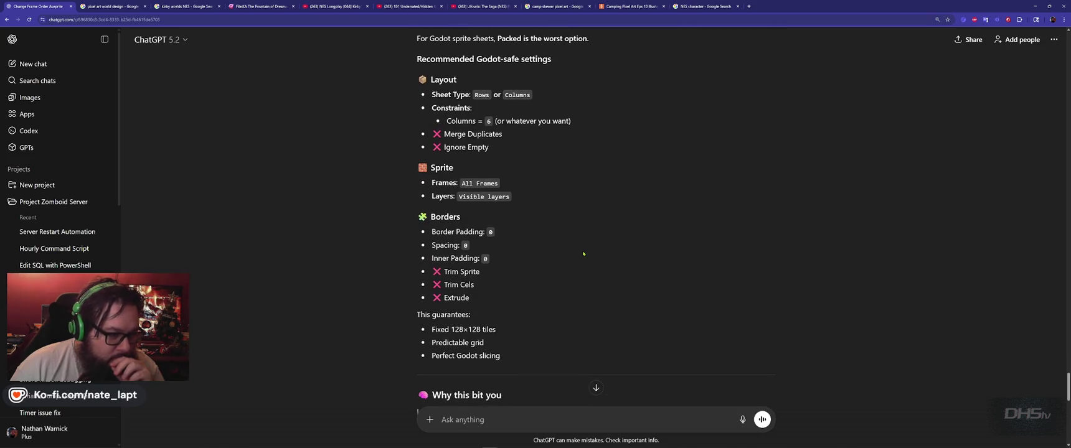
{"action": "scroll", "coordinate": [584, 254], "scroll_direction": "down", "scroll_amount": 2}
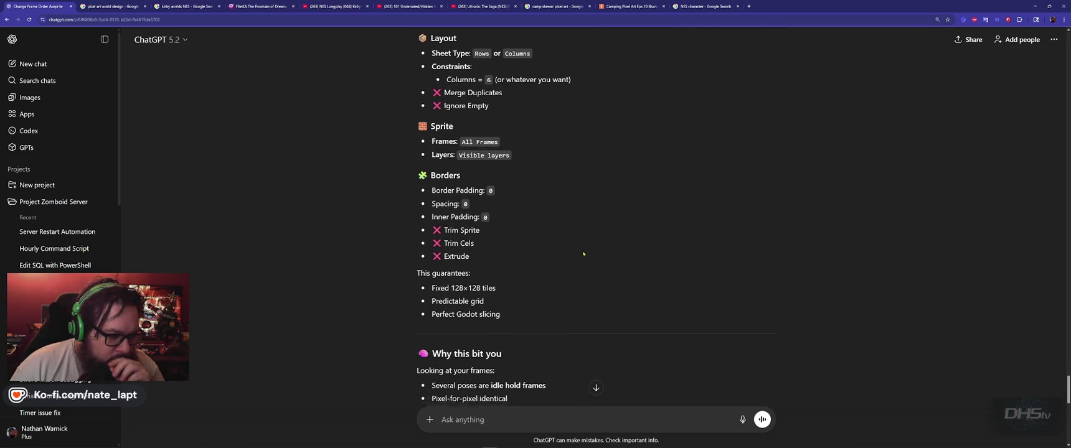
{"action": "scroll", "coordinate": [583, 254], "scroll_direction": "down", "scroll_amount": 5}
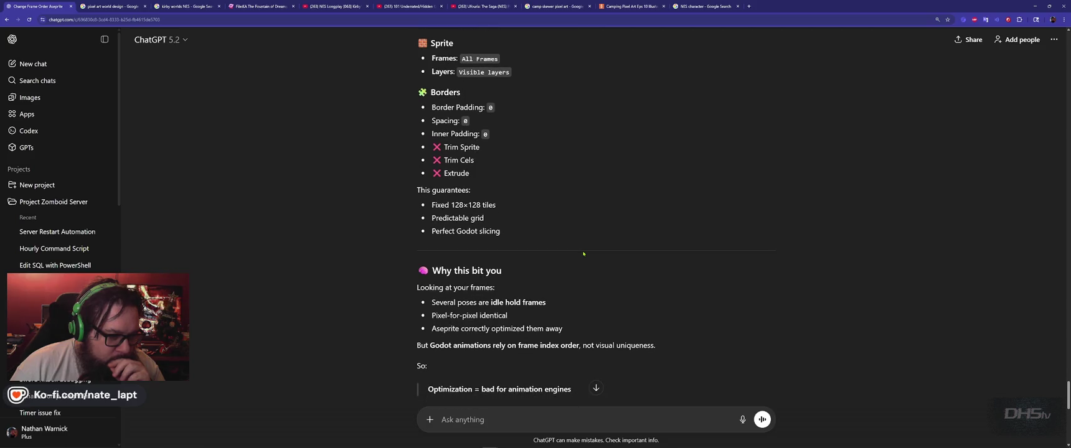
{"action": "scroll", "coordinate": [584, 253], "scroll_direction": "down", "scroll_amount": 4}
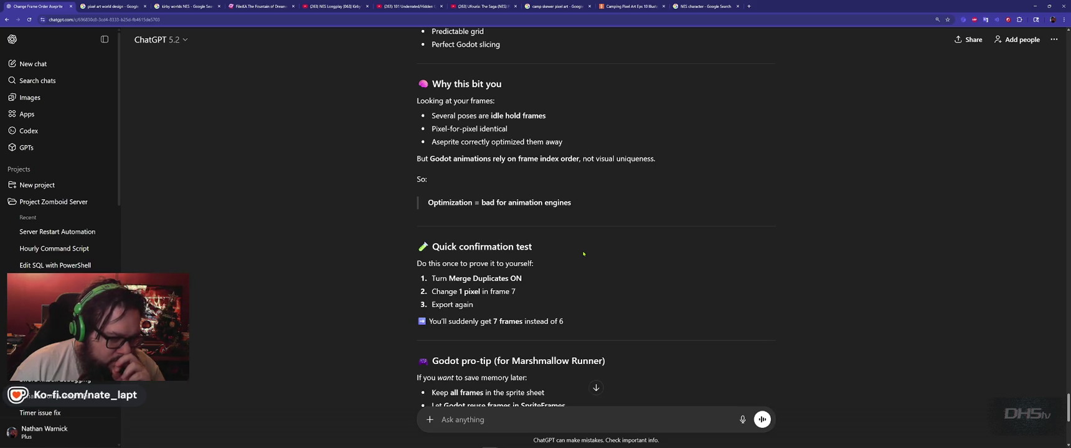
{"action": "scroll", "coordinate": [584, 254], "scroll_direction": "down", "scroll_amount": 1}
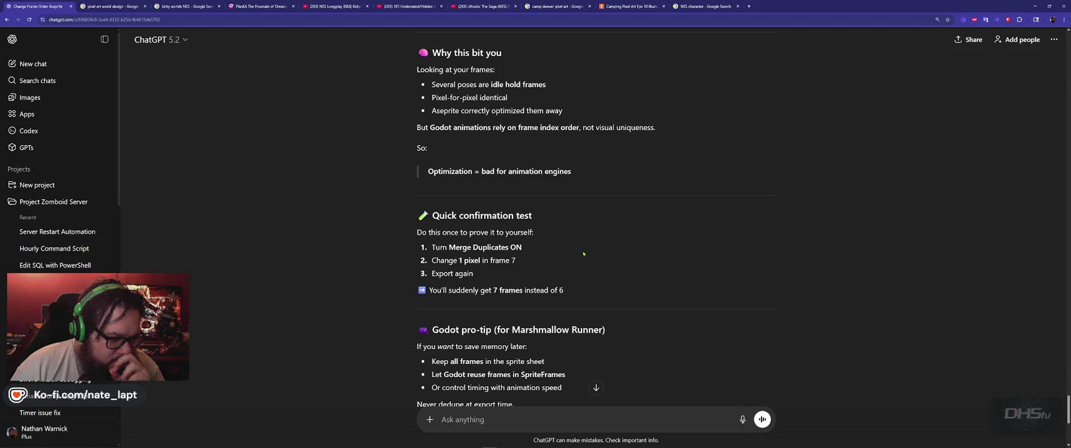
{"action": "scroll", "coordinate": [583, 253], "scroll_direction": "down", "scroll_amount": 7}
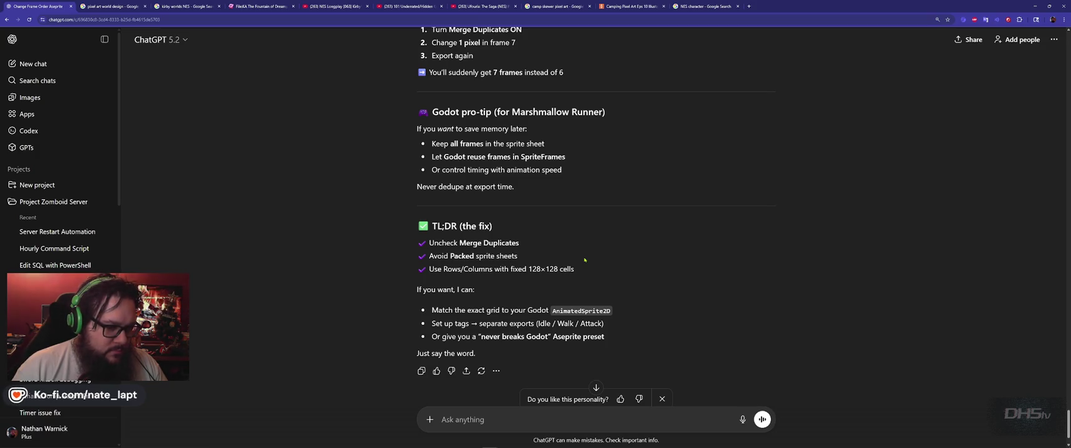
{"action": "scroll", "coordinate": [585, 260], "scroll_direction": "down", "scroll_amount": 1}
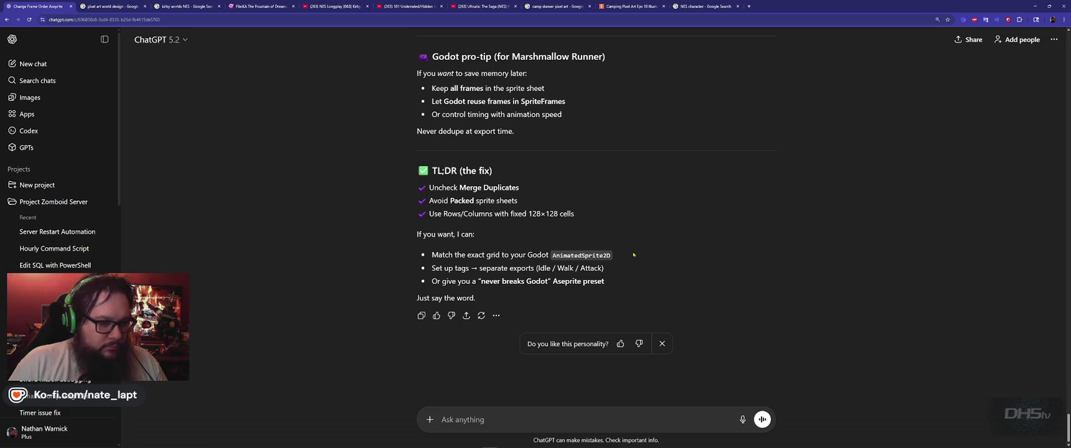
- Preview MelloBoy_Sprites.png in Photos, confirming a six-frame single column, then return to Godot
{"action": "key", "text": "alt+Tab"}
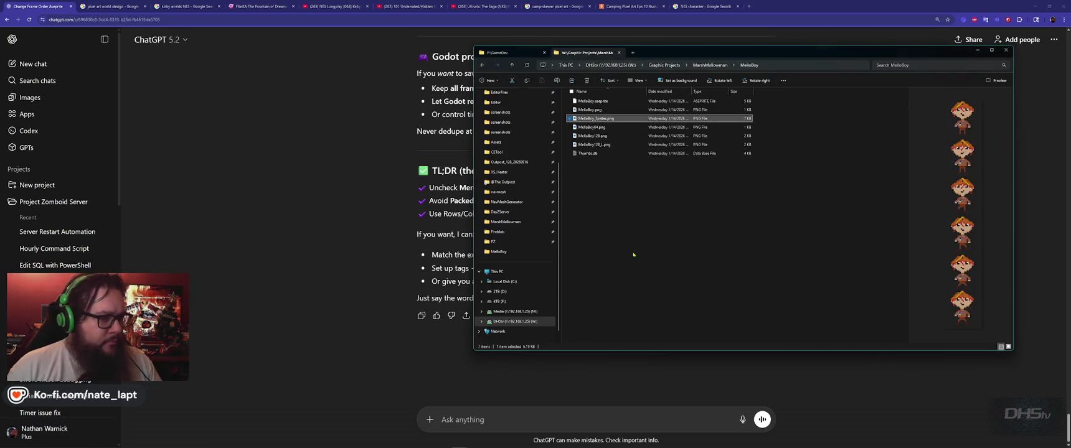
{"action": "key", "text": "alt+Tab"}
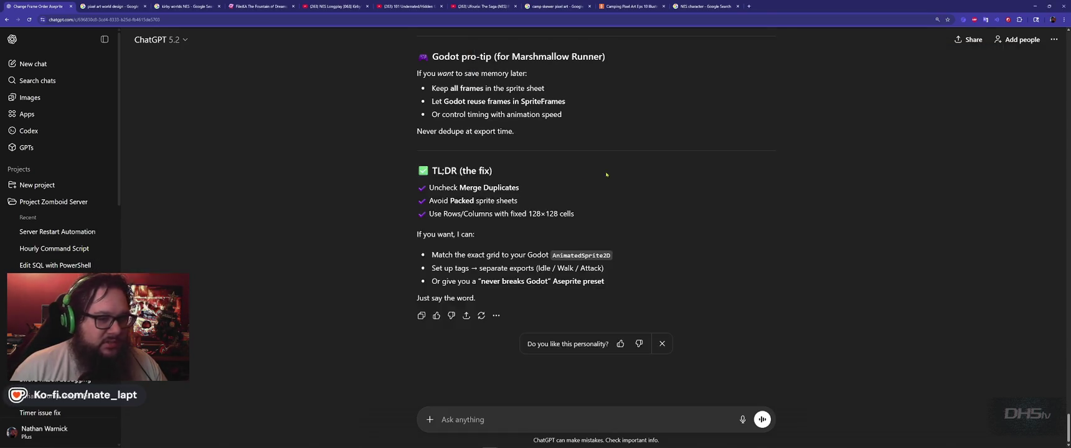
{"action": "double_click", "coordinate": [606, 118]}
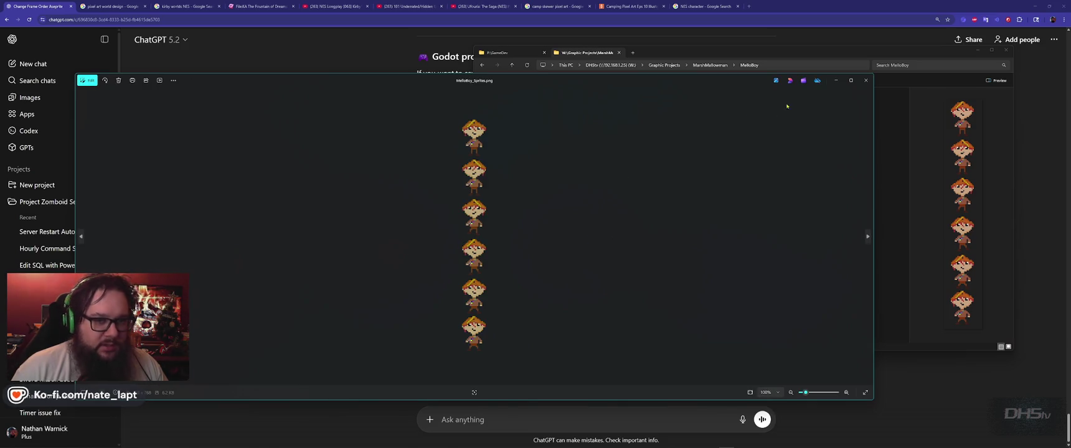
{"action": "left_click", "coordinate": [866, 80]}
{"action": "key", "text": "alt+Tab"}
{"action": "key", "text": "alt+Tab"}
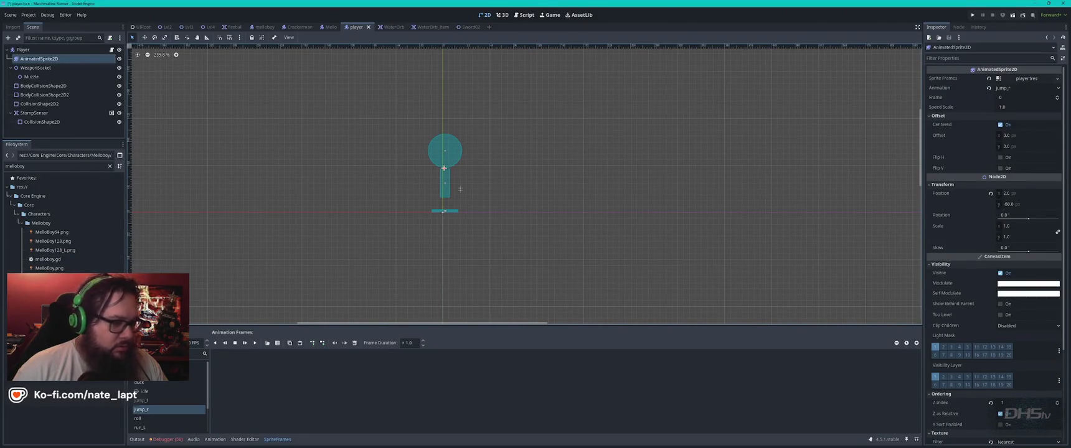
- Open MelloBoy_Sprites.png in jump_r's frame picker, then close it without adding frames
{"action": "key", "text": "alt+Tab"}
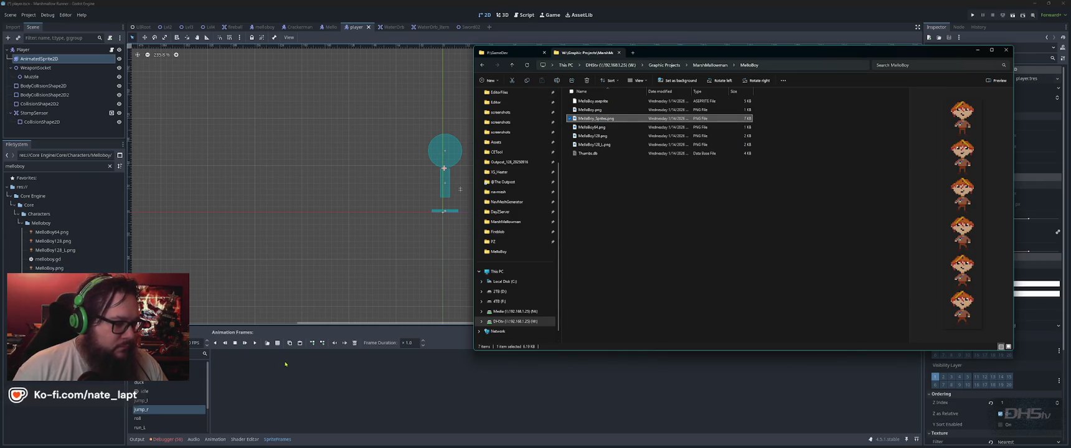
{"action": "left_click", "coordinate": [285, 365]}
{"action": "left_click", "coordinate": [278, 342]}
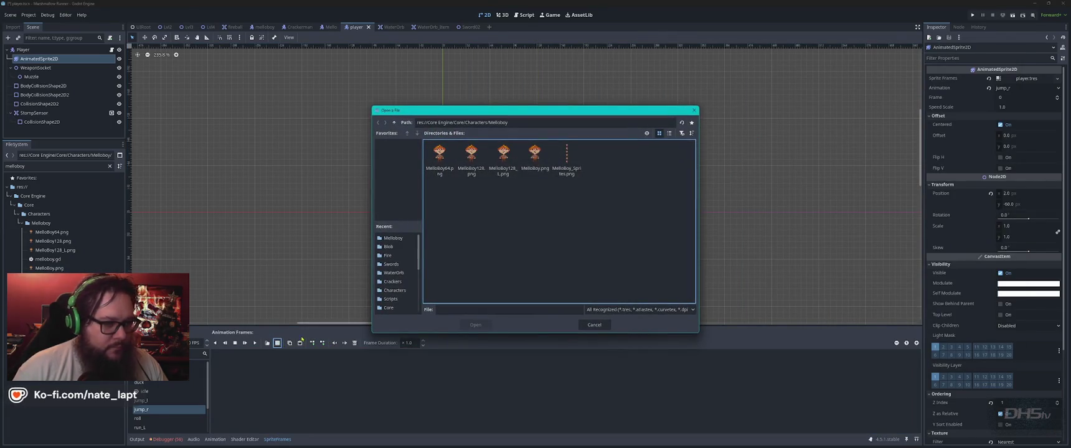
{"action": "double_click", "coordinate": [566, 161]}
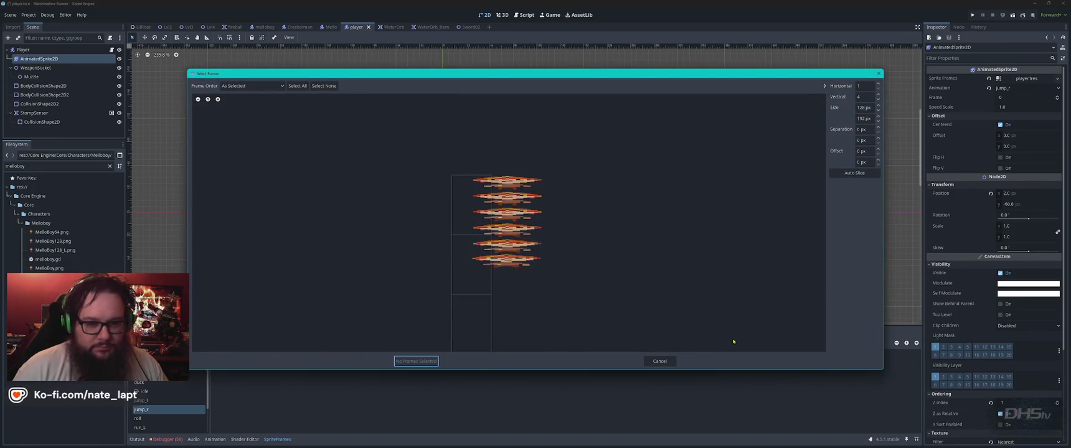
{"action": "key", "text": "Escape"}
{"action": "scroll", "coordinate": [966, 389], "scroll_direction": "down", "scroll_amount": 5}
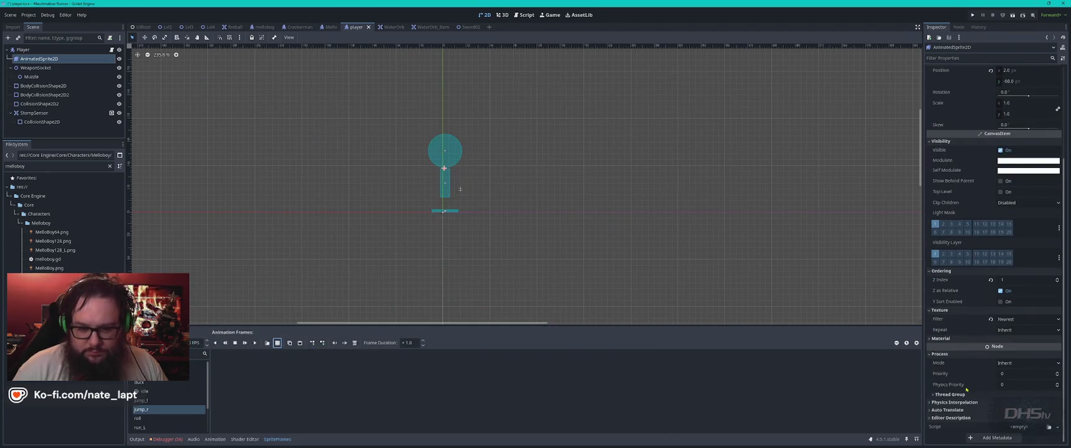
{"action": "scroll", "coordinate": [959, 385], "scroll_direction": "up", "scroll_amount": 4}
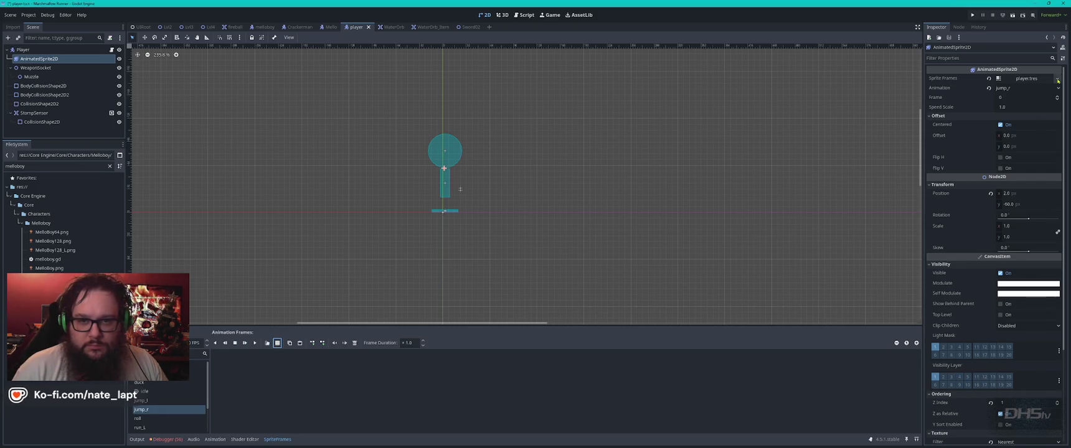
- Reselect jump_r after viewing jump_l and reopen MelloBoy_Sprites.png for slicing
{"action": "left_click", "coordinate": [142, 401]}
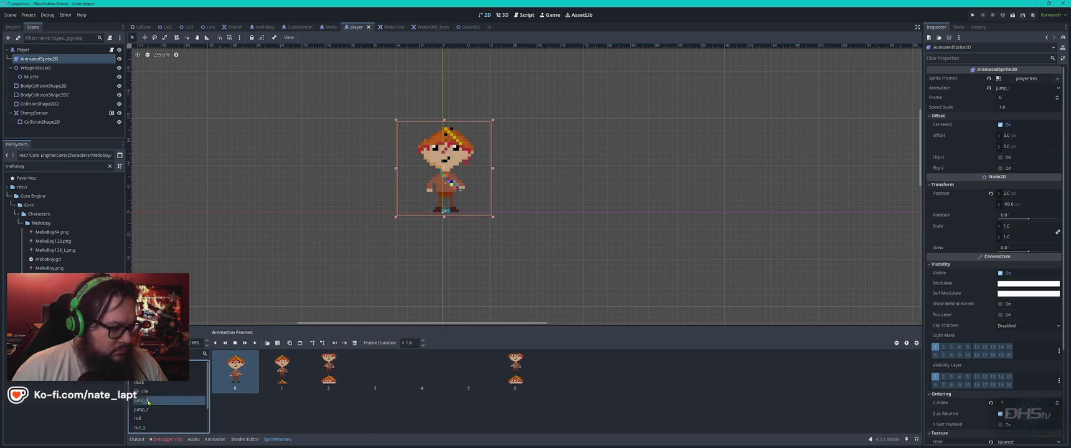
{"action": "left_click", "coordinate": [142, 410]}
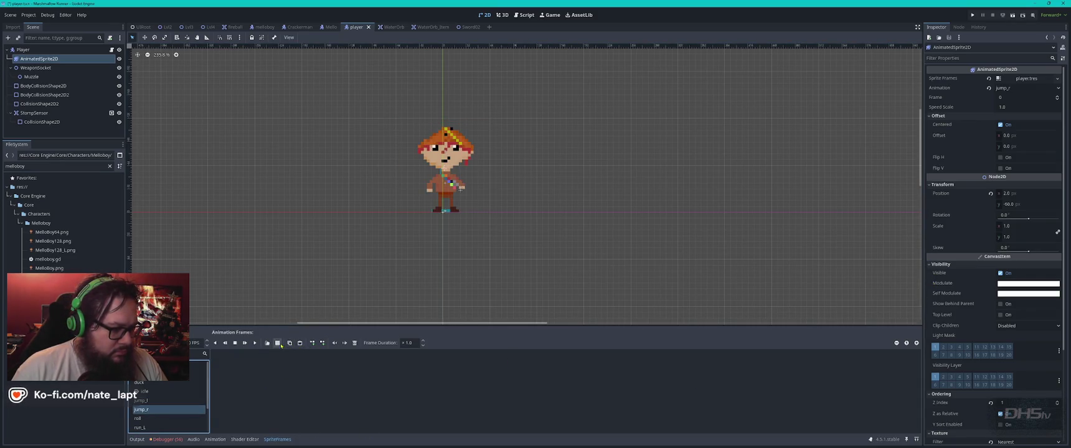
{"action": "left_click", "coordinate": [277, 344]}
{"action": "left_click", "coordinate": [557, 160]}
{"action": "double_click", "coordinate": [557, 160]}
- Set the slicing cell height to 128 px, auto-slice into six rows, then close the picker
{"action": "left_click", "coordinate": [865, 107]}
{"action": "key", "text": "Tab"}
{"action": "type", "text": "128"}
{"action": "key", "text": "Return"}
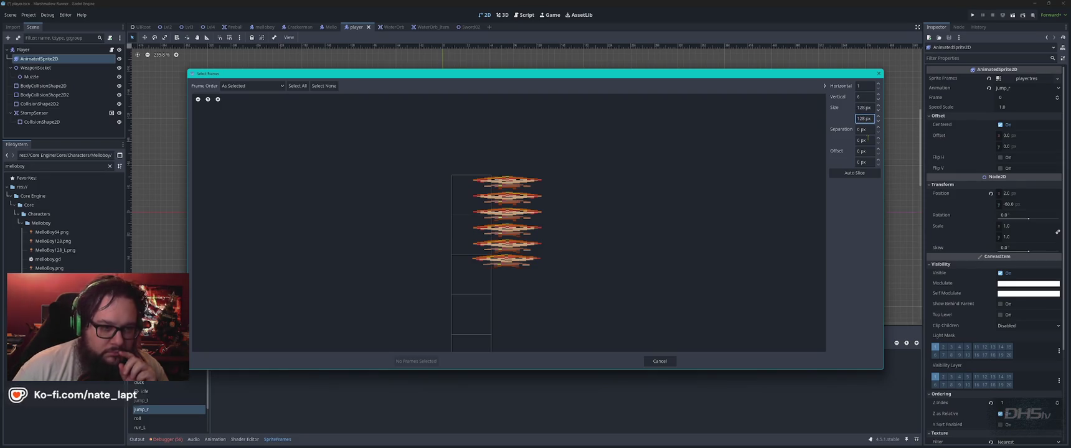
{"action": "left_click", "coordinate": [855, 173]}
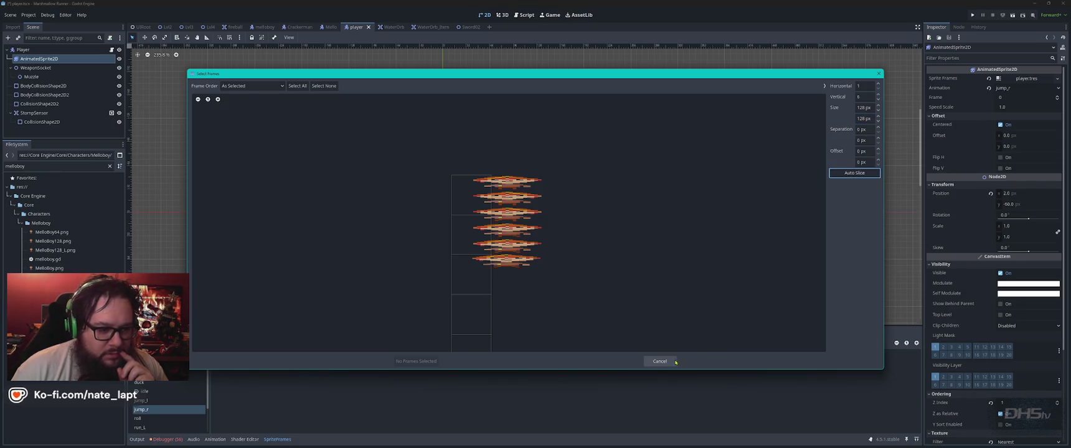
{"action": "left_click", "coordinate": [659, 361]}
- Check the MelloBoy folder, then reopen MelloBoy_Sprites.png in jump_r's frame picker
{"action": "key", "text": "alt+Tab"}
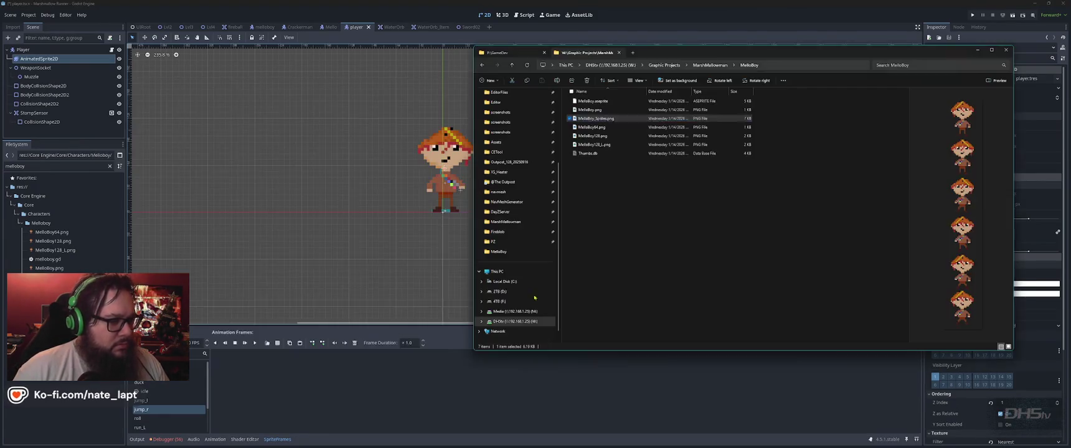
{"action": "key", "text": "alt+Tab"}
{"action": "left_click", "coordinate": [278, 343]}
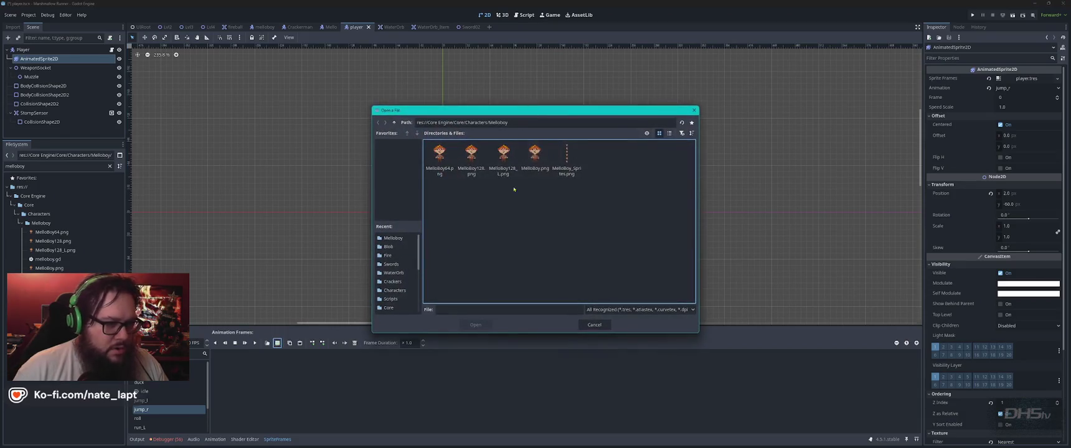
{"action": "double_click", "coordinate": [563, 160]}
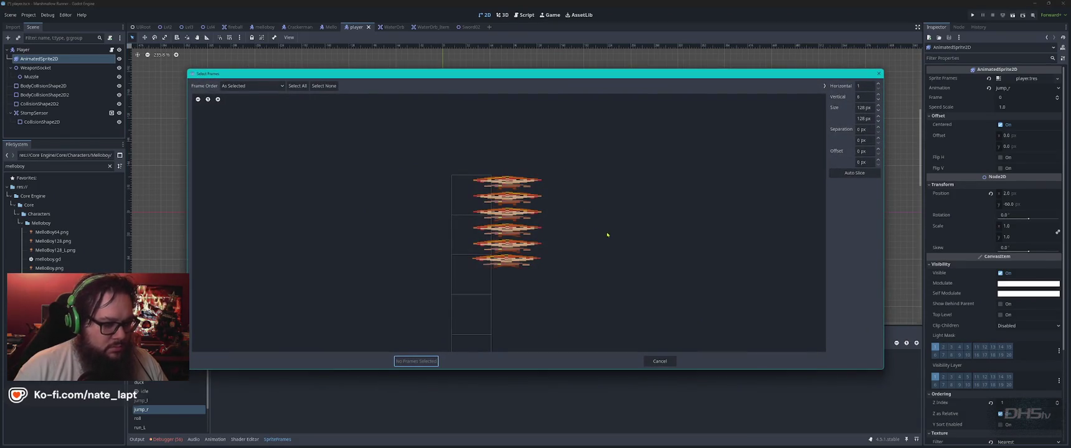
- Screenshot the frame slicer and switch to ChatGPT
{"action": "key", "text": "super"}
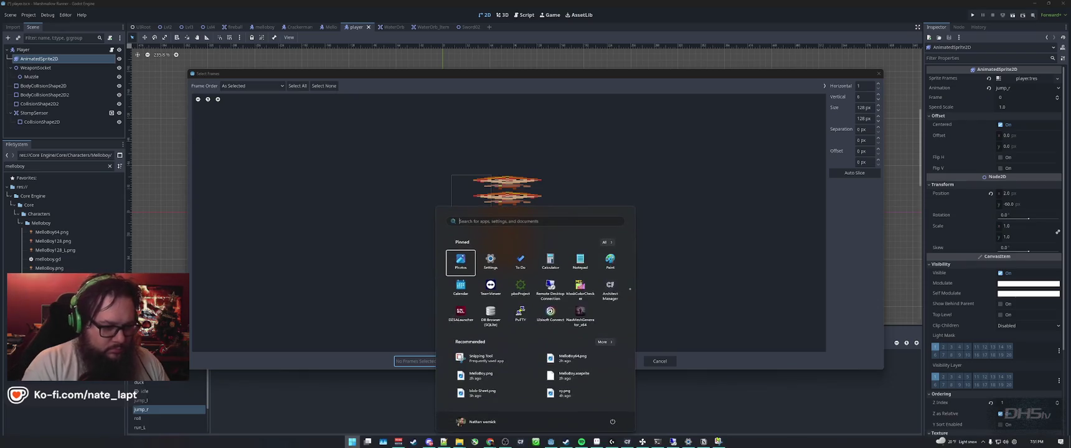
{"action": "key", "text": "Escape"}
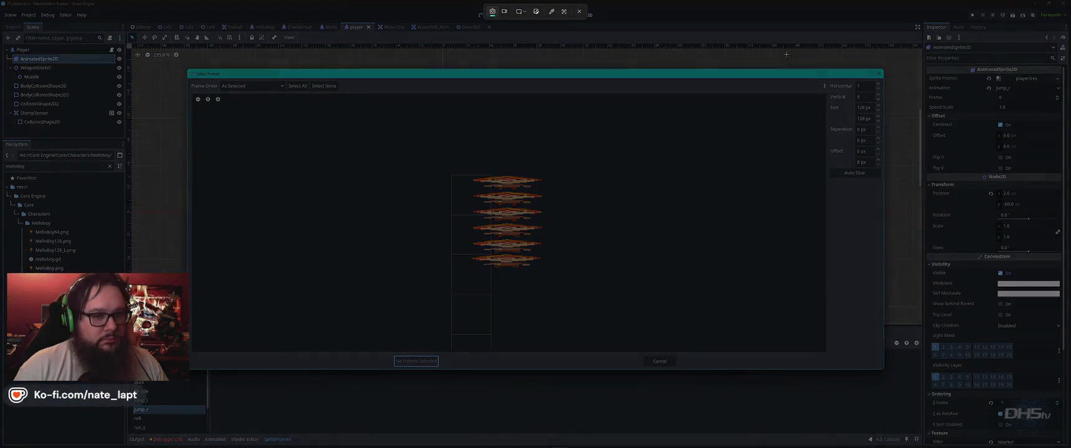
{"action": "key", "text": "super+shift+s"}
{"action": "mouse_move", "coordinate": [885, 67]}
{"action": "left_mouse_down"}
{"action": "mouse_move", "coordinate": [278, 399]}
{"action": "mouse_move", "coordinate": [1, 415]}
{"action": "mouse_move", "coordinate": [9, 447]}
{"action": "left_mouse_up"}
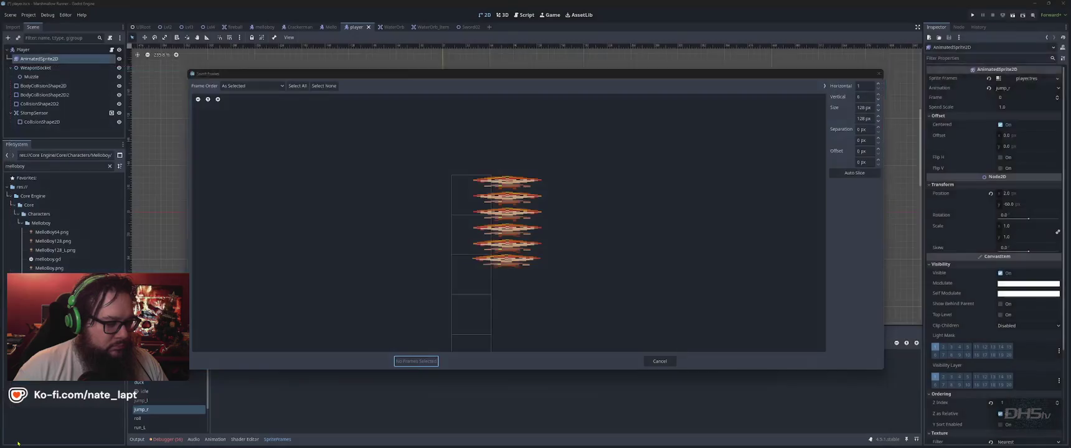
{"action": "key", "text": "alt+Tab"}
{"action": "key", "text": "alt+Tab"}
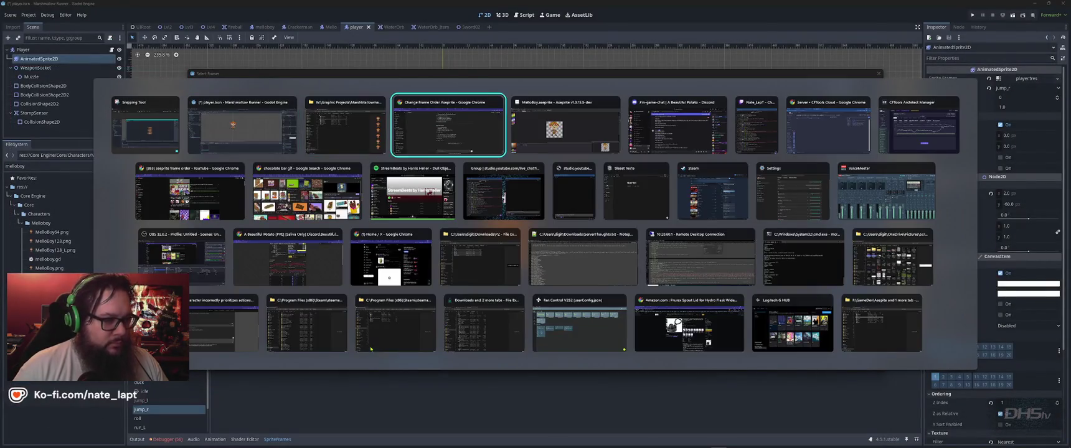
- Attach the copied screenshot to the ChatGPT message and open the sprite sheet PNG
{"action": "key", "text": "ctrl+v"}
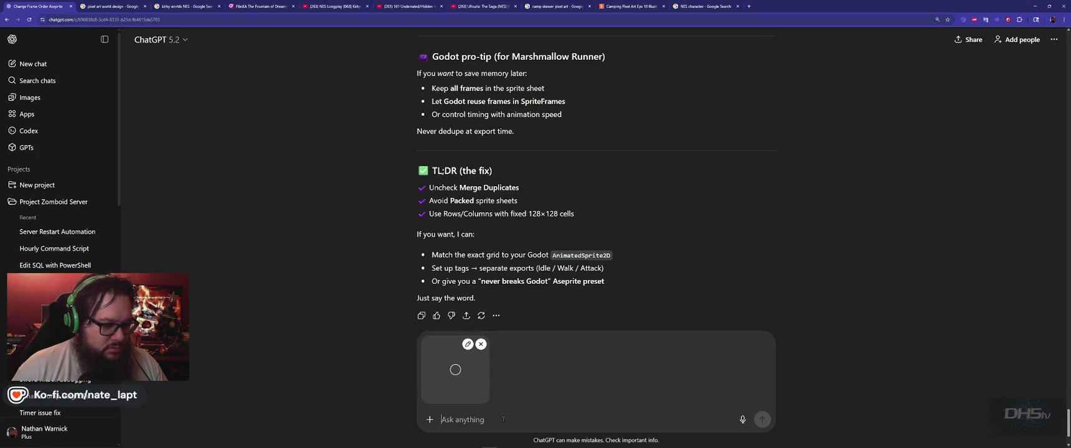
{"action": "key", "text": "alt+Tab"}
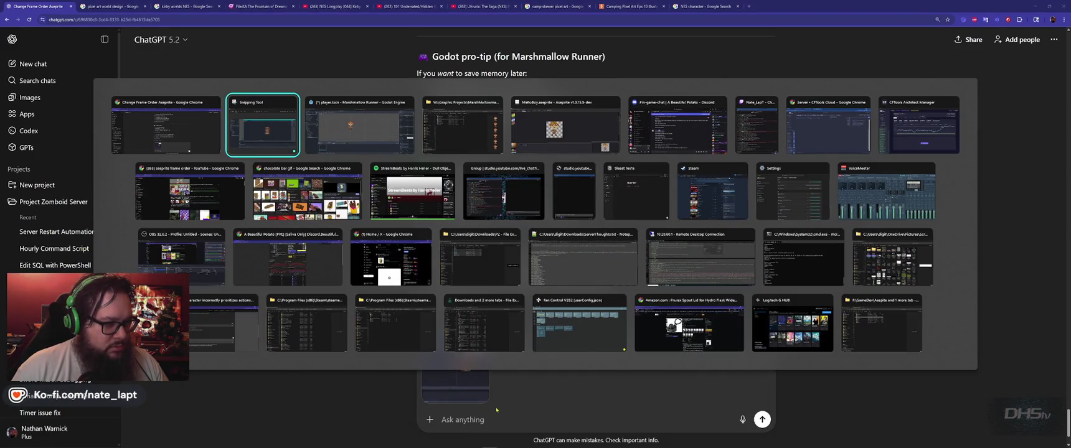
{"action": "key", "text": "alt+Tab"}
{"action": "key", "text": "alt+Tab"}
{"action": "double_click", "coordinate": [607, 119]}
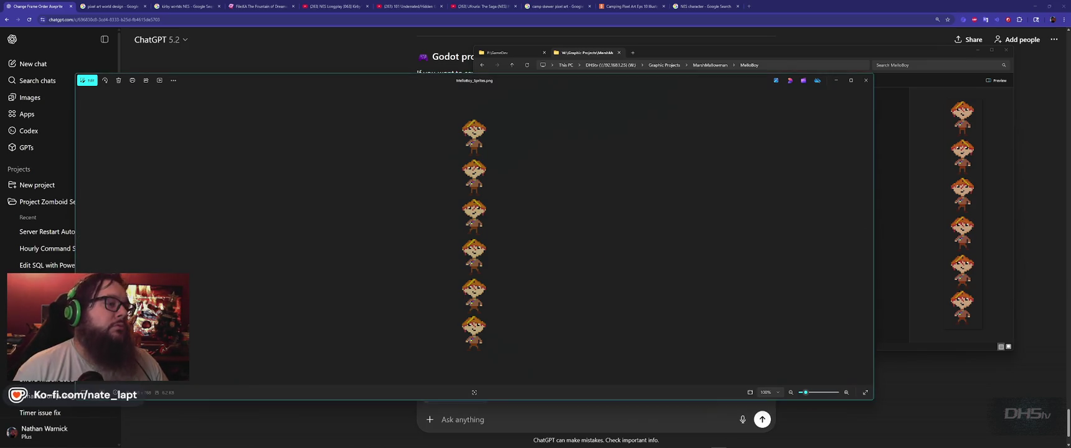
- Snip the vertical sprite strip, paste it into the chat, and send both screenshots
{"action": "key", "text": "super+shift+s"}
{"action": "left_click", "coordinate": [603, 127]}
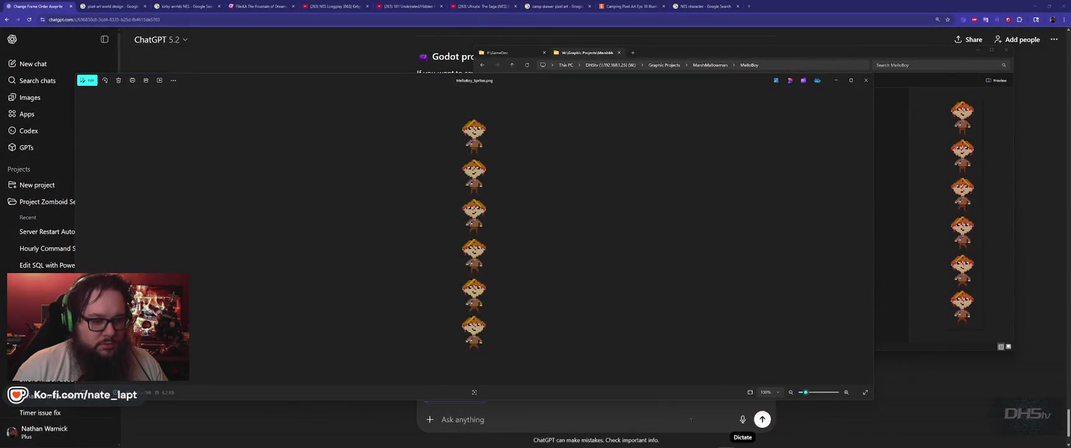
{"action": "left_click", "coordinate": [671, 419]}
{"action": "key", "text": "ctrl+v"}
{"action": "key", "text": "ctrl+v"}
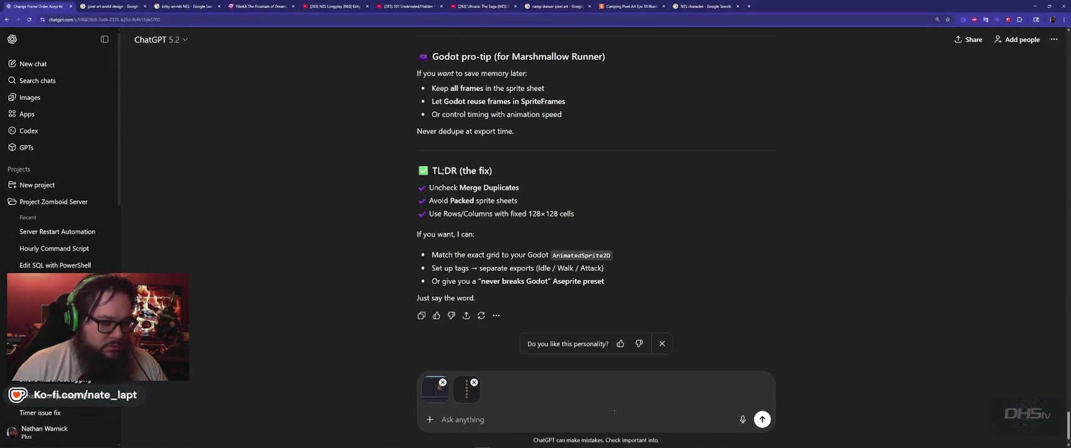
{"action": "left_click", "coordinate": [762, 420]}
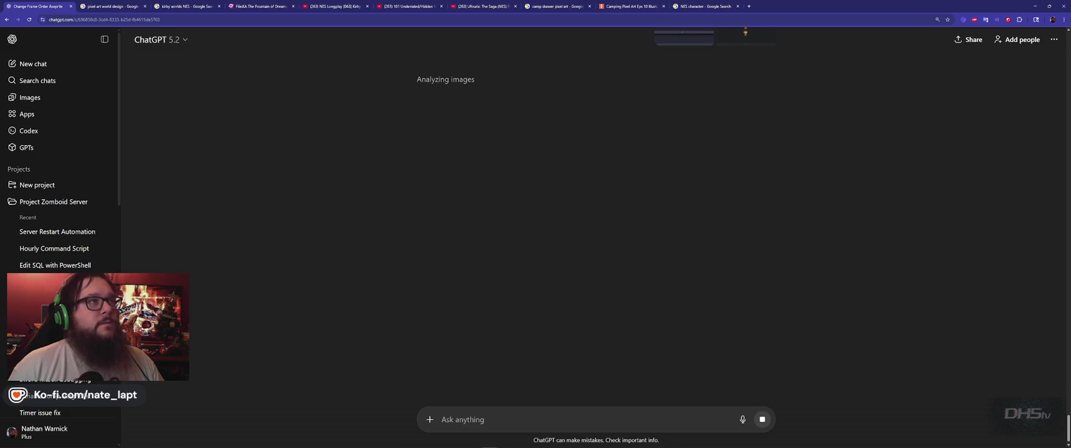
{"action": "key", "text": "alt+Tab"}
{"action": "key", "text": "Tab"}
{"action": "key", "text": "Tab"}
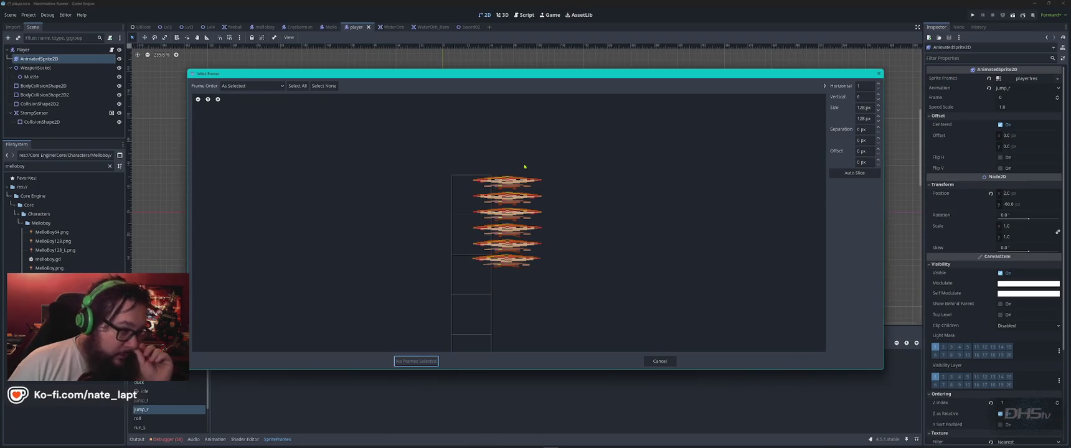
- Try Frame Order, Select All and preview zoom, then close Select Frames without adding frames
{"action": "left_click", "coordinate": [271, 87]}
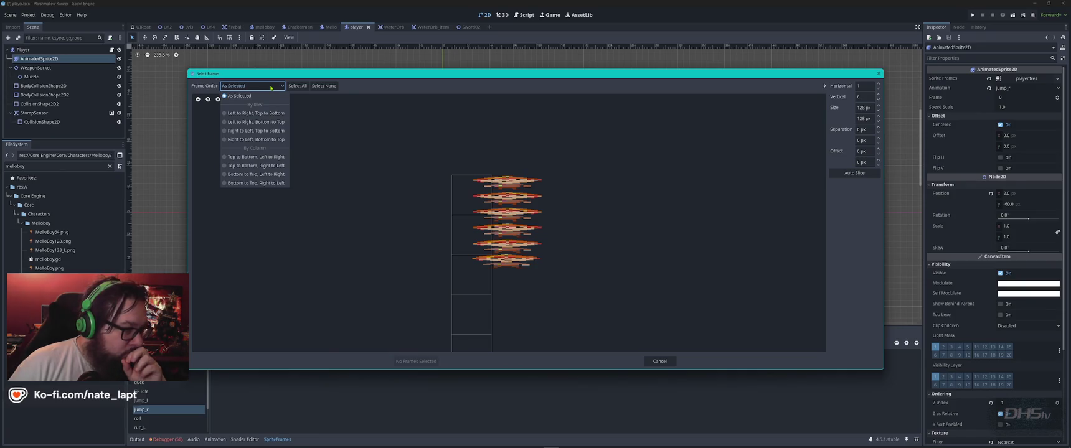
{"action": "left_click", "coordinate": [297, 86]}
{"action": "left_click", "coordinate": [297, 86]}
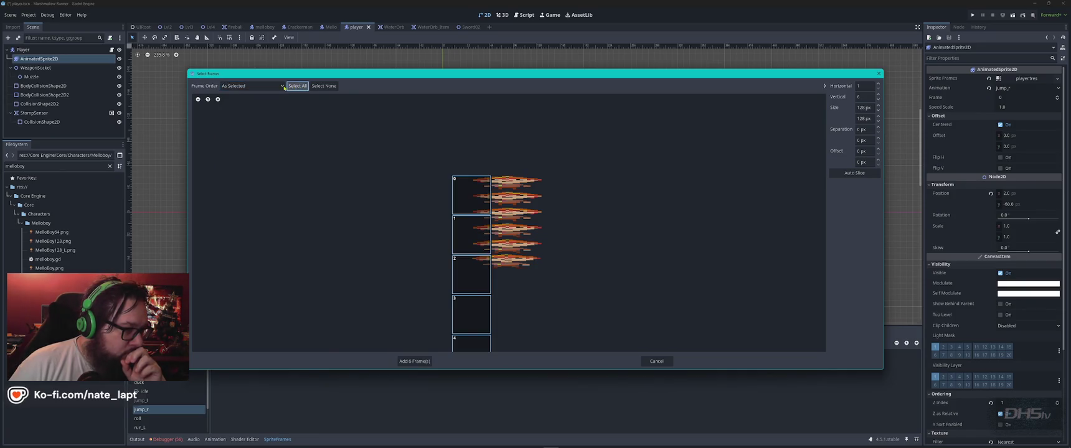
{"action": "left_click", "coordinate": [278, 88]}
{"action": "left_click", "coordinate": [373, 141]}
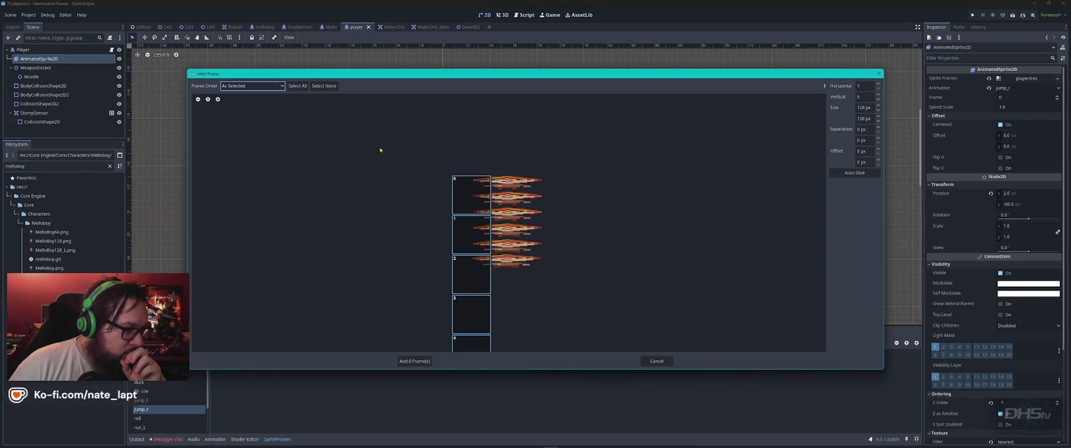
{"action": "left_click", "coordinate": [218, 99]}
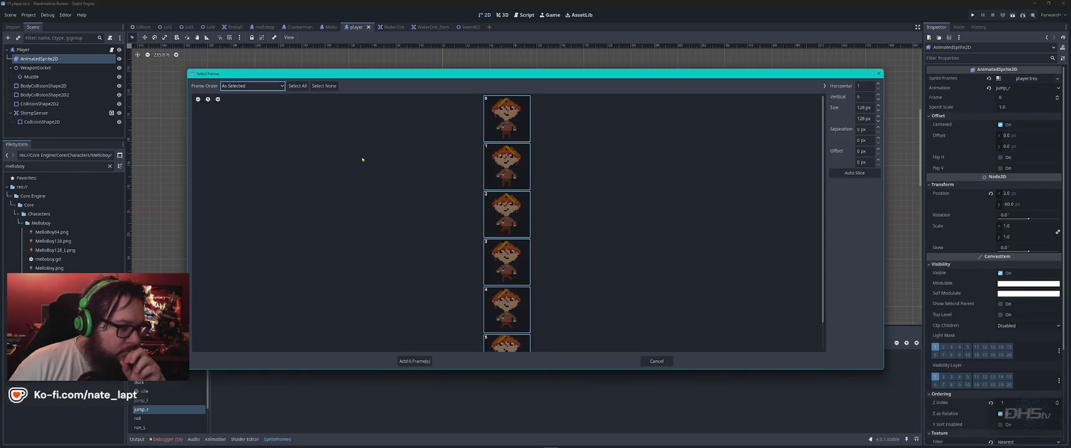
{"action": "left_click", "coordinate": [198, 99]}
{"action": "left_click", "coordinate": [218, 99]}
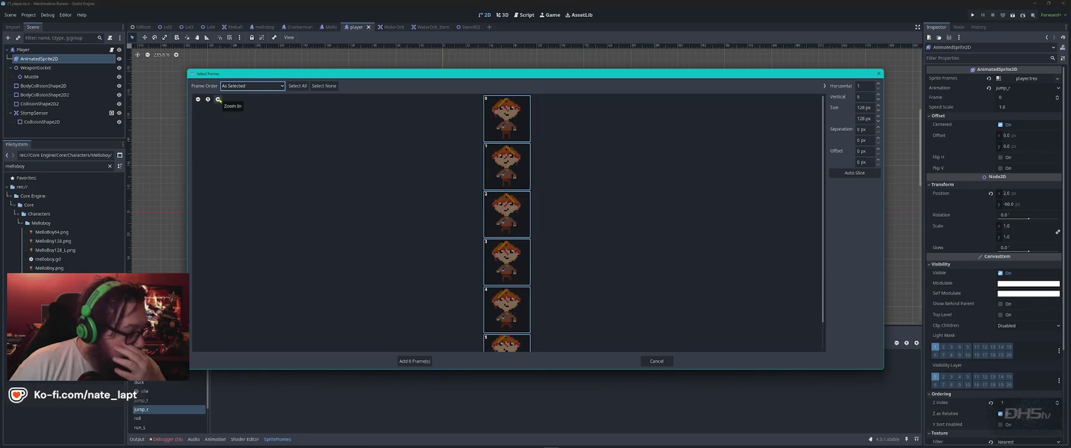
{"action": "left_click", "coordinate": [878, 73]}
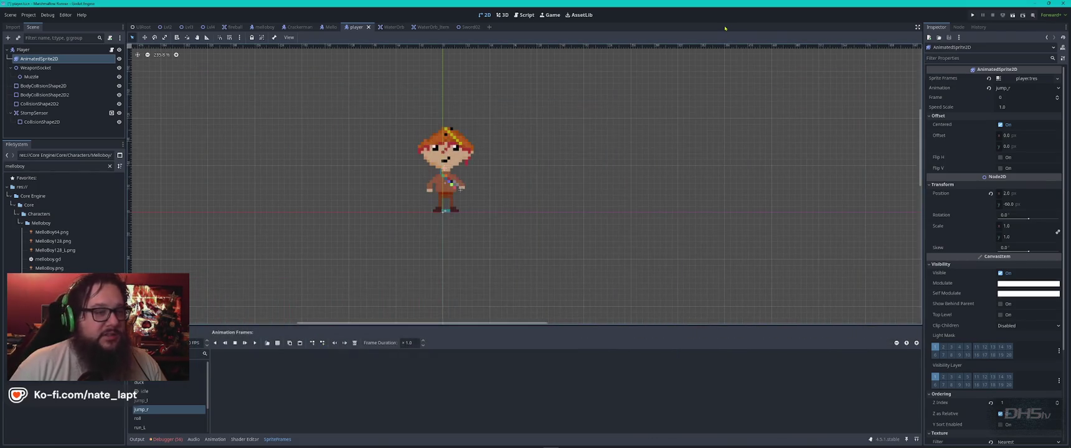
- In Aseprite, open File > Export > Export Sprite Sheet for the MelloBoy sprite
{"action": "key", "text": "alt+Tab"}
{"action": "key", "text": "Tab"}
{"action": "key", "text": "Tab"}
{"action": "key", "text": "Tab"}
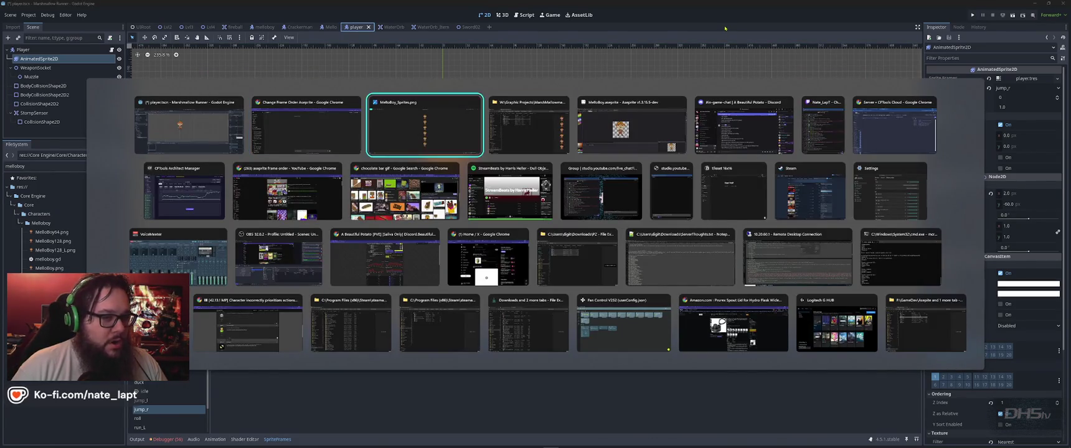
{"action": "left_click", "coordinate": [6, 18]}
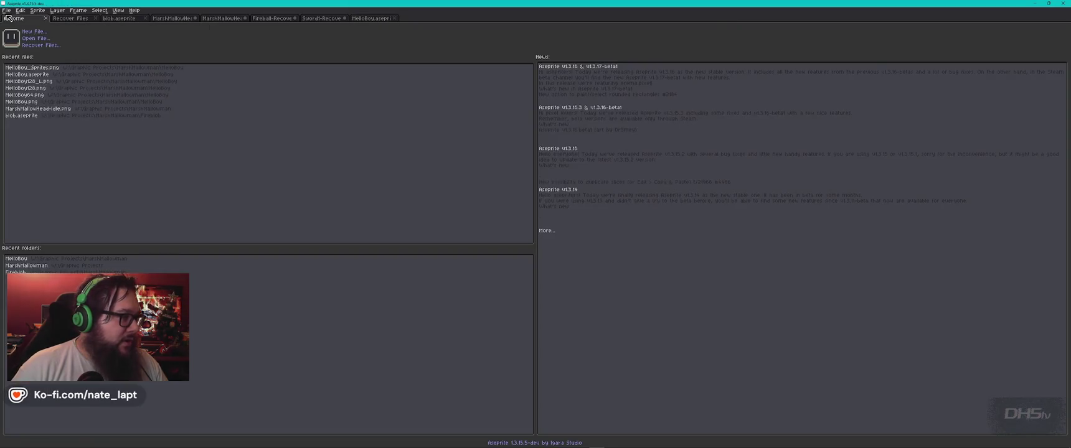
{"action": "left_click", "coordinate": [358, 19]}
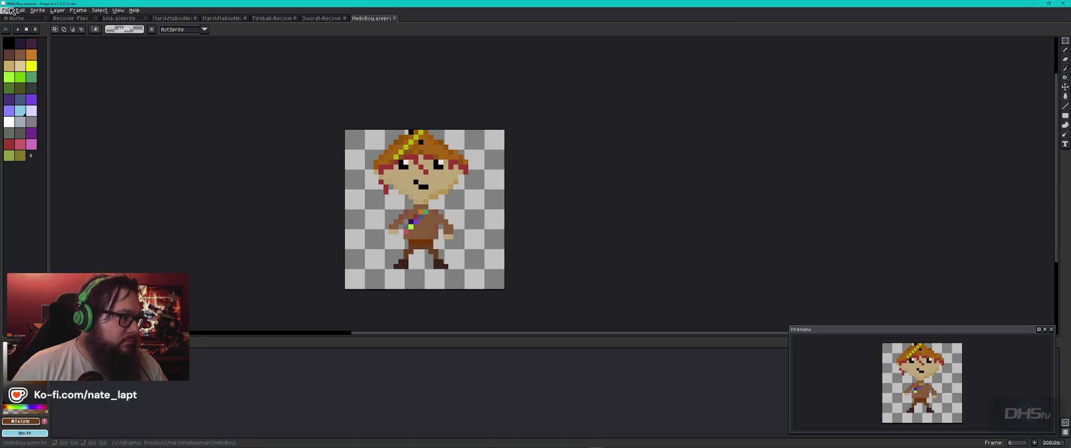
{"action": "left_click", "coordinate": [7, 11]}
{"action": "mouse_move", "coordinate": [28, 73]}
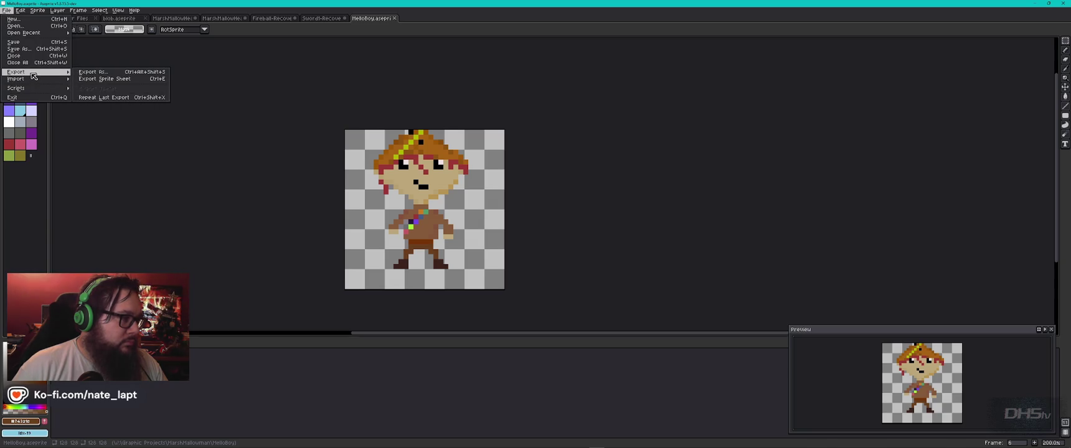
{"action": "left_click", "coordinate": [105, 79]}
- Set Sheet Type to Packed and export, overwriting MelloBoy_Sprites.png
{"action": "left_click", "coordinate": [765, 110]}
{"action": "left_click", "coordinate": [747, 143]}
{"action": "scroll", "coordinate": [533, 185], "scroll_direction": "up", "scroll_amount": 1}
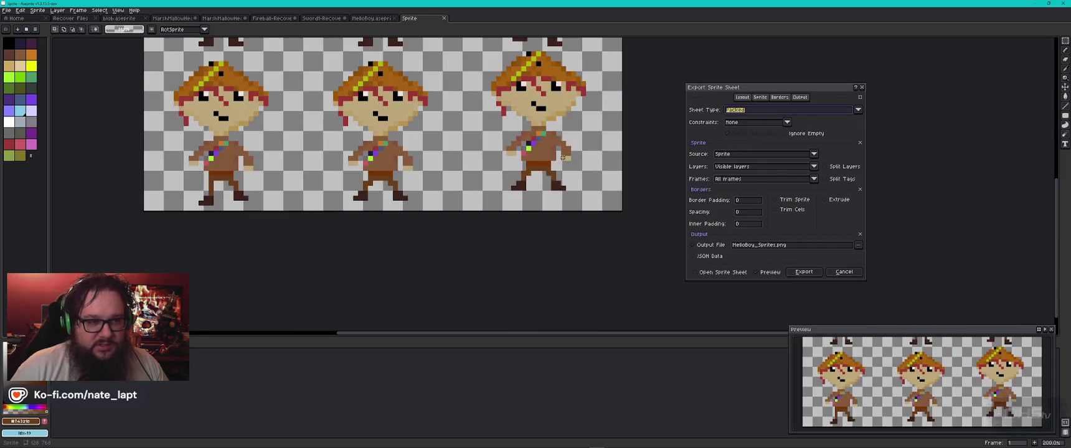
{"action": "scroll", "coordinate": [533, 185], "scroll_direction": "down", "scroll_amount": 2}
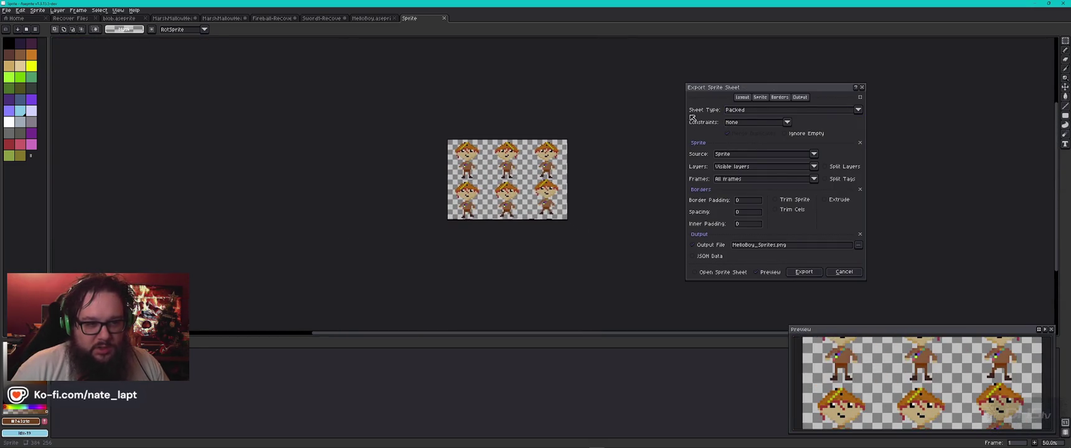
{"action": "left_click", "coordinate": [804, 271]}
{"action": "left_click", "coordinate": [545, 246]}
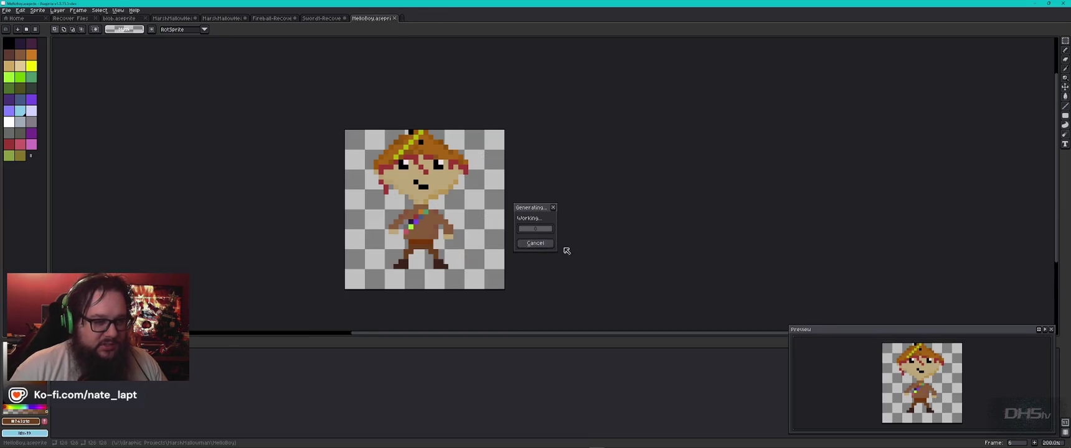
{"action": "key", "text": "alt+Tab"}
{"action": "key", "text": "Tab"}
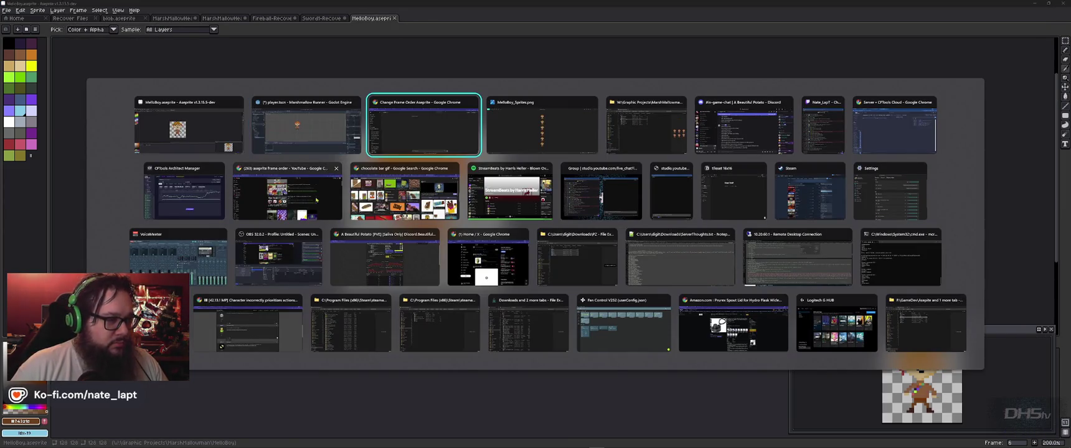
{"action": "left_click", "coordinate": [305, 127]}
{"action": "key", "text": "alt+Tab"}
{"action": "key", "text": "Tab"}
{"action": "key", "text": "Tab"}
{"action": "key", "text": "Tab"}
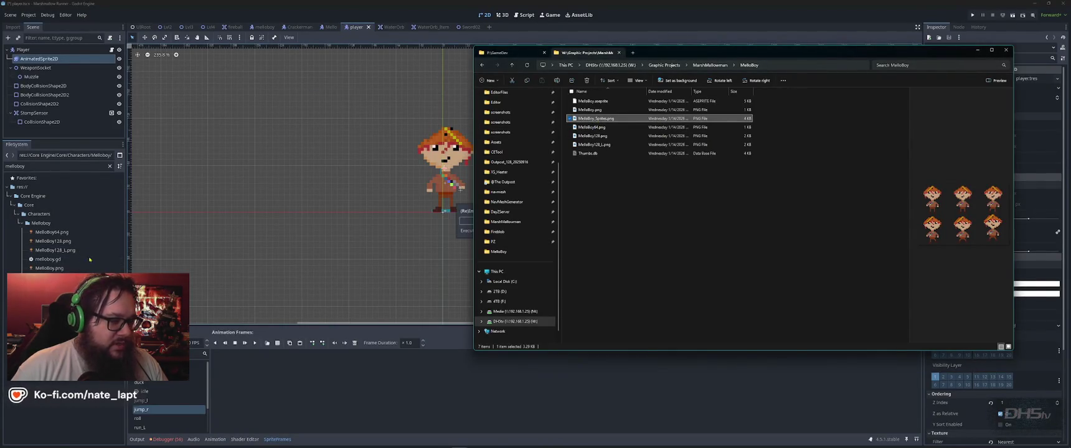
- Load MelloBoy_Sprites.png into jump_r's Add Frames from Sprite Sheet picker
{"action": "key", "text": "alt+Tab"}
{"action": "left_click", "coordinate": [278, 343]}
{"action": "left_click", "coordinate": [571, 170]}
{"action": "double_click", "coordinate": [571, 170]}
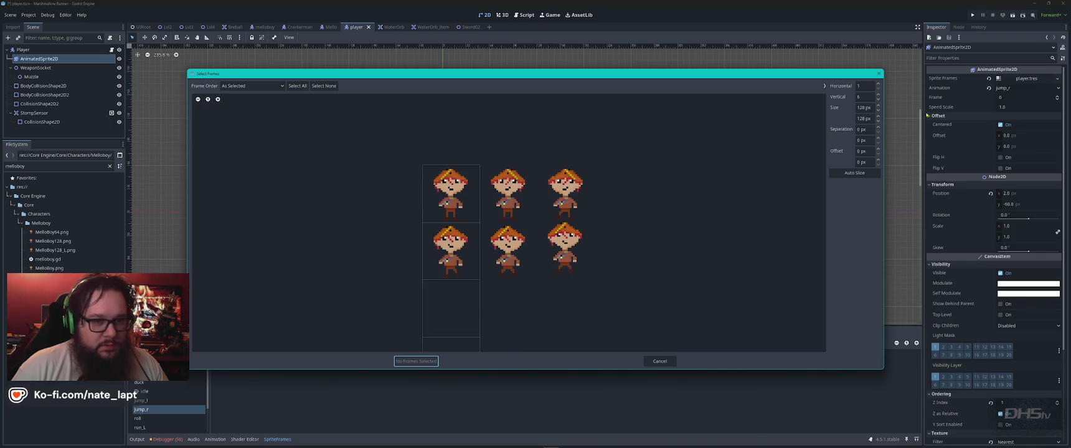
- Set the slicing grid to 3 horizontal by 2 vertical frames
{"action": "left_click", "coordinate": [859, 85]}
{"action": "type", "text": "2"}
{"action": "left_click", "coordinate": [866, 96]}
{"action": "type", "text": "3"}
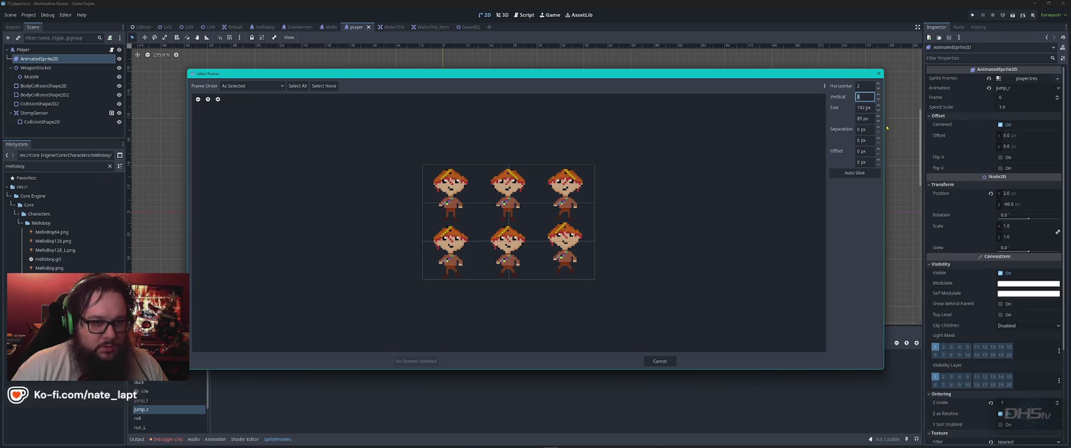
{"action": "type", "text": "2"}
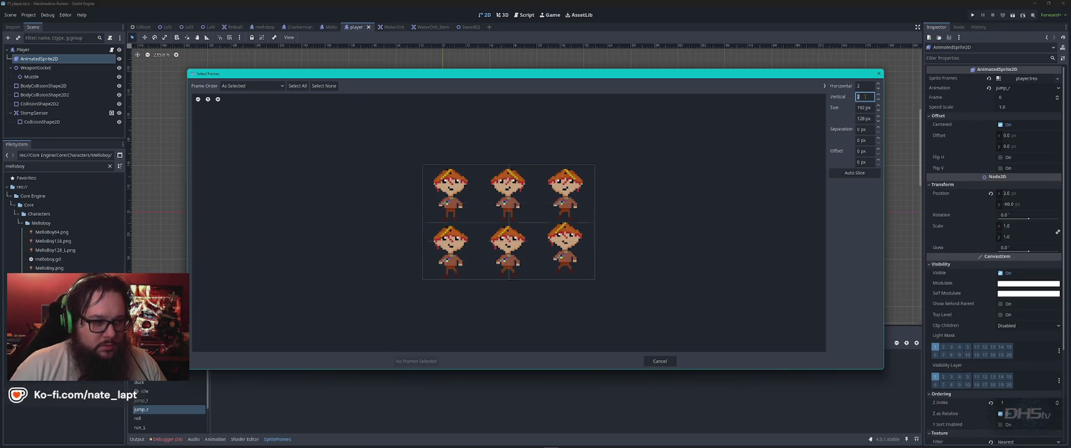
{"action": "left_click", "coordinate": [865, 86]}
{"action": "type", "text": "3"}
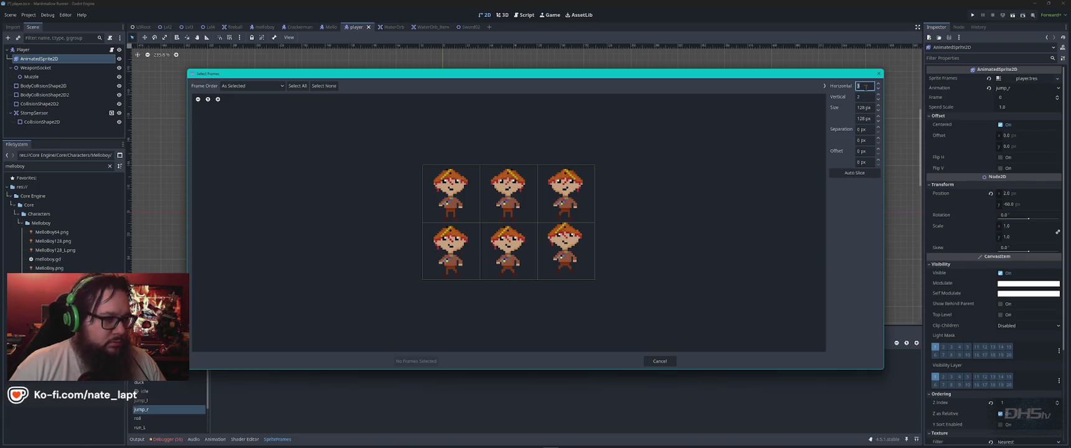
{"action": "key", "text": "super"}
{"action": "key", "text": "Escape"}
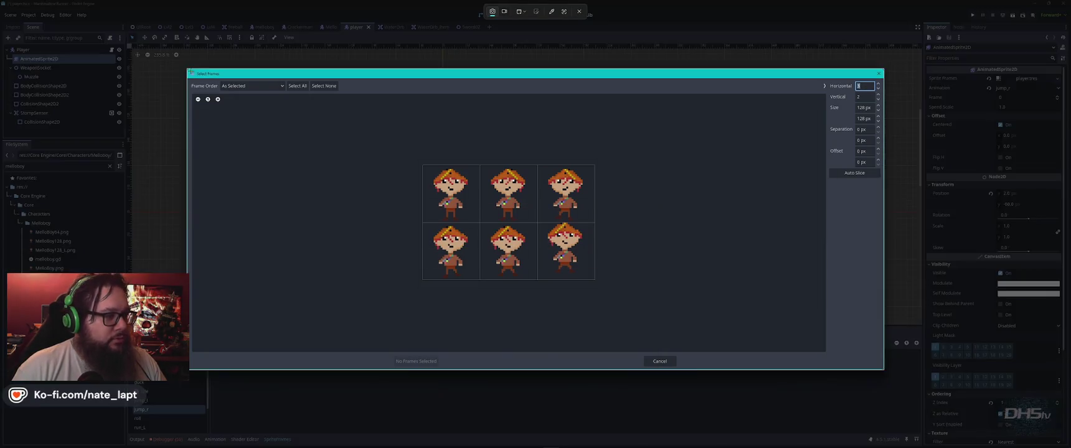
- Capture the Select Frames window and draw a red arrow pointing at the selection-mode icon
{"action": "key", "text": "super+shift+s"}
{"action": "key", "text": "Escape"}
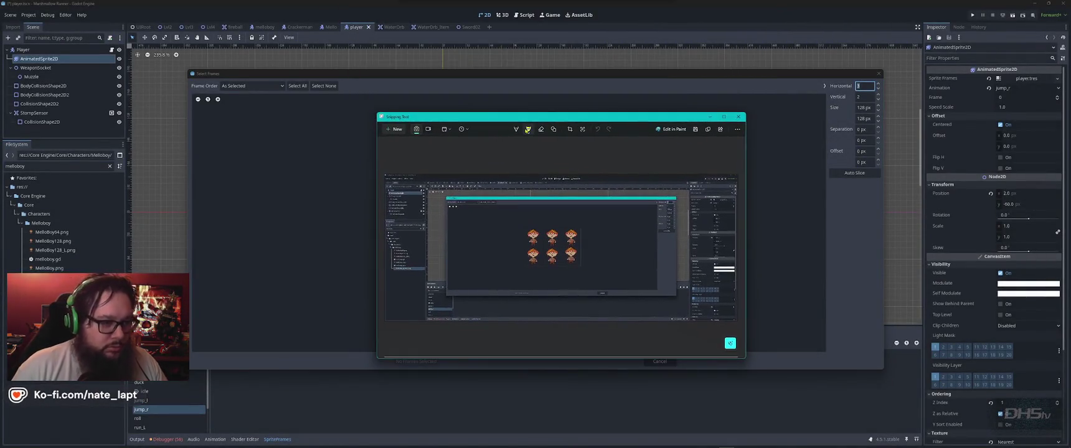
{"action": "left_click", "coordinate": [554, 129]}
{"action": "left_click", "coordinate": [555, 147]}
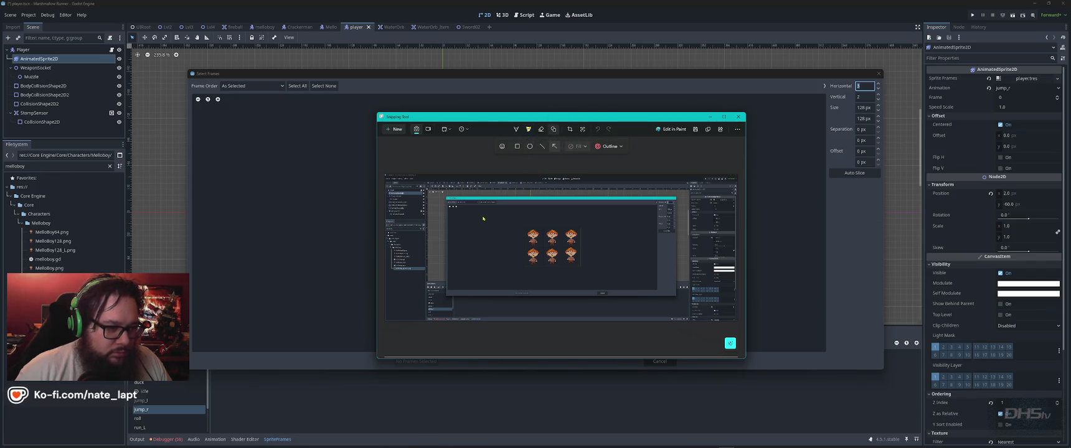
{"action": "scroll", "coordinate": [528, 220], "scroll_direction": "up", "scroll_amount": 5}
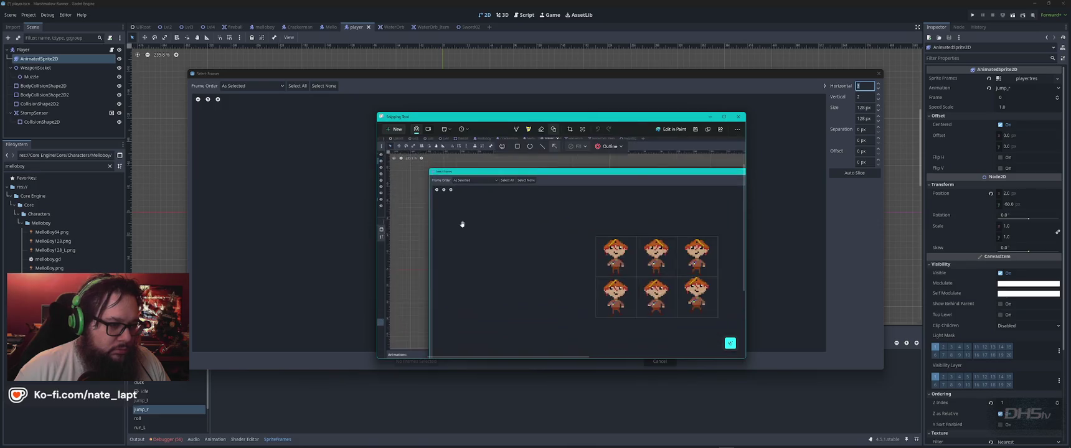
{"action": "left_click_drag", "start_coordinate": [528, 220], "coordinate": [453, 179]}
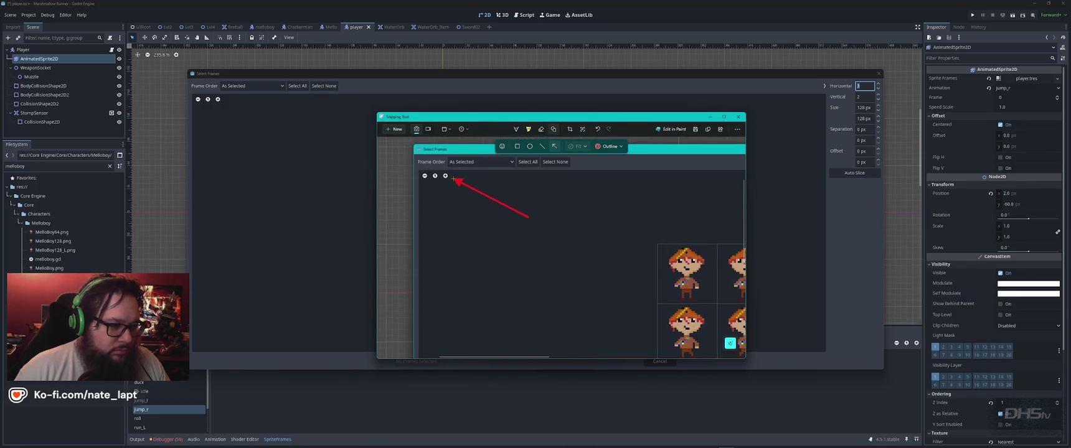
{"action": "right_click", "coordinate": [568, 225]}
{"action": "key", "text": "Escape"}
{"action": "key", "text": "alt+Tab"}
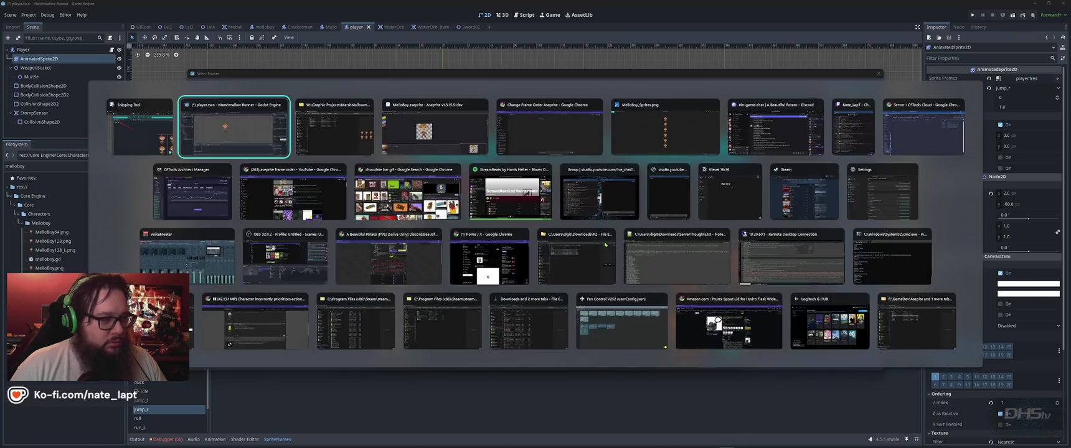
{"action": "key", "text": "alt+Tab"}
{"action": "key", "text": "alt+Tab"}
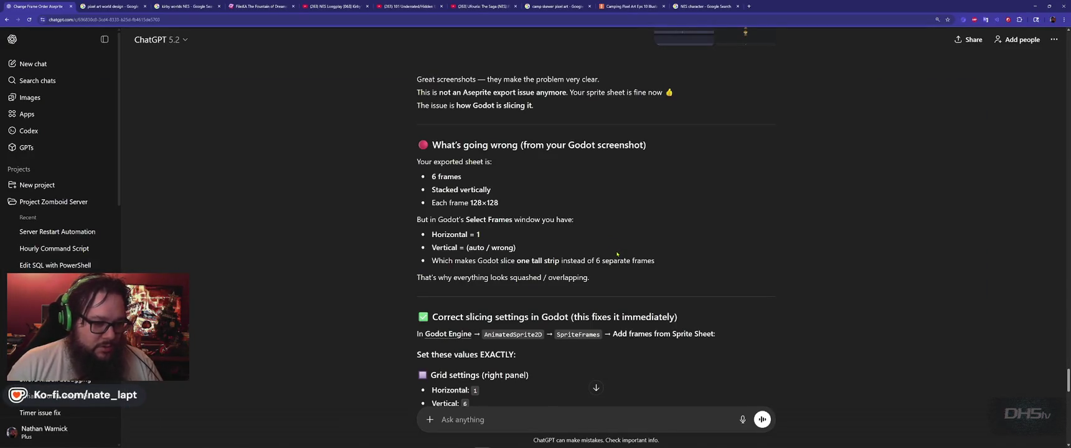
- Send 'I clicked this button and it fixed it!' with the annotated screenshot
{"action": "scroll", "coordinate": [617, 254], "scroll_direction": "down", "scroll_amount": 15}
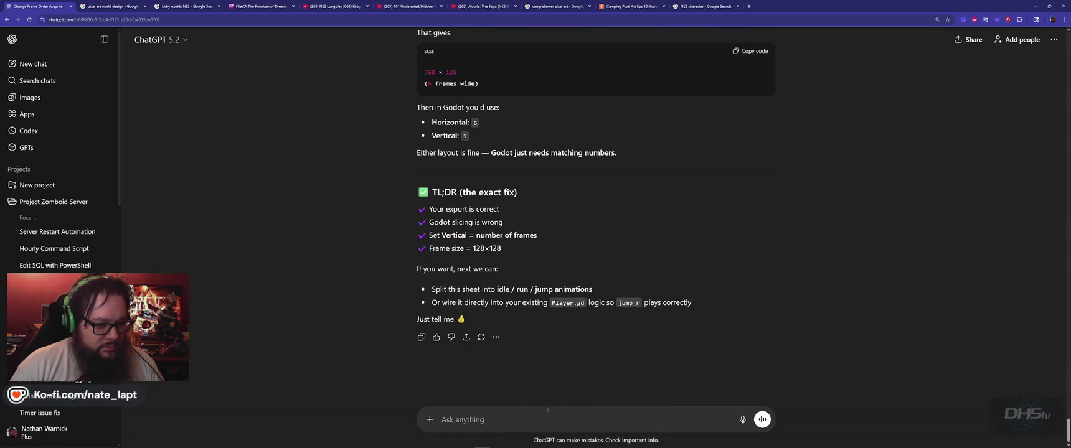
{"action": "type", "text": "I click"}
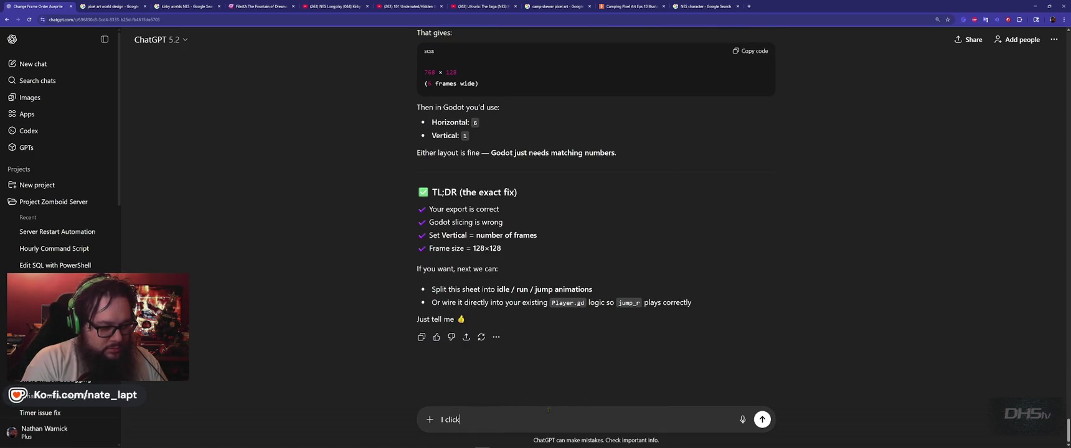
{"action": "type", "text": "ed this "}
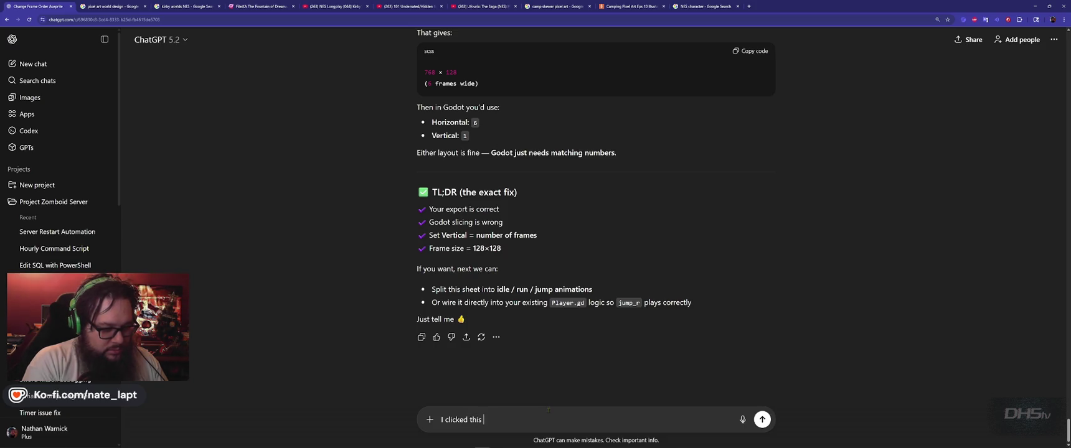
{"action": "type", "text": "button and it fixed it!"}
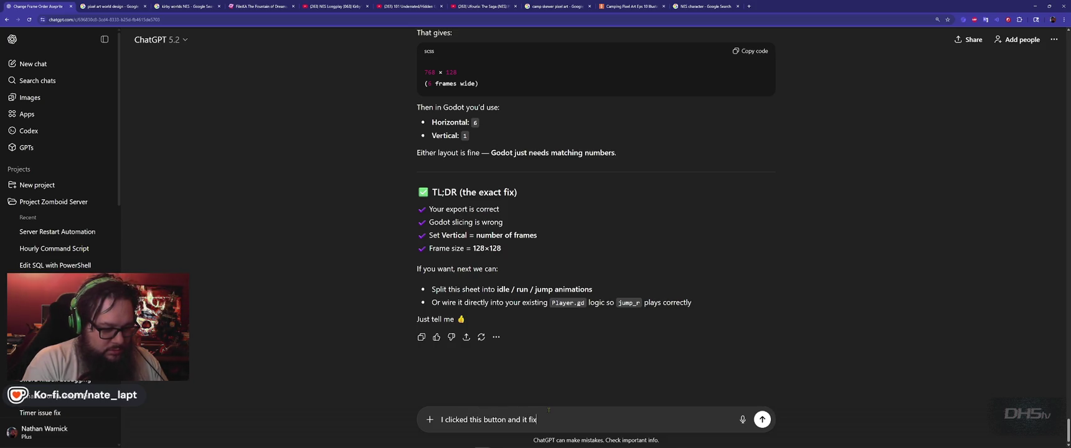
{"action": "key", "text": "ctrl+v"}
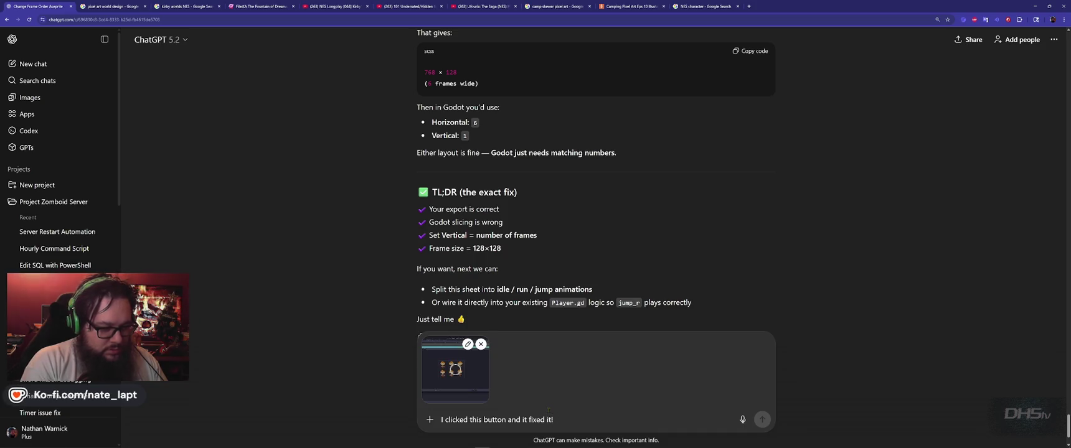
{"action": "key", "text": "Return"}
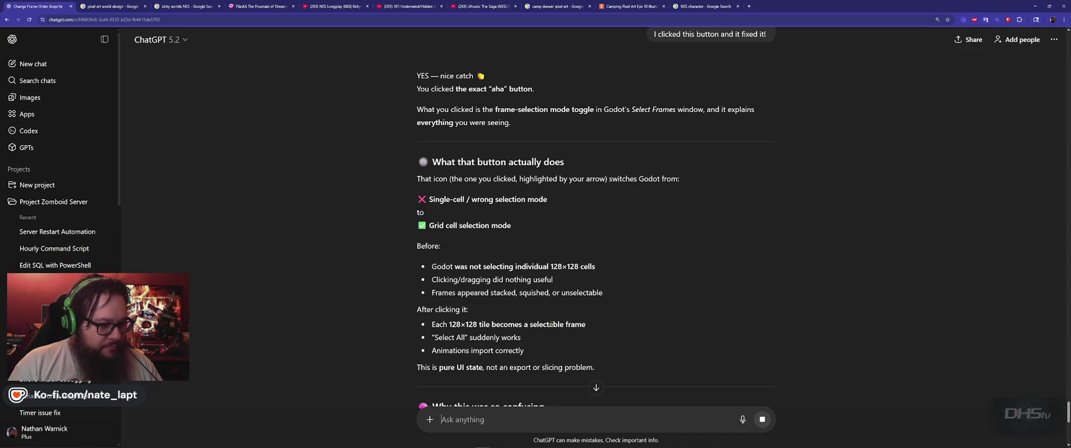
- Read through ChatGPT's reply explaining Godot's frame selection mode and its checklist
{"action": "scroll", "coordinate": [548, 274], "scroll_direction": "down", "scroll_amount": 3}
{"action": "scroll", "coordinate": [563, 292], "scroll_direction": "down", "scroll_amount": 2}
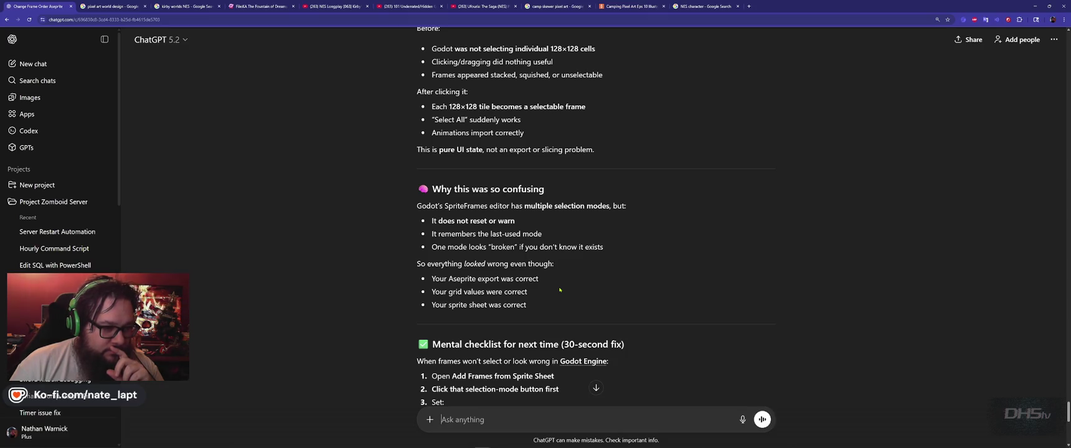
{"action": "left_click_drag", "start_coordinate": [444, 221], "coordinate": [515, 222]}
{"action": "left_click", "coordinate": [597, 266]}
{"action": "scroll", "coordinate": [597, 266], "scroll_direction": "down", "scroll_amount": 2}
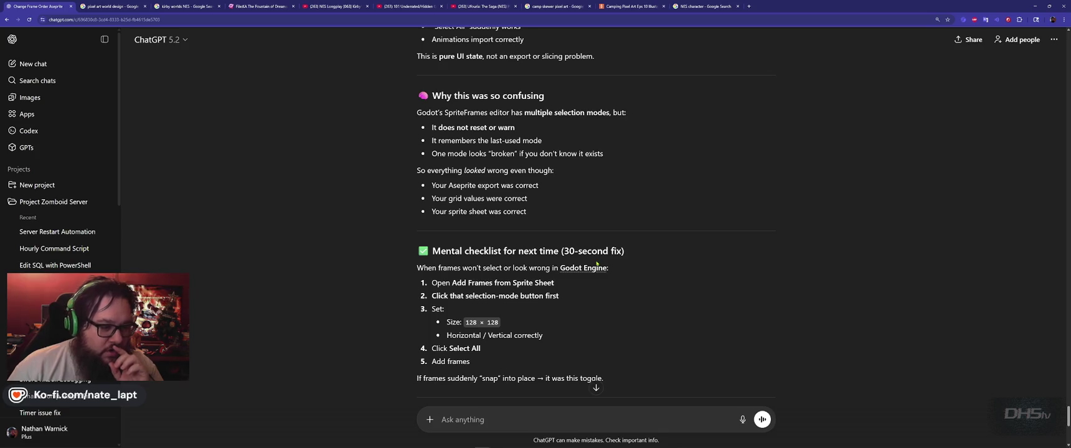
{"action": "scroll", "coordinate": [631, 256], "scroll_direction": "down", "scroll_amount": 2}
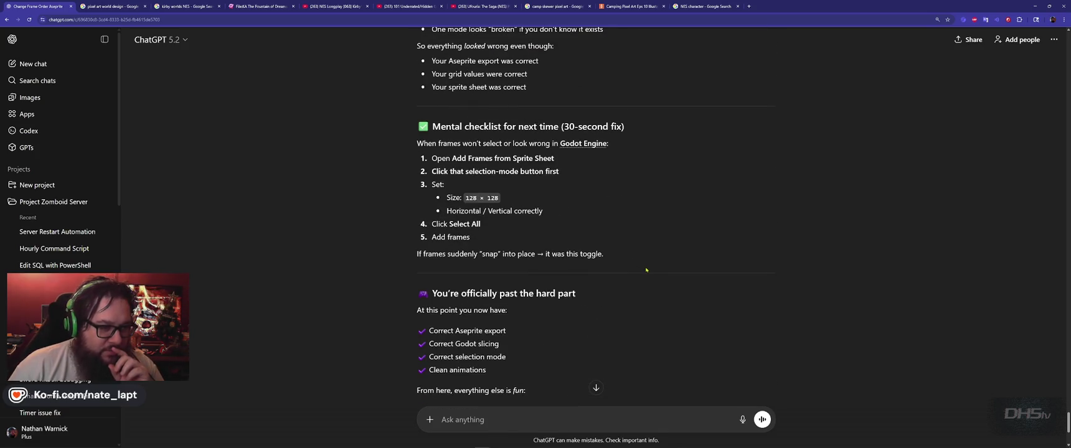
{"action": "scroll", "coordinate": [645, 270], "scroll_direction": "down", "scroll_amount": 3}
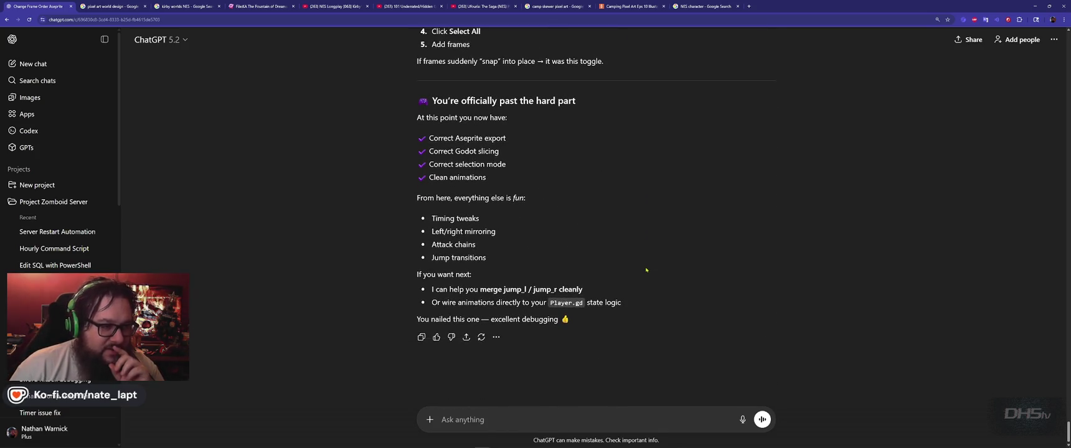
{"action": "key", "text": "alt+Tab"}
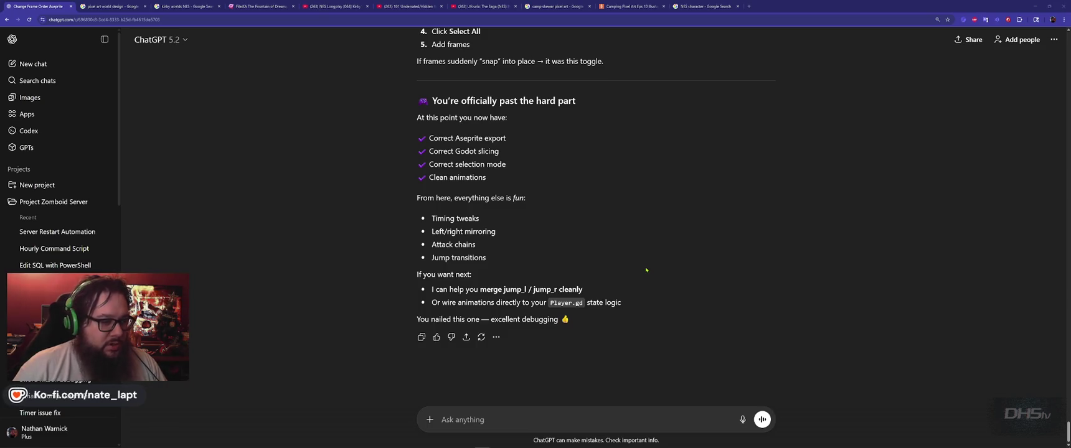
{"action": "key", "text": "Tab"}
{"action": "key", "text": "Tab"}
{"action": "key", "text": "Tab"}
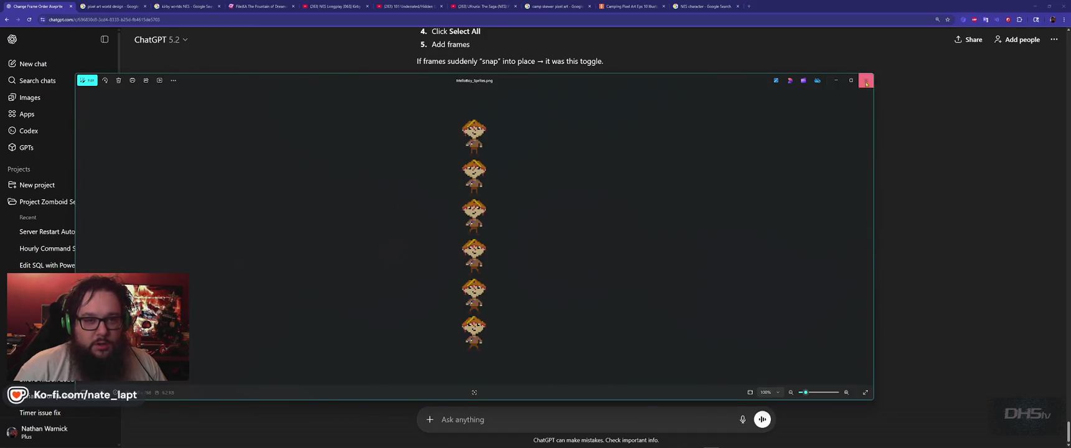
- Select all six cells of the 3×2 MelloBoy grid and add them to jump_r as frames 0–5
{"action": "left_click", "coordinate": [866, 83]}
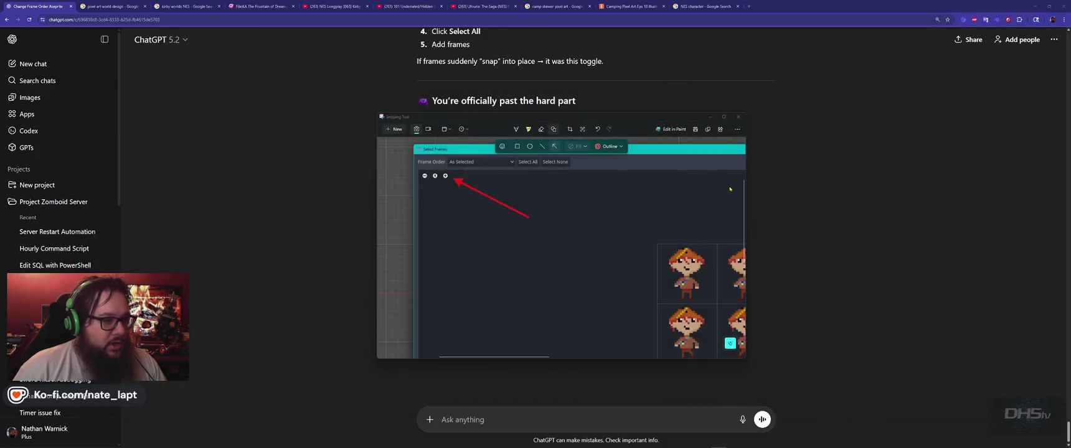
{"action": "key", "text": "alt+Tab"}
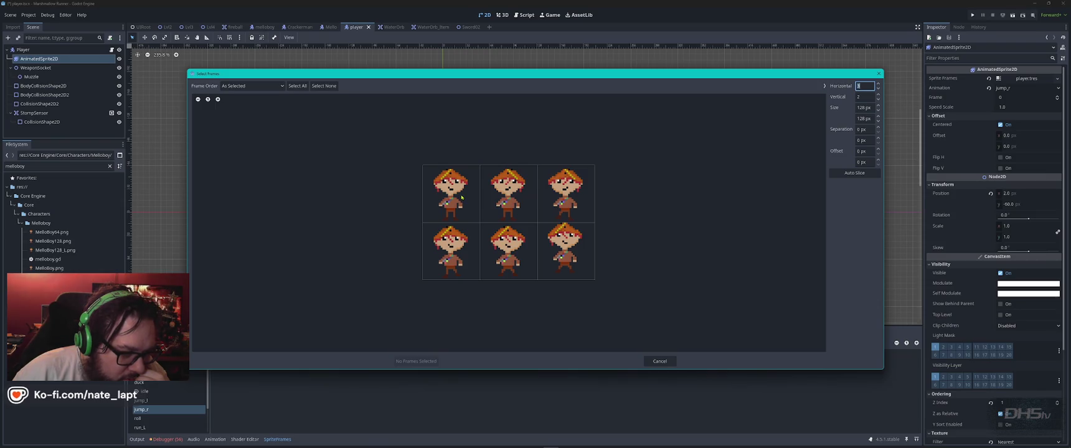
{"action": "left_click_drag", "start_coordinate": [452, 203], "coordinate": [458, 255]}
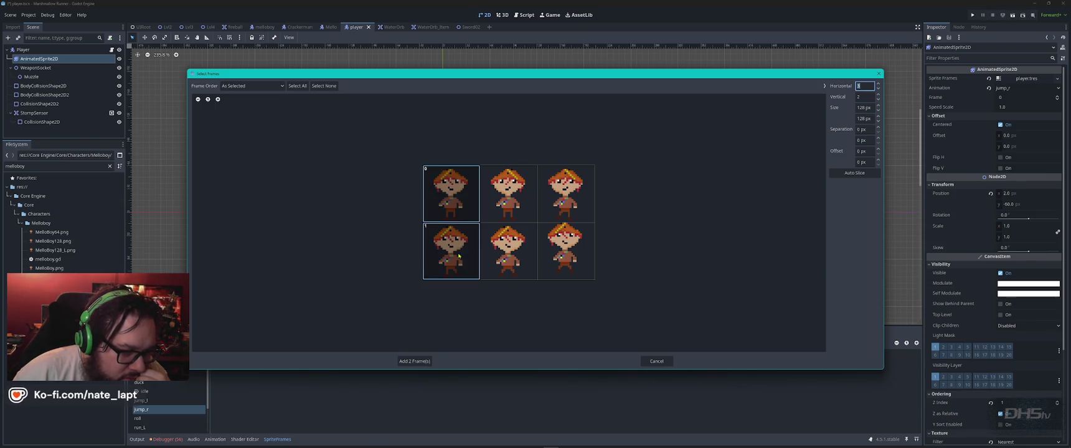
{"action": "left_click", "coordinate": [502, 259]}
{"action": "left_click", "coordinate": [574, 267]}
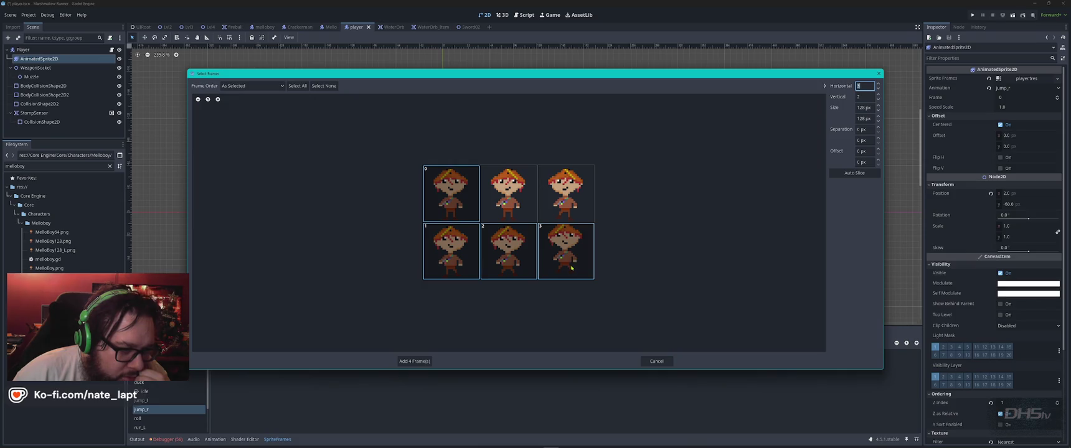
{"action": "left_click", "coordinate": [569, 209]}
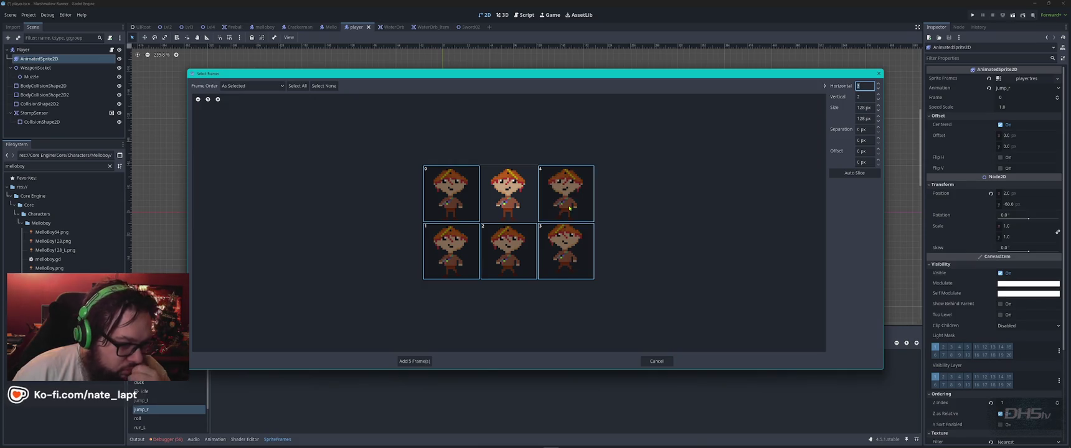
{"action": "left_click", "coordinate": [524, 212]}
{"action": "left_click", "coordinate": [414, 361]}
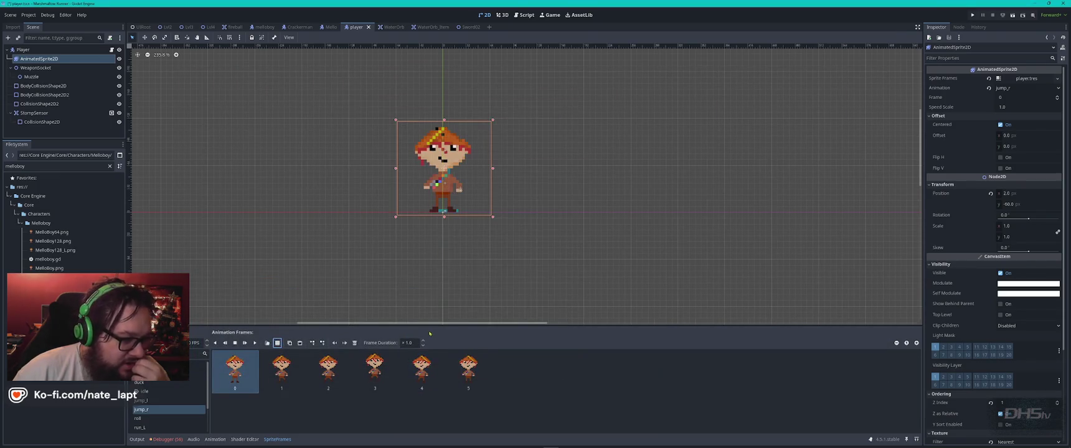
- Play the jump_r animation twice to watch its six MelloBoy frames cycle
{"action": "left_click", "coordinate": [255, 343]}
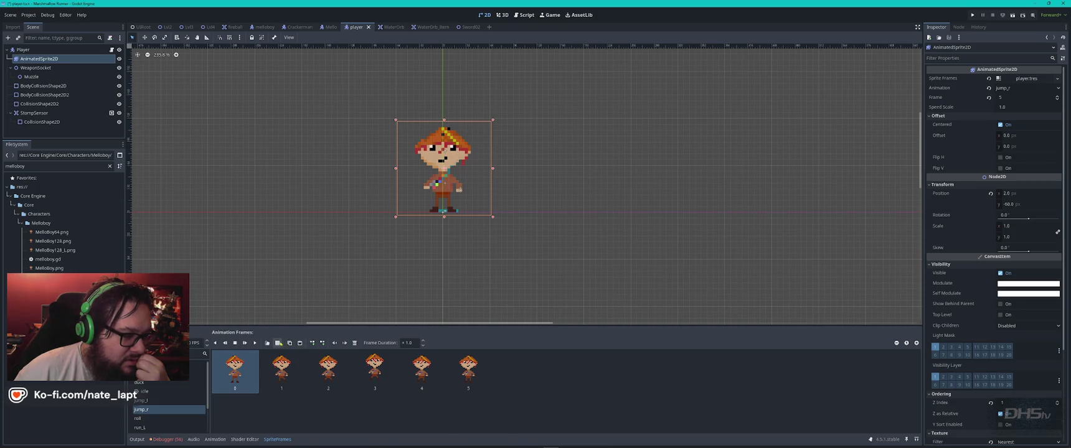
{"action": "left_click", "coordinate": [255, 343]}
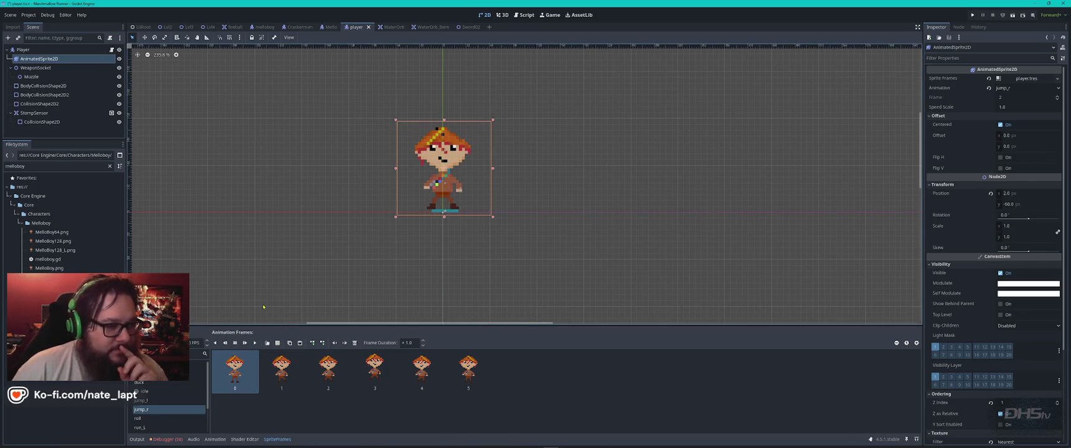
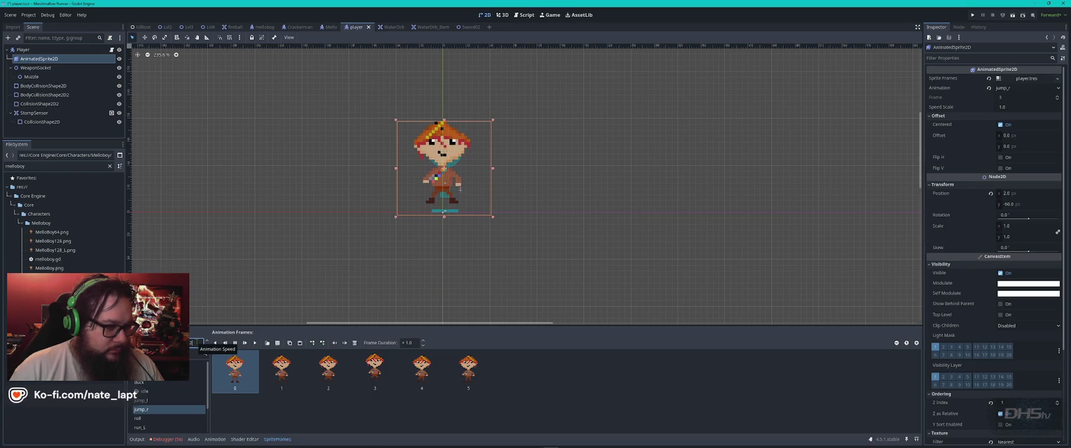
- Select and copy all six jump_r frames (0–5) for reuse in jump_l
{"action": "left_click", "coordinate": [197, 343]}
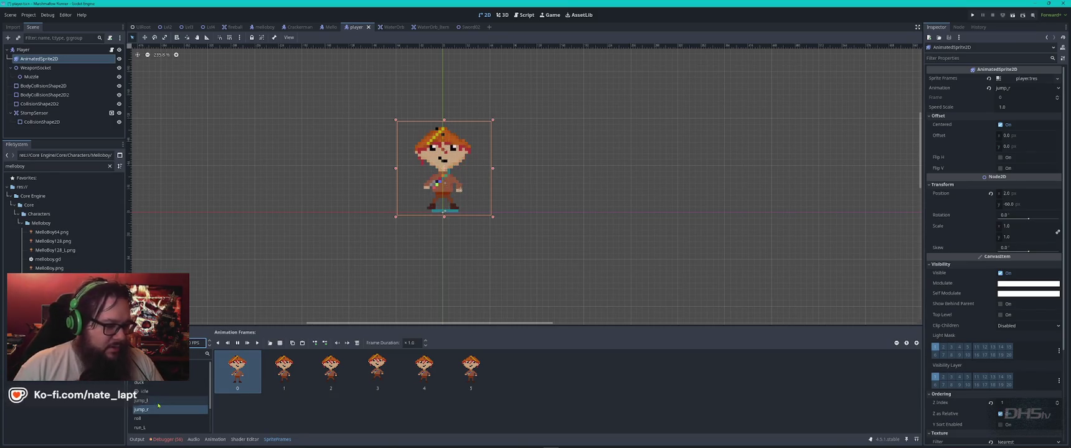
{"action": "left_click", "coordinate": [523, 381]}
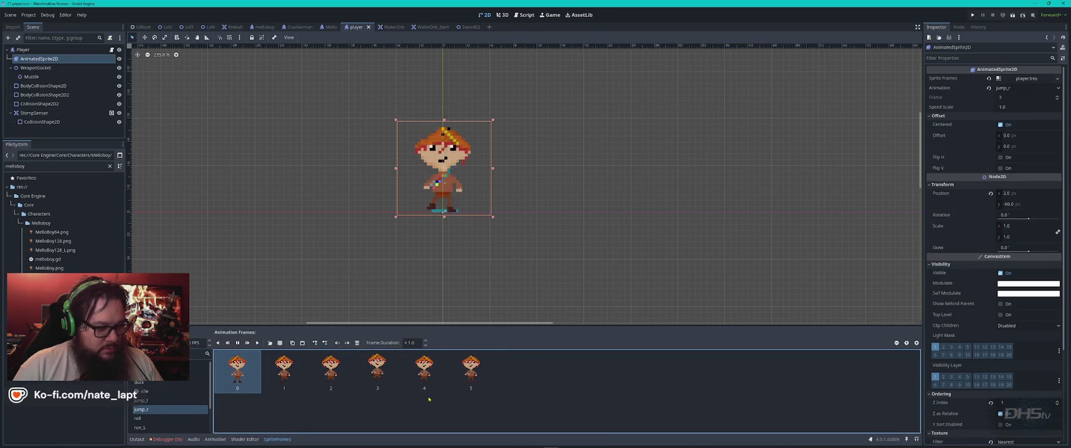
{"action": "left_click", "coordinate": [284, 370]}
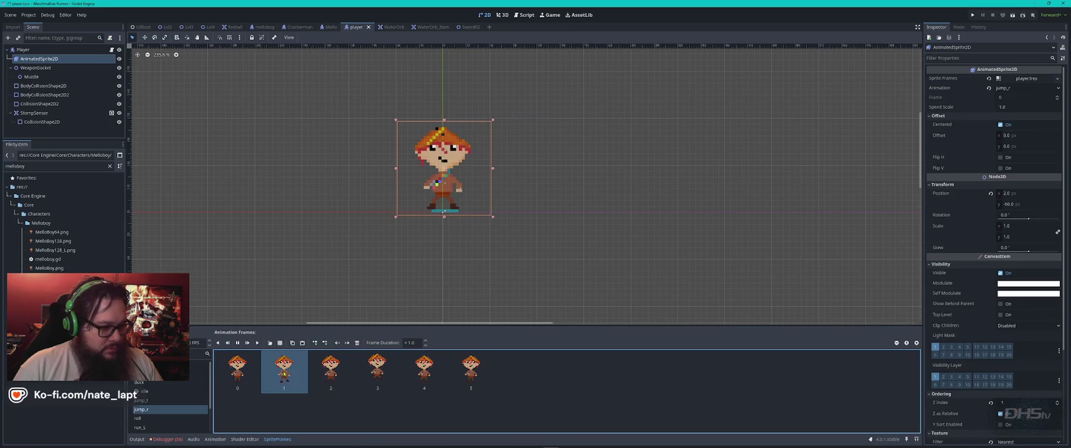
{"action": "left_click", "coordinate": [375, 375], "text": "shift"}
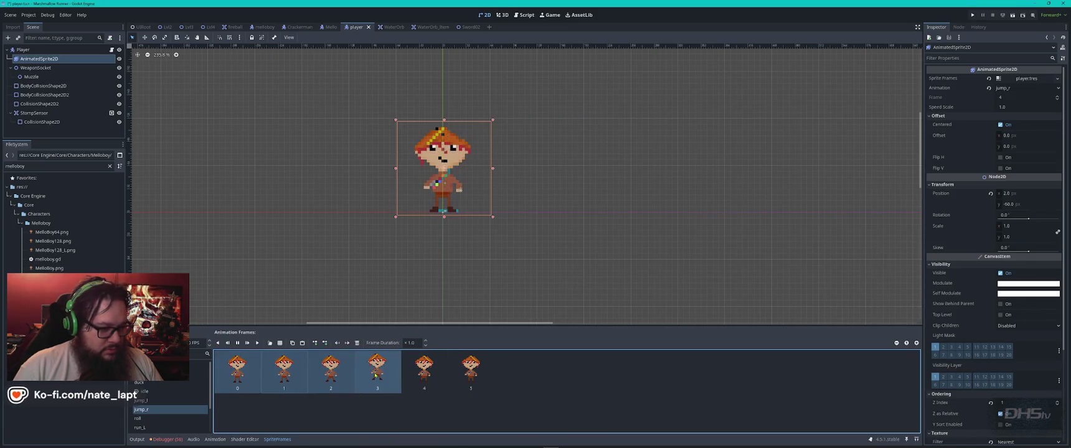
{"action": "left_click", "coordinate": [424, 374], "text": "shift"}
{"action": "left_click", "coordinate": [471, 373], "text": "shift"}
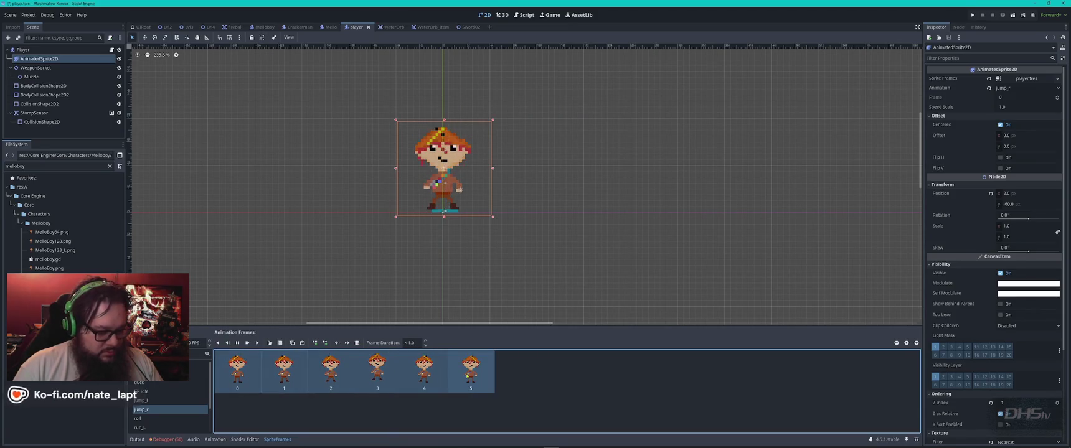
{"action": "left_click", "coordinate": [205, 401]}
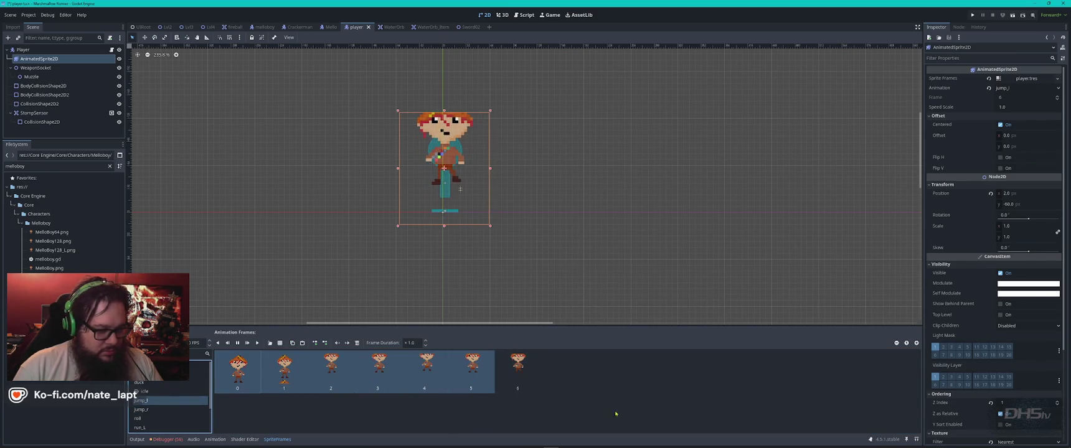
- Replace jump_l's seven frames with the six pasted jump_r frames and preview it
{"action": "left_click", "coordinate": [514, 369], "text": "shift"}
{"action": "left_click", "coordinate": [357, 343]}
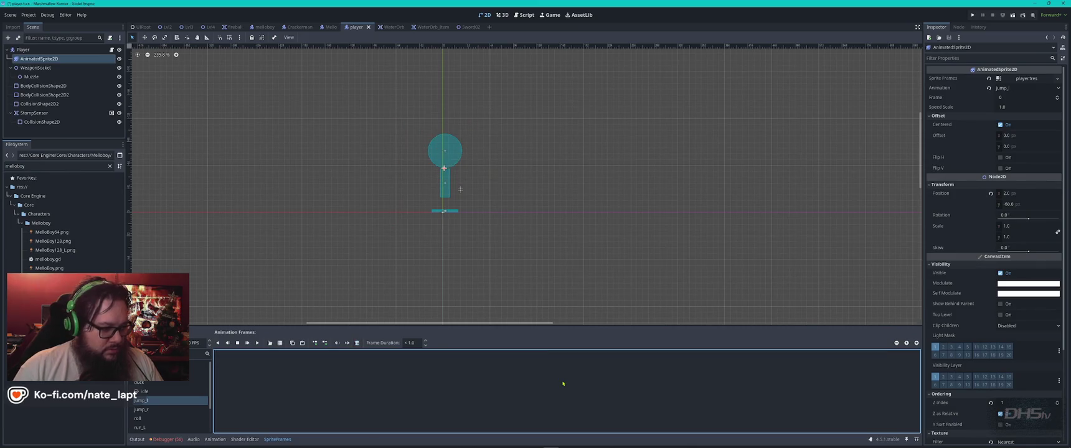
{"action": "left_click", "coordinate": [302, 343]}
{"action": "left_click", "coordinate": [257, 343]}
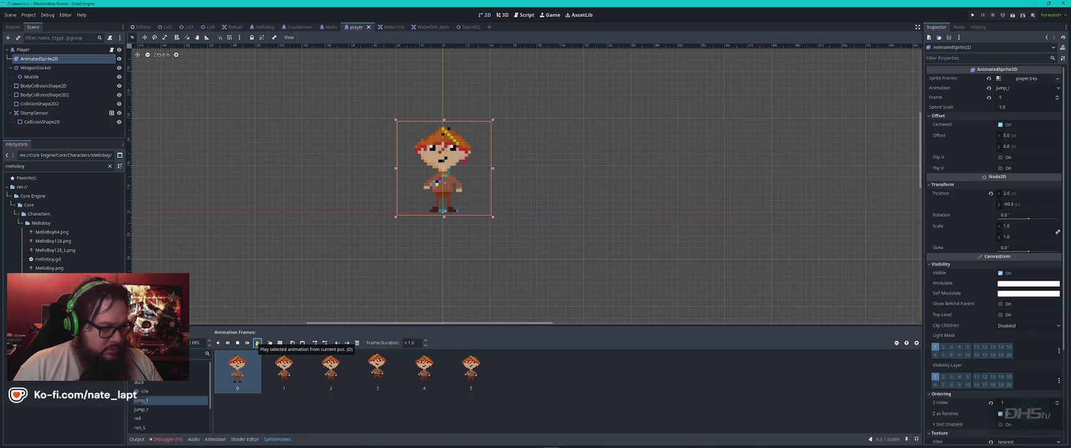
{"action": "left_click", "coordinate": [142, 409]}
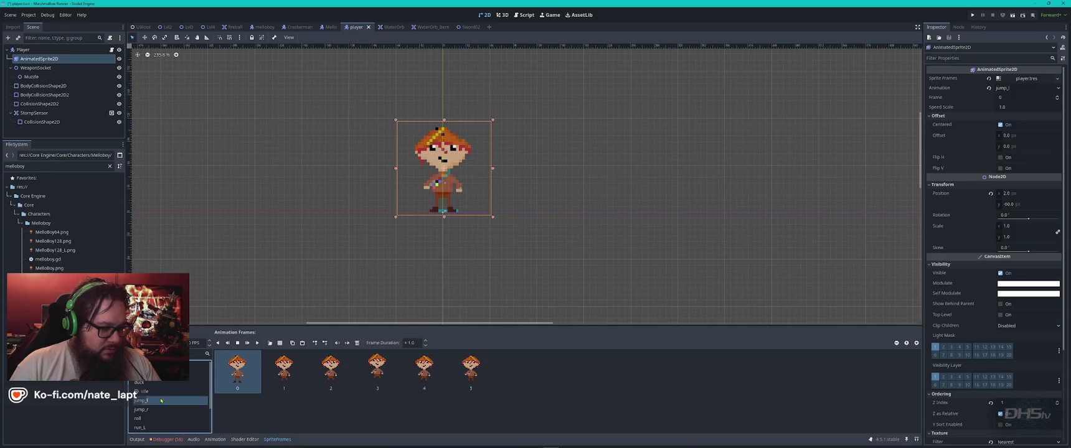
- Clear all six existing frames from the idle animation
{"action": "left_click", "coordinate": [147, 392]}
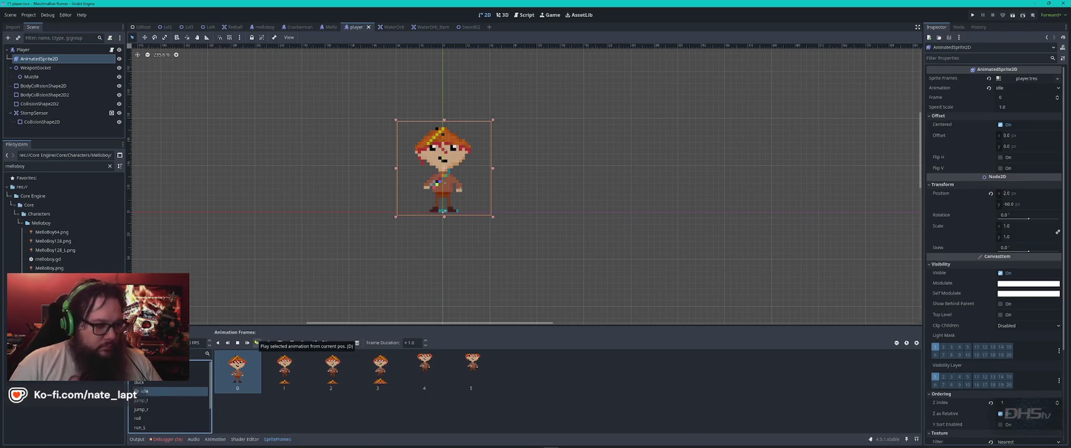
{"action": "left_click", "coordinate": [257, 343]}
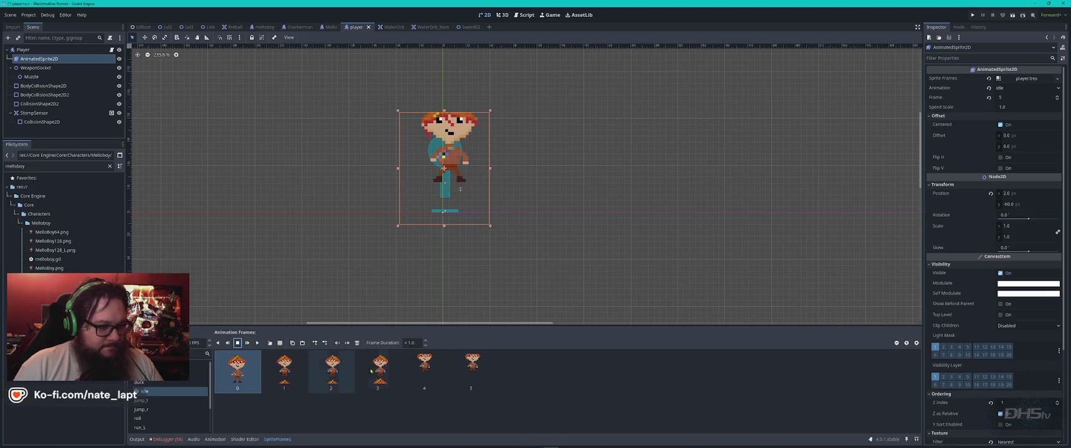
{"action": "left_click", "coordinate": [474, 377], "text": "shift"}
{"action": "key", "text": "Delete"}
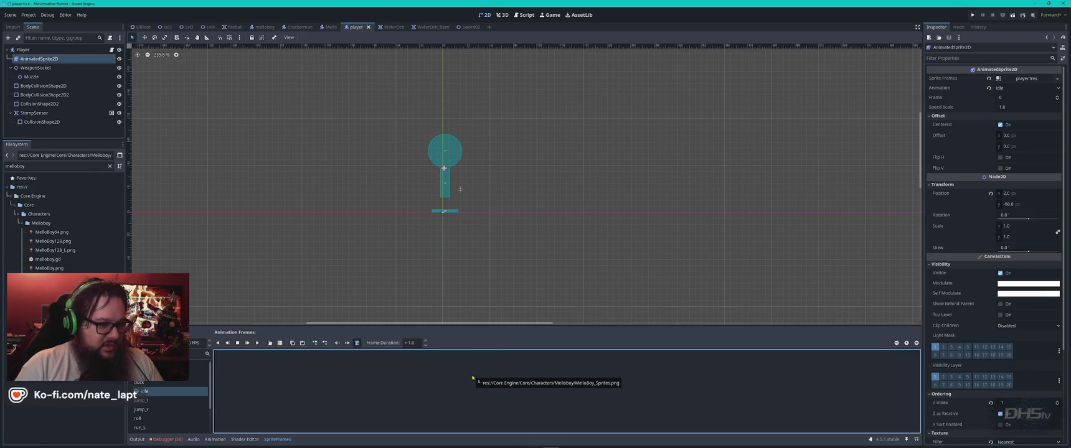
- Add six frames to idle from the Melloboy sprite sheet
{"action": "left_click", "coordinate": [280, 343]}
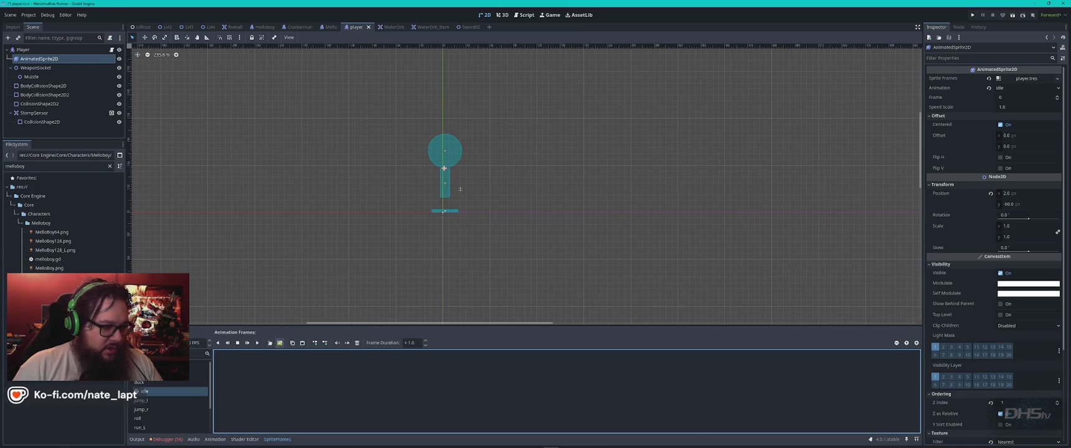
{"action": "left_click", "coordinate": [567, 160]}
{"action": "left_click", "coordinate": [476, 324]}
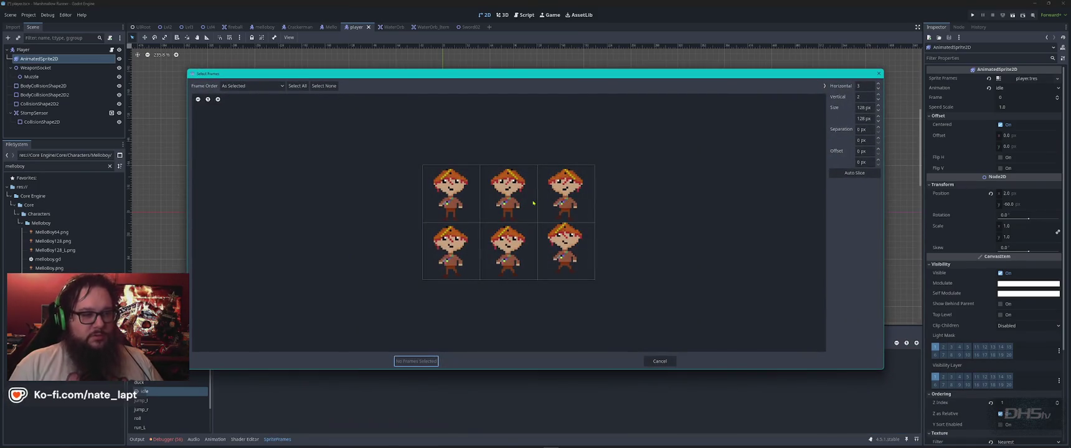
{"action": "mouse_move", "coordinate": [453, 191]}
{"action": "left_mouse_down"}
{"action": "mouse_move", "coordinate": [510, 193]}
{"action": "mouse_move", "coordinate": [454, 249]}
{"action": "mouse_move", "coordinate": [553, 258]}
{"action": "left_mouse_up"}
{"action": "left_click", "coordinate": [414, 362]}
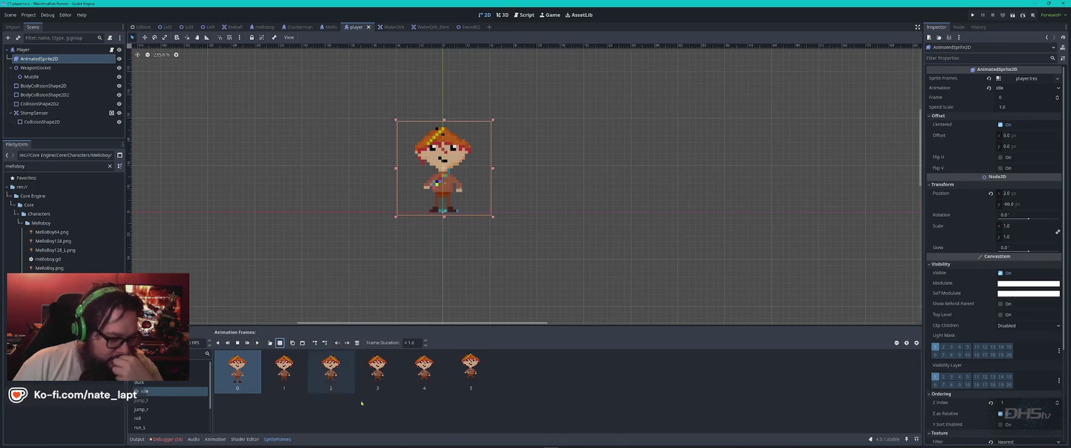
- Delete idle's fifth and sixth frames, leaving four, and preview the trimmed animation
{"action": "left_click", "coordinate": [422, 372]}
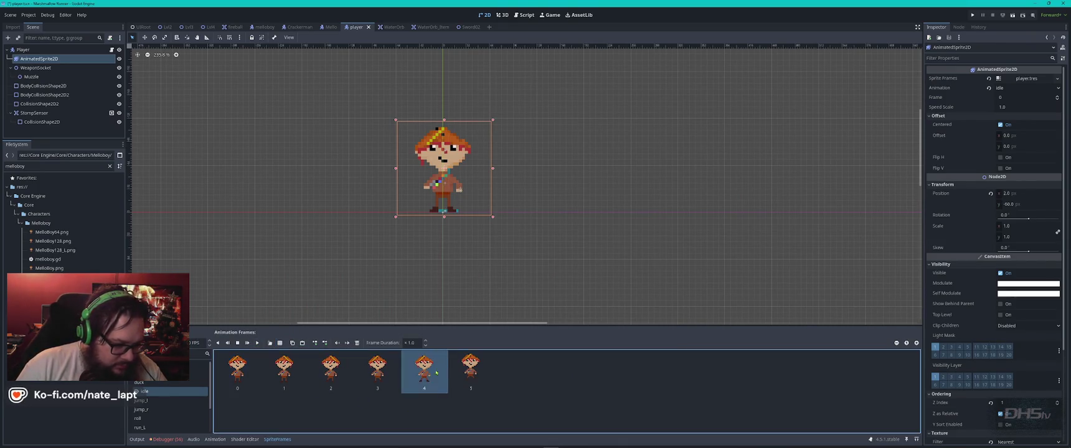
{"action": "left_click", "coordinate": [476, 370], "text": "shift"}
{"action": "key", "text": "Delete"}
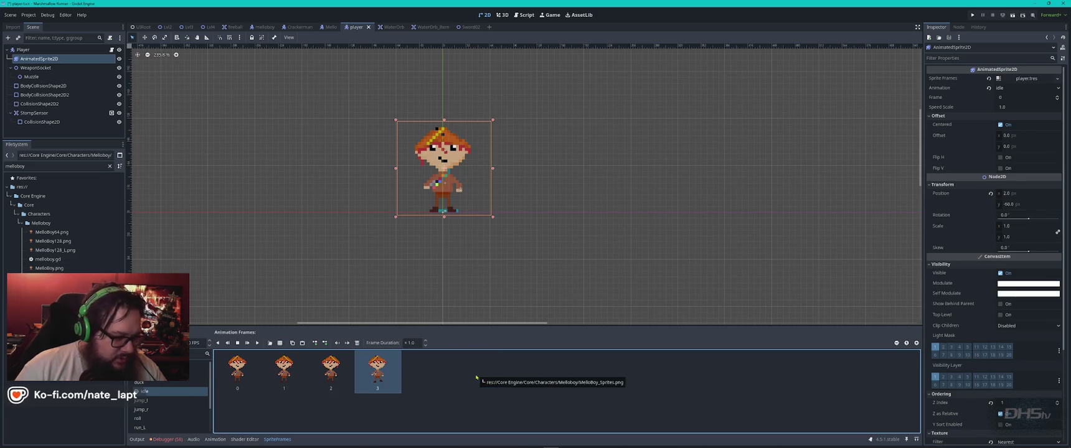
{"action": "left_click", "coordinate": [257, 345]}
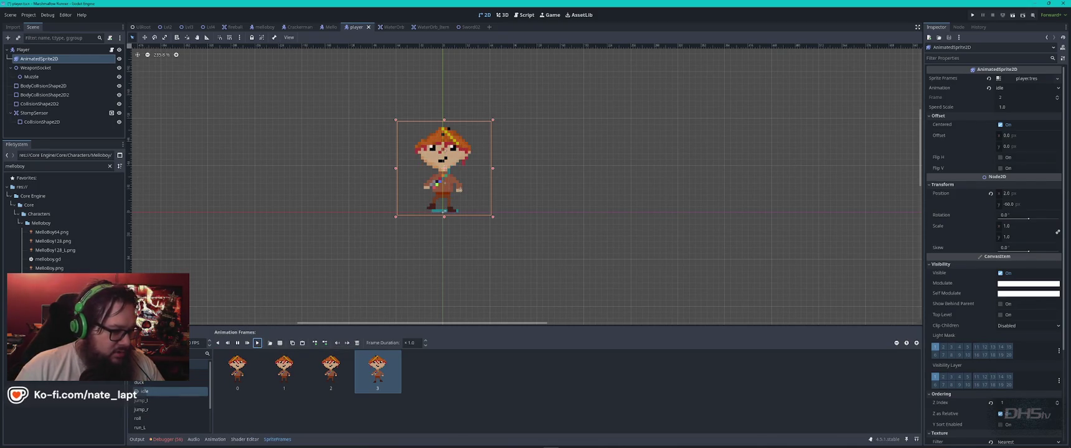
{"action": "left_click", "coordinate": [140, 373]}
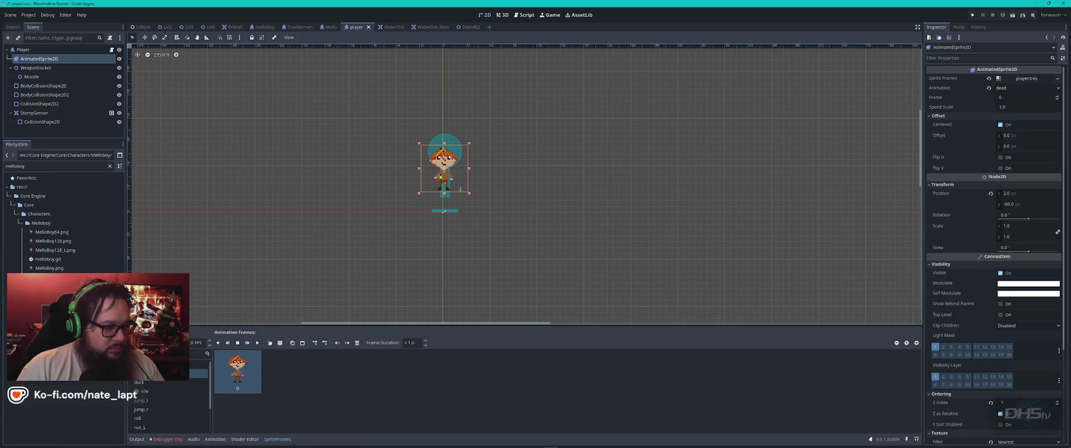
- Swap dead's single frame for three Melloboy sheet cells: top-left, bottom-middle and top-right
{"action": "left_click", "coordinate": [240, 373]}
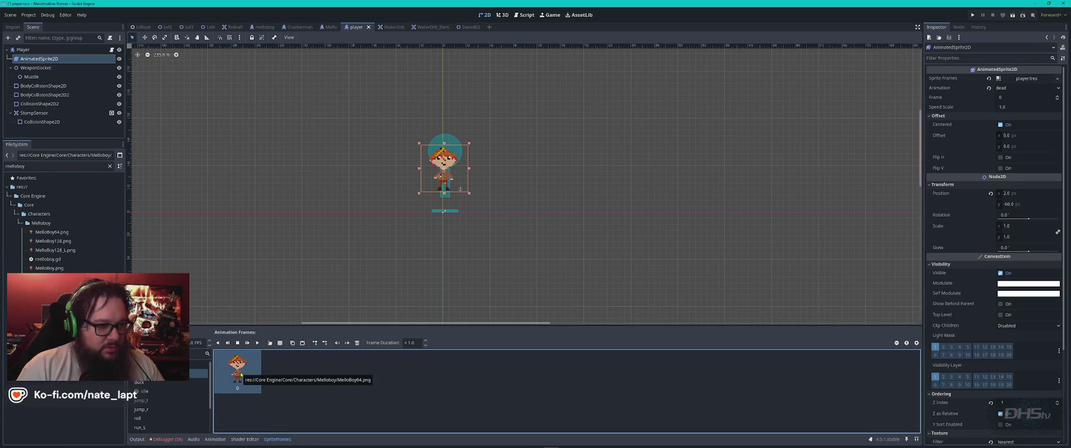
{"action": "key", "text": "Delete"}
{"action": "left_click", "coordinate": [280, 343]}
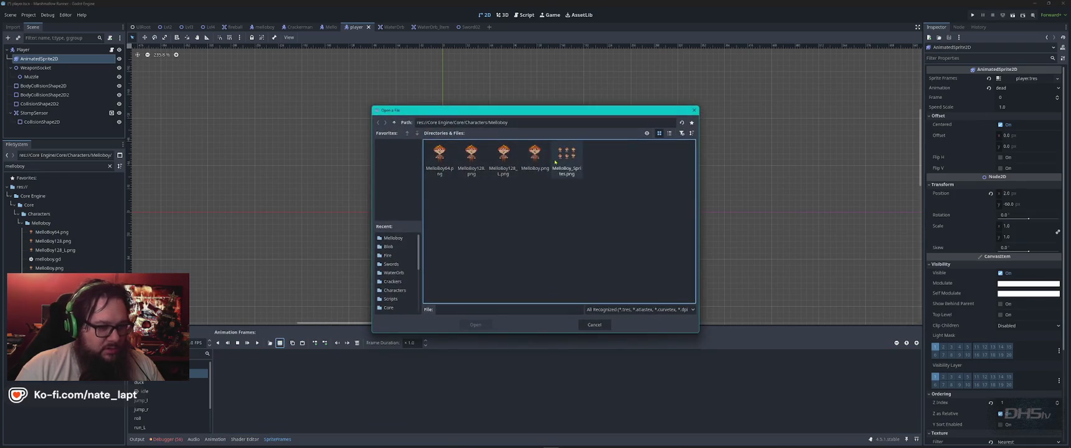
{"action": "double_click", "coordinate": [566, 158]}
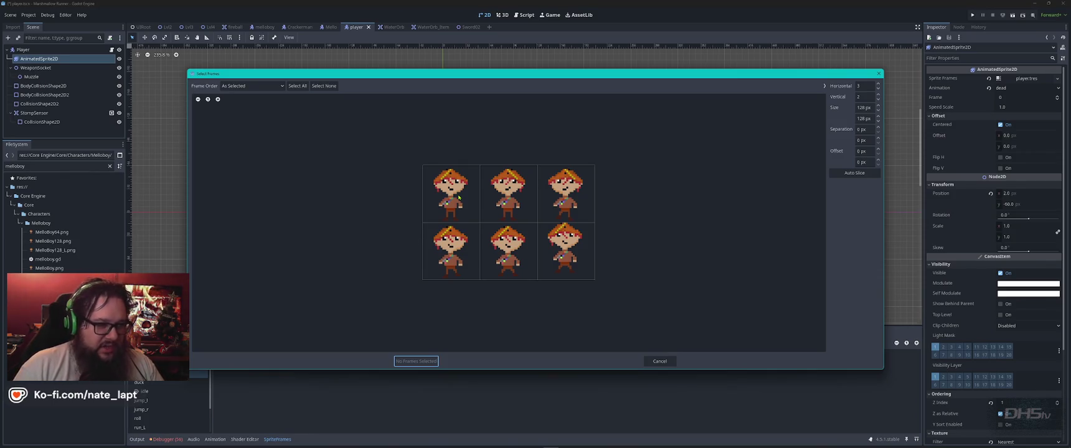
{"action": "left_click", "coordinate": [456, 188]}
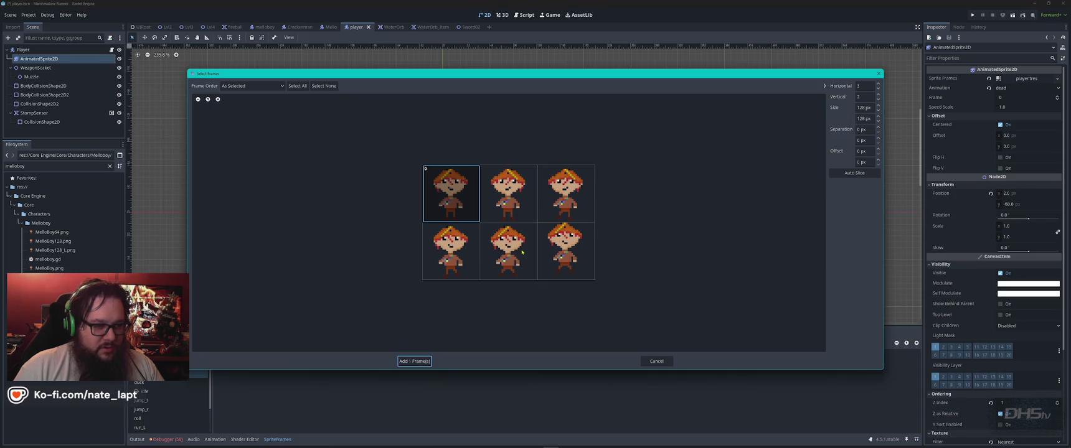
{"action": "left_click", "coordinate": [508, 251]}
{"action": "left_click", "coordinate": [585, 207]}
{"action": "left_click", "coordinate": [414, 361]}
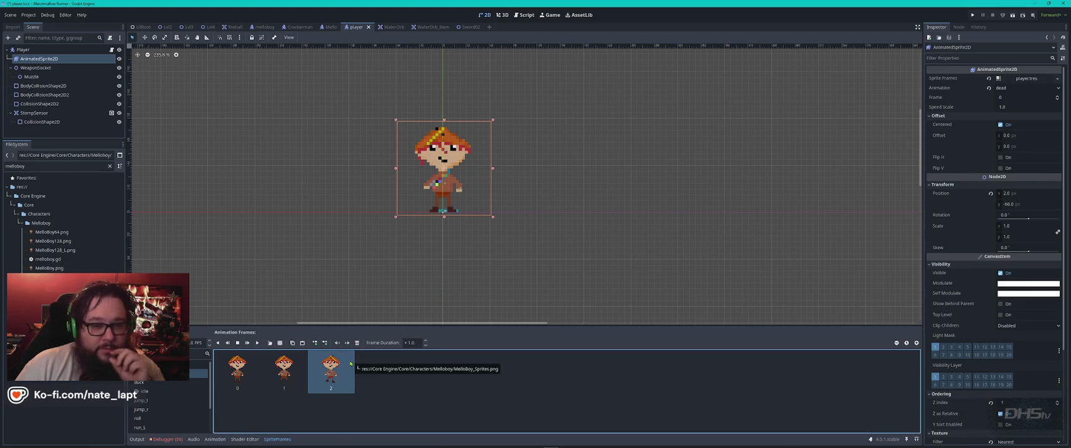
{"action": "scroll", "coordinate": [149, 406], "scroll_direction": "down", "scroll_amount": 2}
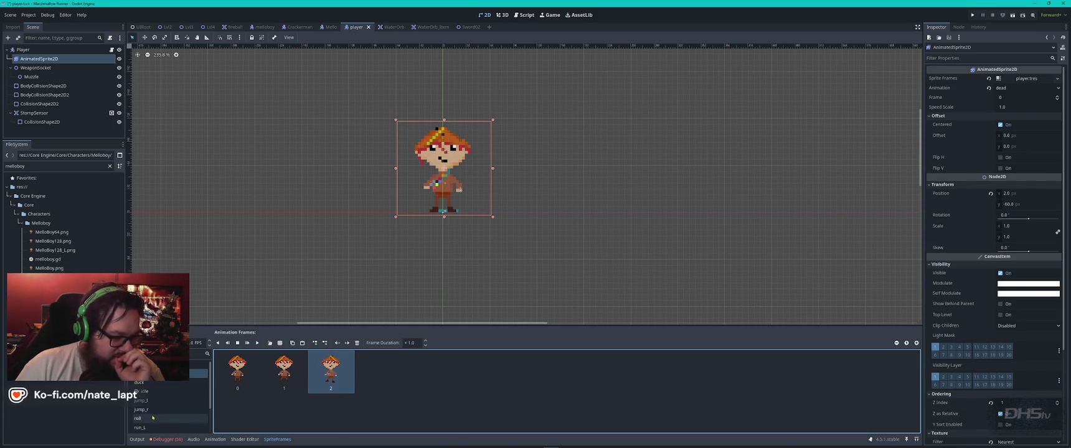
{"action": "left_click", "coordinate": [156, 411]}
- Replace run_L's single frame with the top-right and top-middle Melloboy sheet cells
{"action": "left_click", "coordinate": [237, 372]}
{"action": "key", "text": "Delete"}
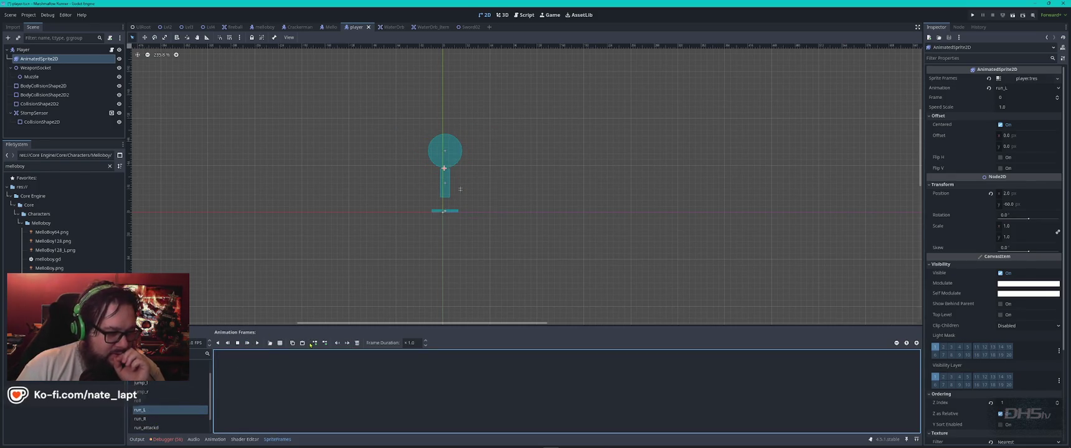
{"action": "left_click", "coordinate": [280, 343]}
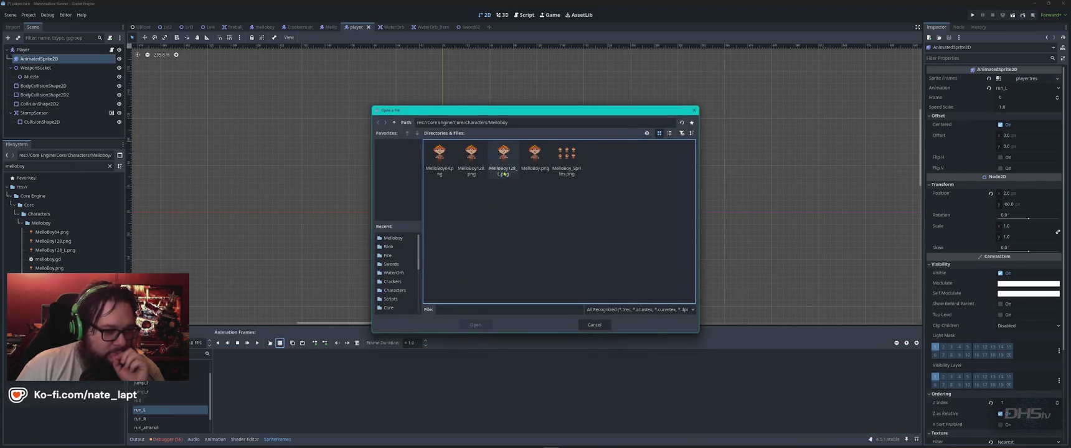
{"action": "double_click", "coordinate": [565, 159]}
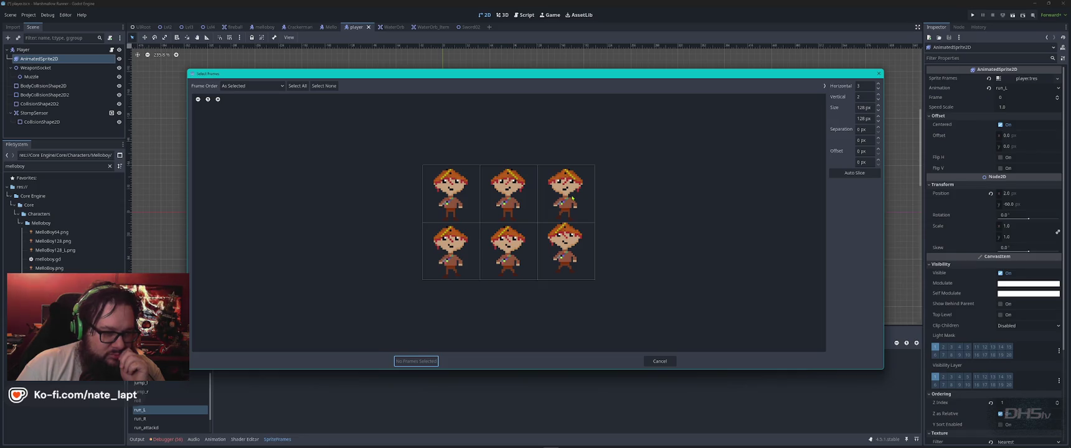
{"action": "left_click", "coordinate": [572, 198]}
{"action": "left_click", "coordinate": [507, 194]}
{"action": "left_click", "coordinate": [416, 361]}
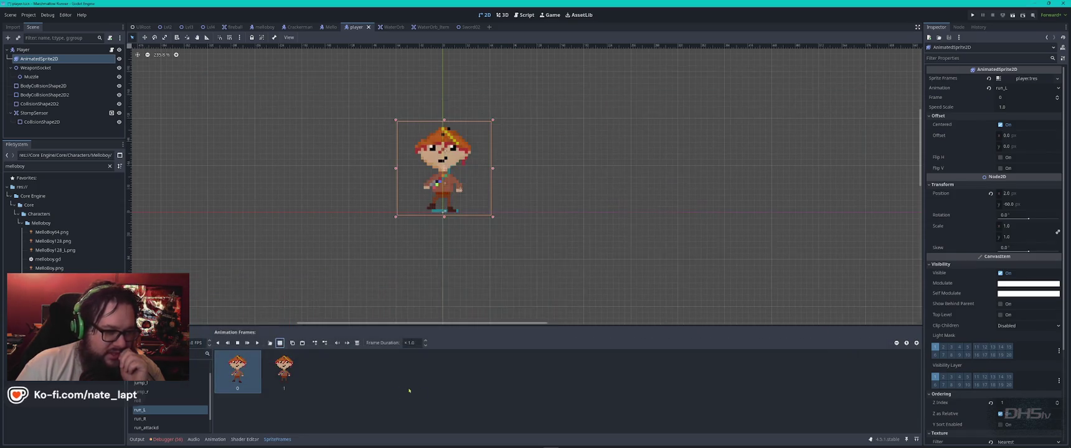
- Duplicate run_L's first and second frames to reach four frames, then preview playback
{"action": "left_click", "coordinate": [245, 378]}
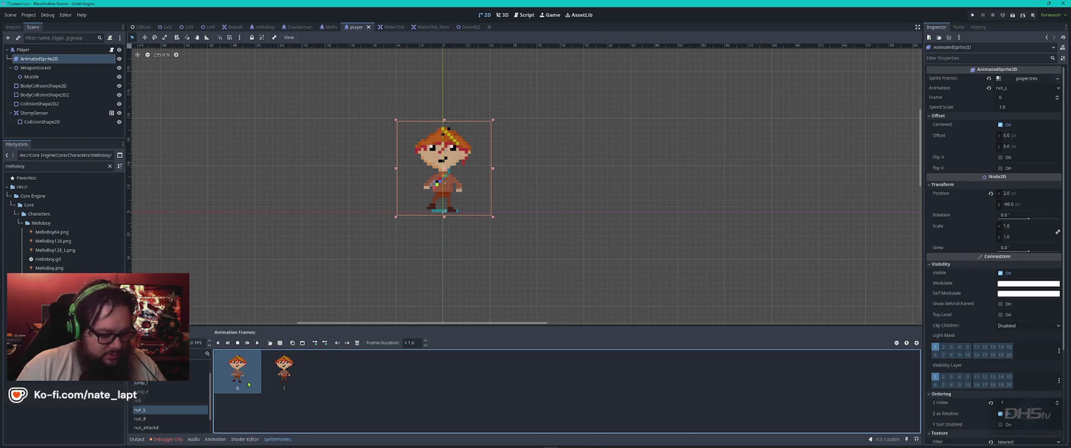
{"action": "left_click", "coordinate": [292, 343]}
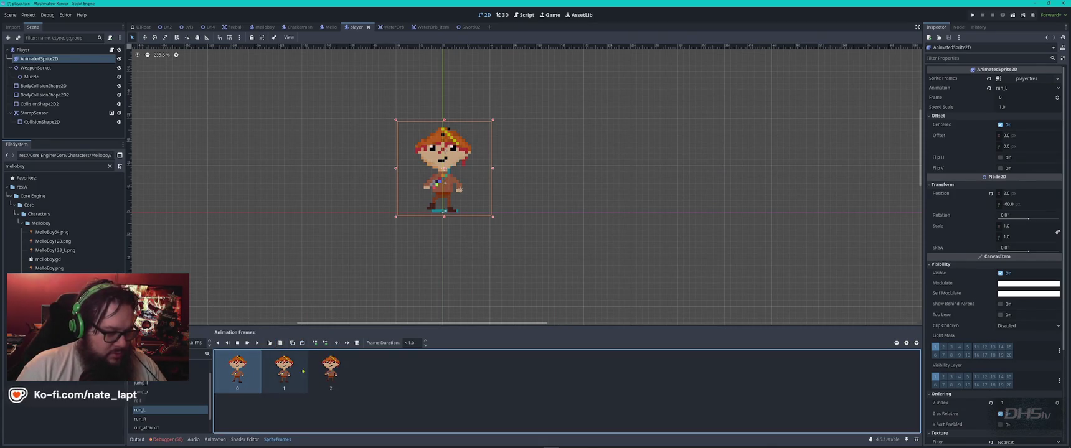
{"action": "left_click", "coordinate": [284, 379]}
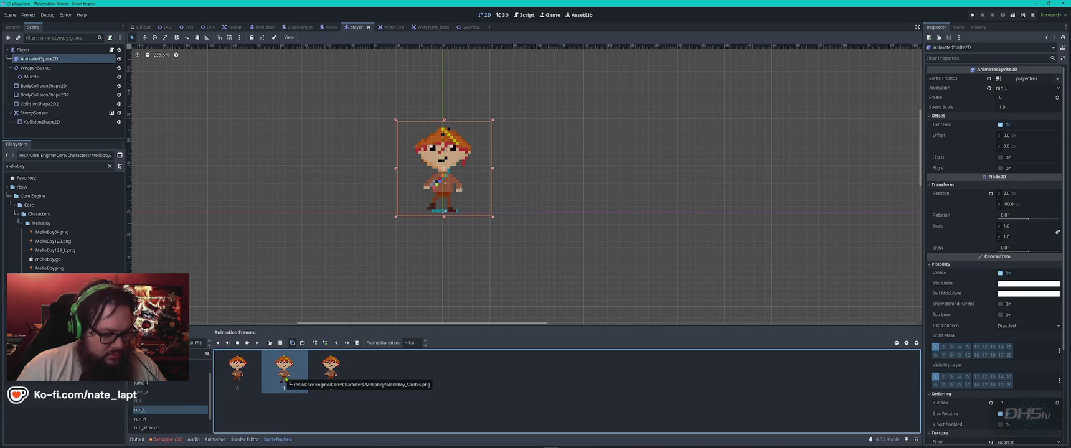
{"action": "left_click", "coordinate": [292, 342]}
{"action": "left_click", "coordinate": [258, 343]}
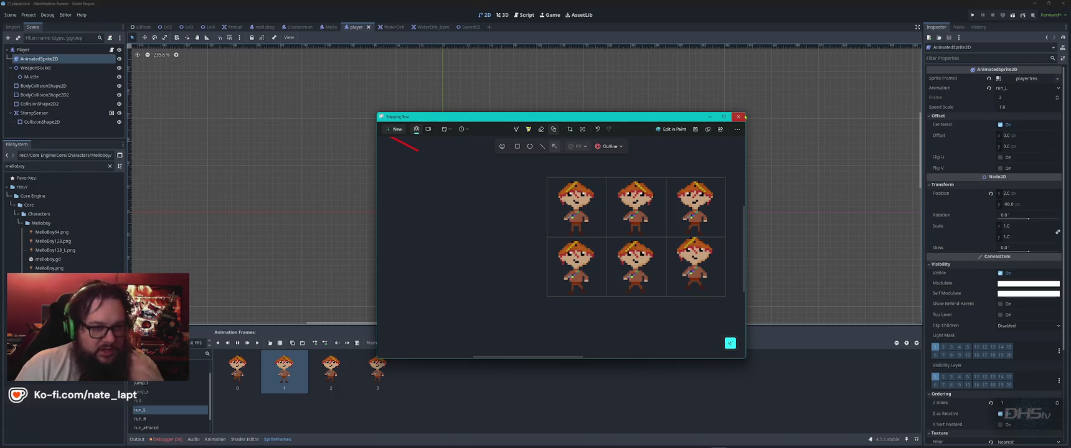
- Return to the MelloBoy sprite in Aseprite and step to frame 3
{"action": "left_click", "coordinate": [738, 116]}
{"action": "key", "text": "alt+Tab"}
{"action": "key", "text": "Tab"}
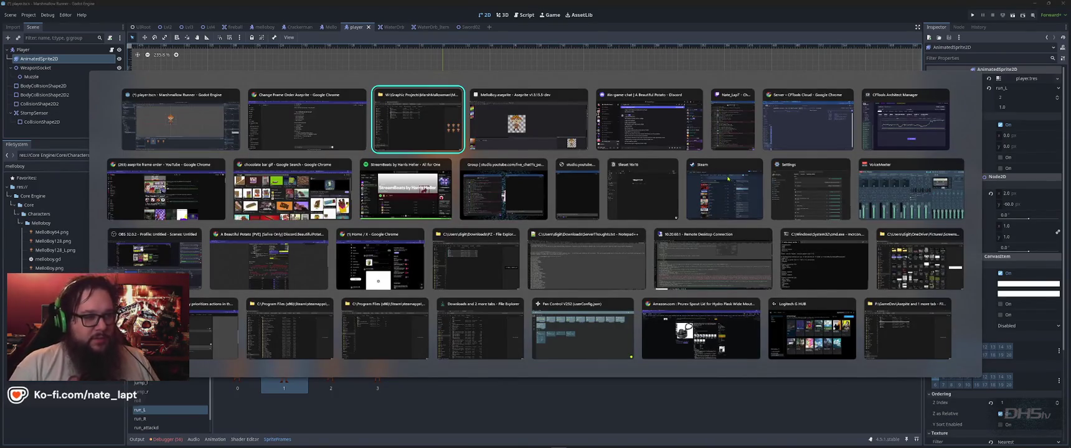
{"action": "key", "text": "Tab"}
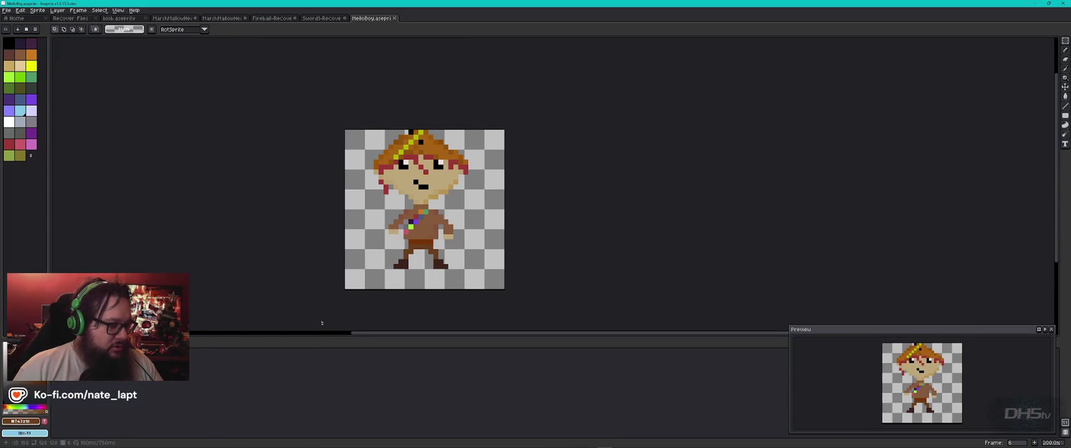
{"action": "key", "text": "Home"}
{"action": "key", "text": "Right"}
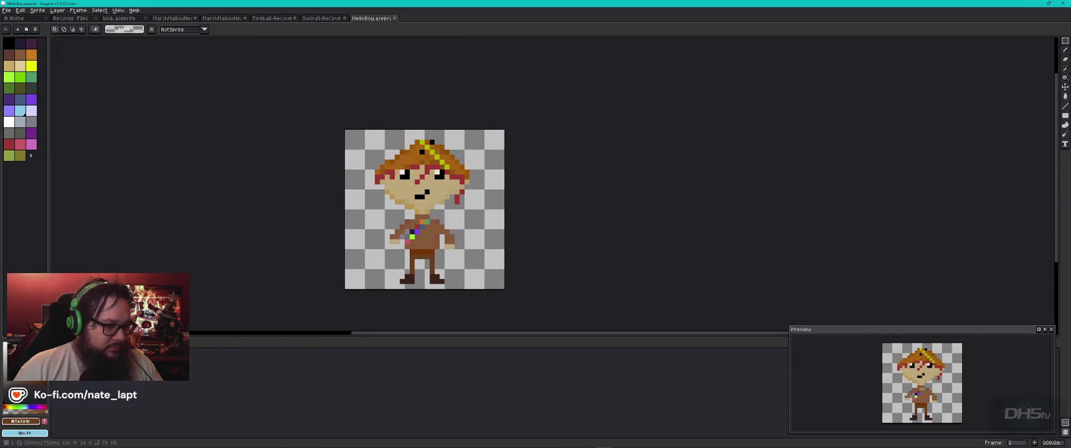
{"action": "key", "text": "Right"}
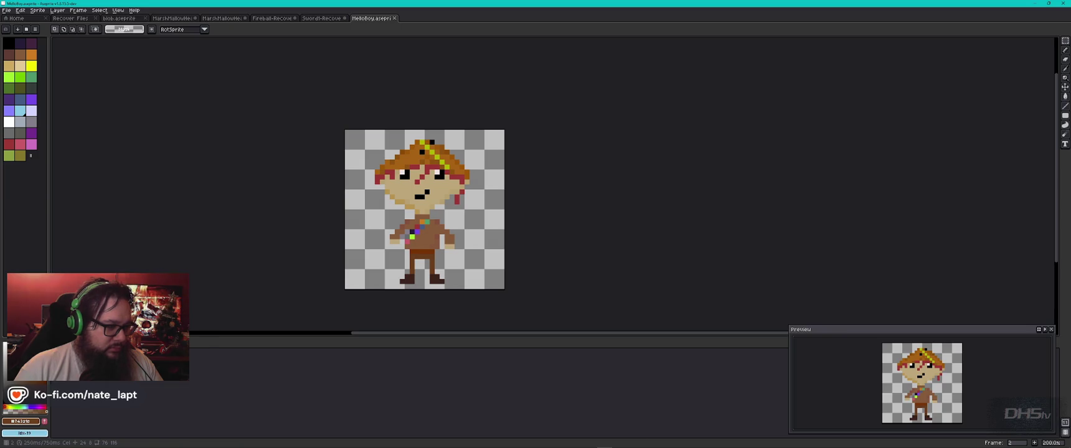
{"action": "right_click", "coordinate": [126, 361]}
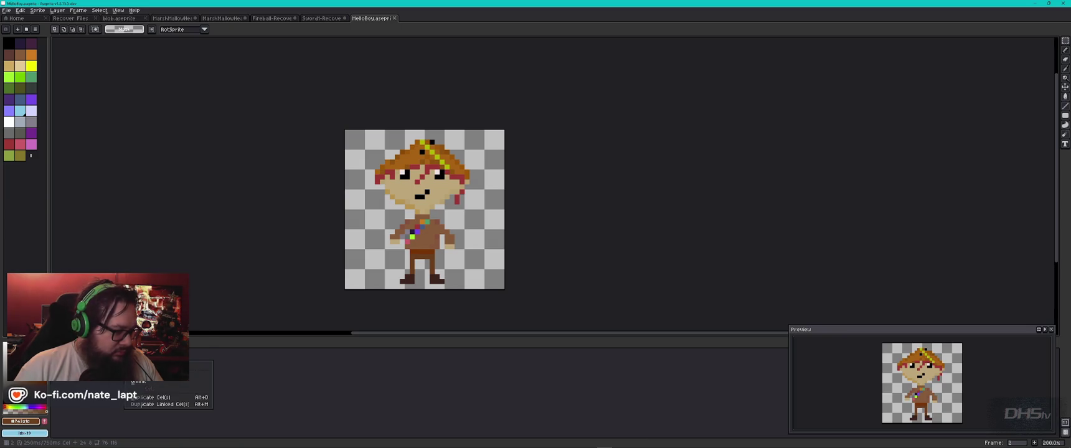
{"action": "key", "text": "Escape"}
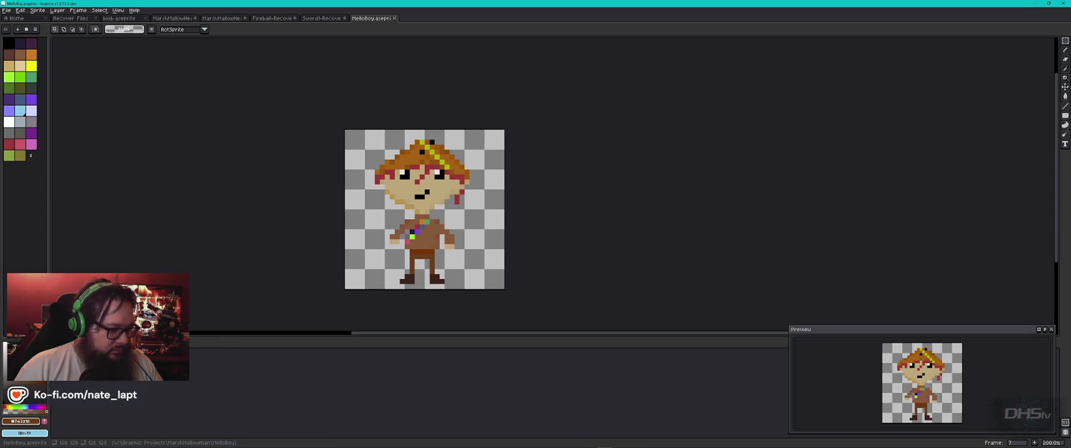
- Nudge Melloboy's left leg and boot up and outward on frame 3
{"action": "scroll", "coordinate": [413, 273], "scroll_direction": "up", "scroll_amount": 3}
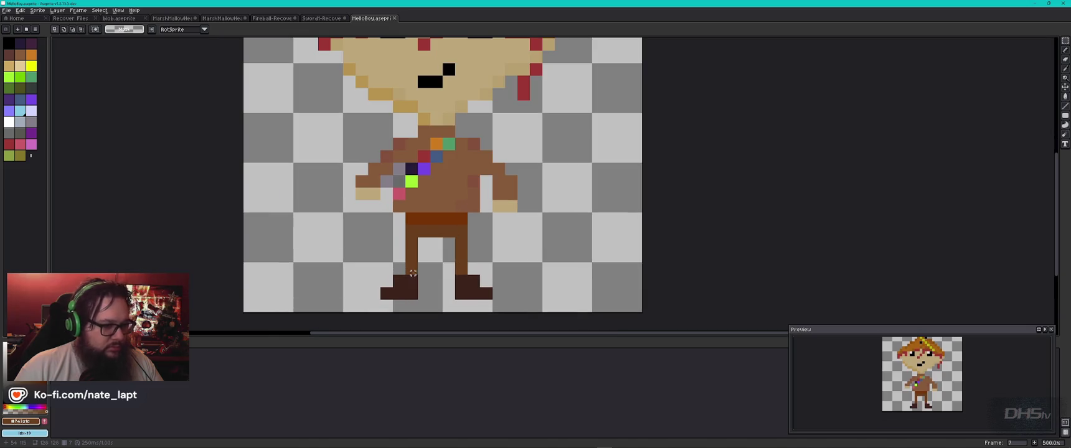
{"action": "mouse_move", "coordinate": [418, 239]}
{"action": "left_mouse_down"}
{"action": "mouse_move", "coordinate": [376, 307]}
{"action": "mouse_move", "coordinate": [402, 297]}
{"action": "mouse_move", "coordinate": [388, 286]}
{"action": "left_mouse_up"}
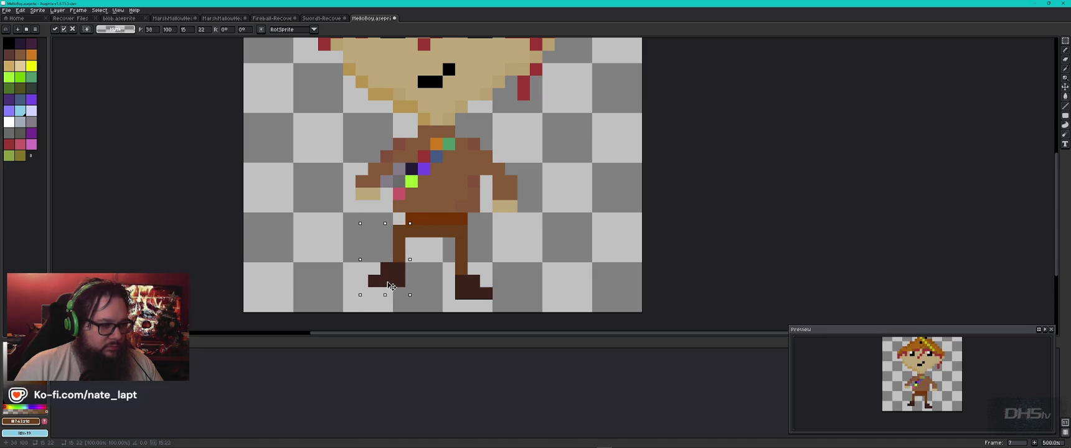
{"action": "key", "text": "ctrl+d"}
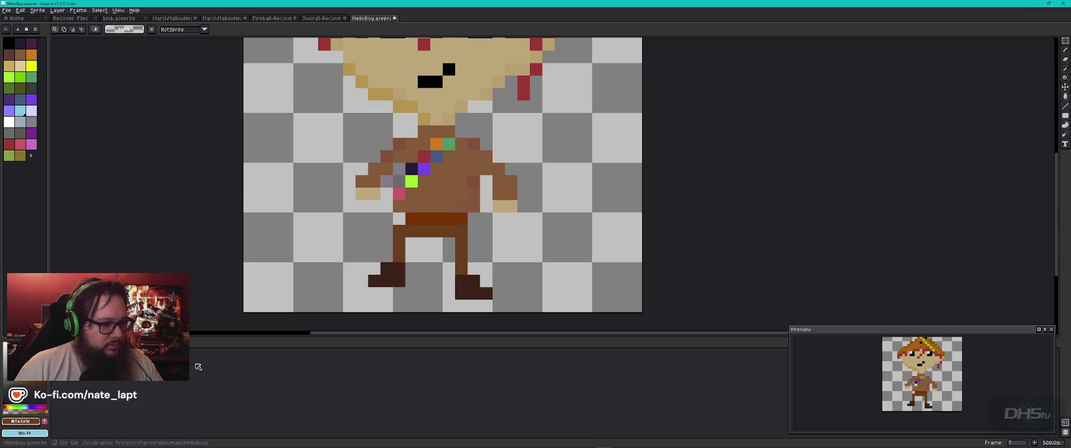
{"action": "scroll", "coordinate": [229, 306], "scroll_direction": "down", "scroll_amount": 3}
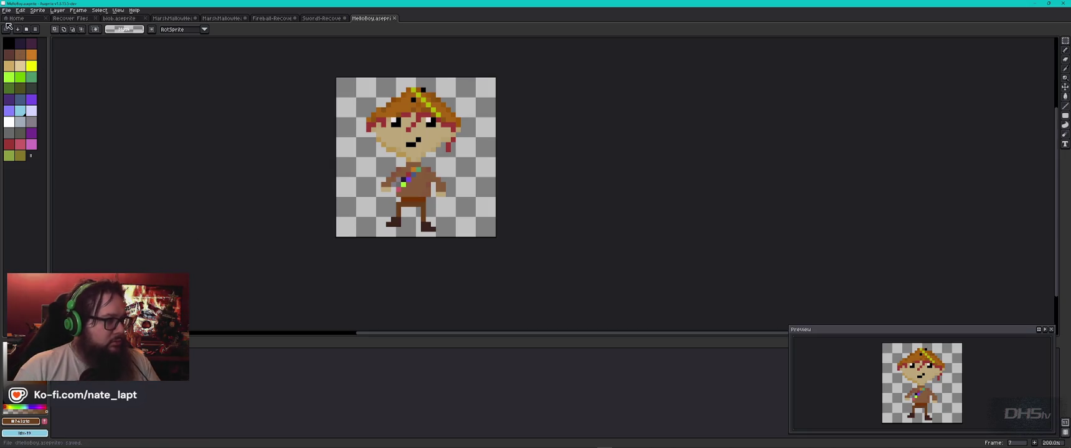
{"action": "left_click", "coordinate": [6, 10]}
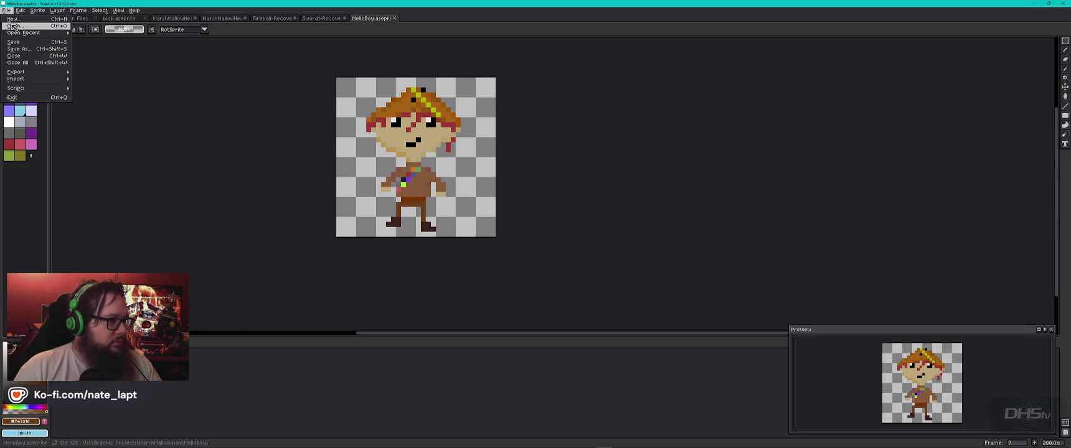
- Export the sprite sheet over MelloBoy_Sprites.png, confirming the overwrite, and go back to Godot
{"action": "mouse_move", "coordinate": [24, 72]}
{"action": "left_click", "coordinate": [106, 81]}
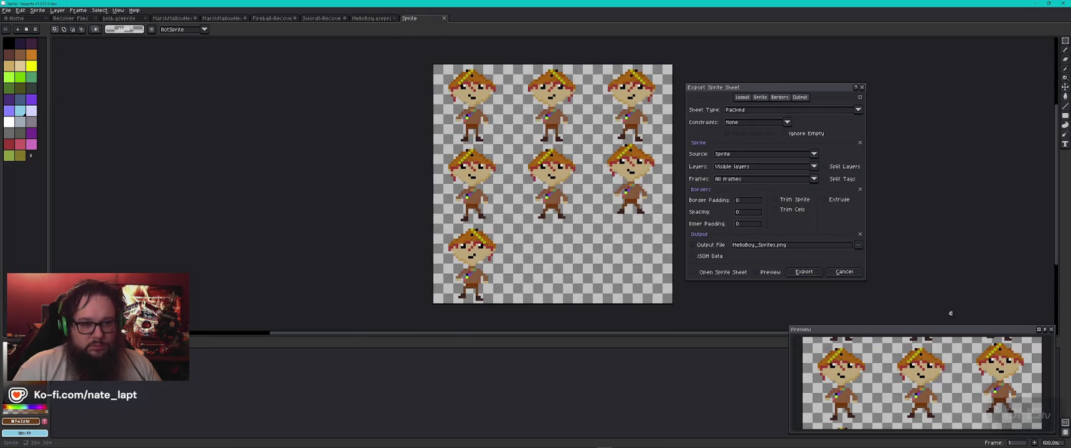
{"action": "left_click", "coordinate": [803, 273]}
{"action": "key", "text": "Return"}
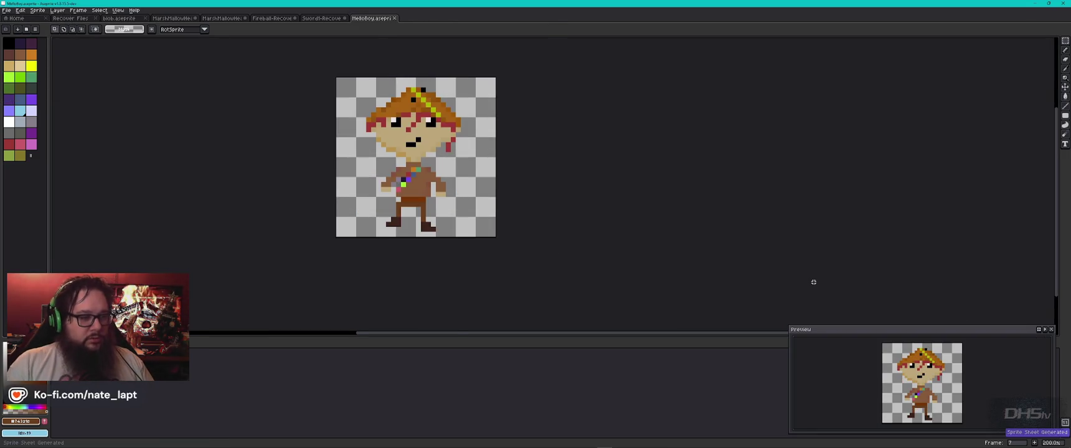
{"action": "key", "text": "alt+Tab"}
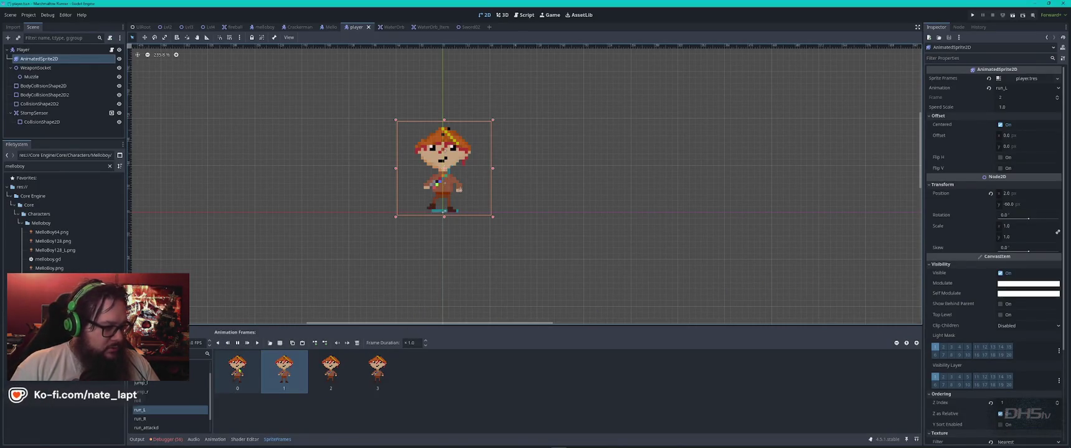
- With run_L selected, load MelloBoy_Sprites.png into the sprite-sheet frame picker
{"action": "left_click", "coordinate": [163, 418]}
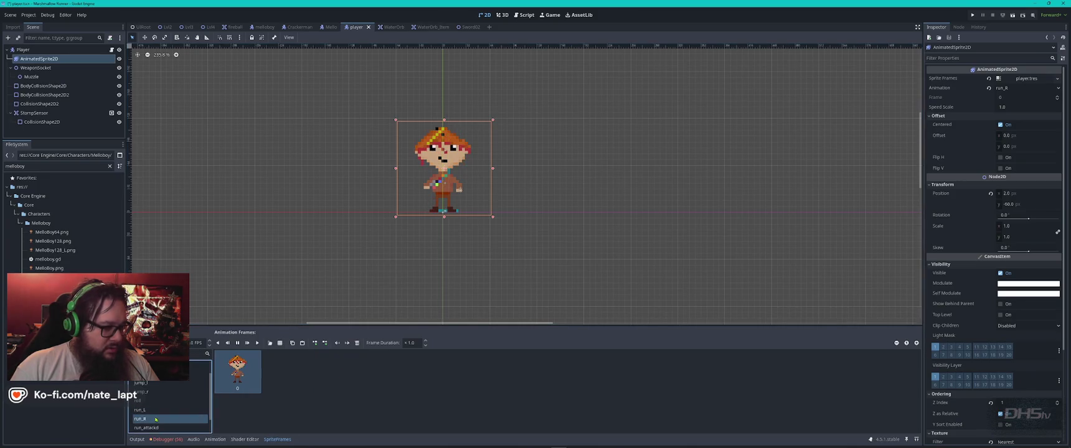
{"action": "left_click", "coordinate": [163, 410]}
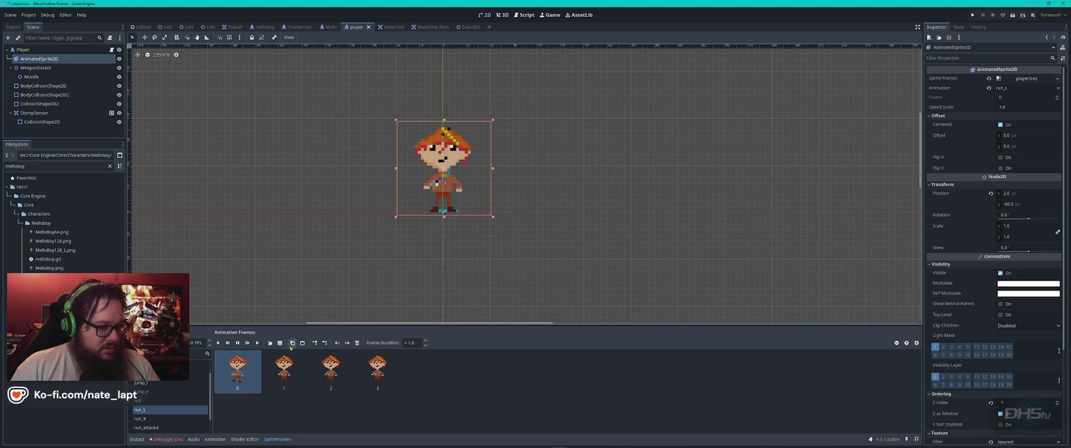
{"action": "left_click", "coordinate": [279, 343]}
{"action": "double_click", "coordinate": [564, 156]}
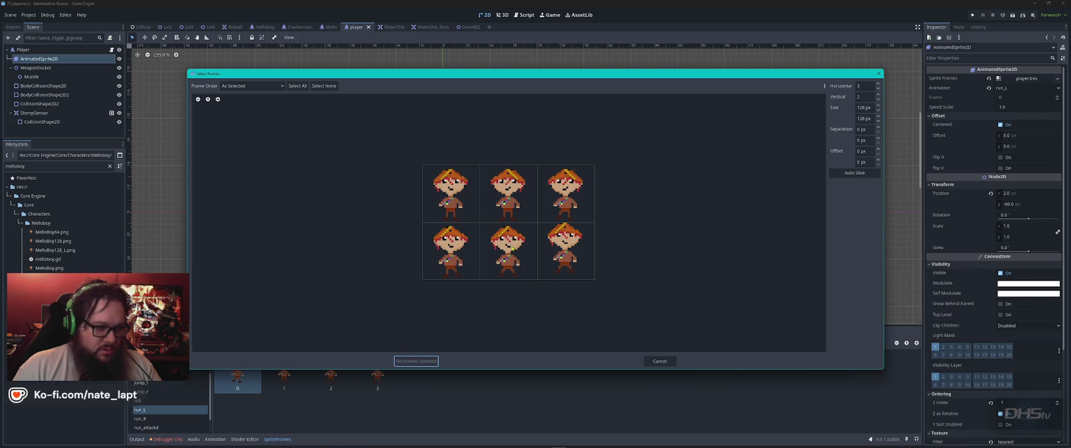
- Cancel the frame picker and check the MelloBoy folder in File Explorer
{"action": "key", "text": "Escape"}
{"action": "key", "text": "alt+Tab"}
{"action": "key", "text": "Tab"}
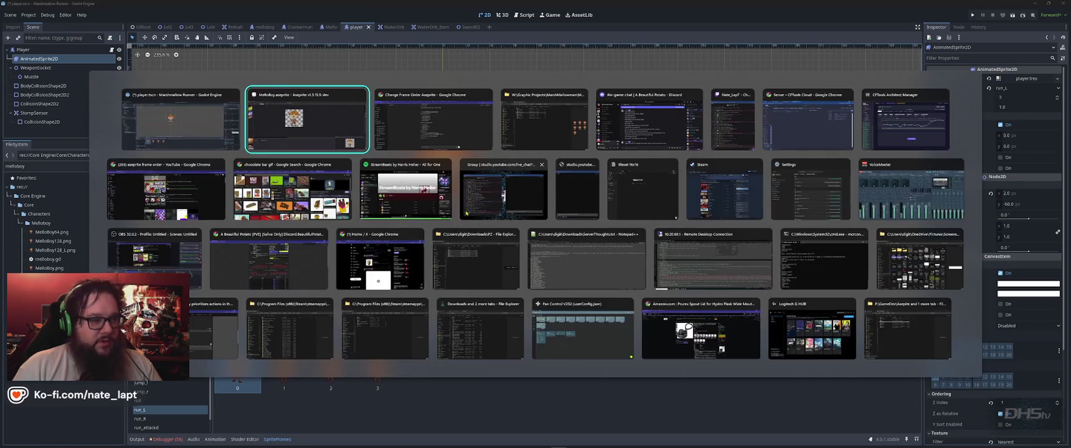
{"action": "key", "text": "Tab"}
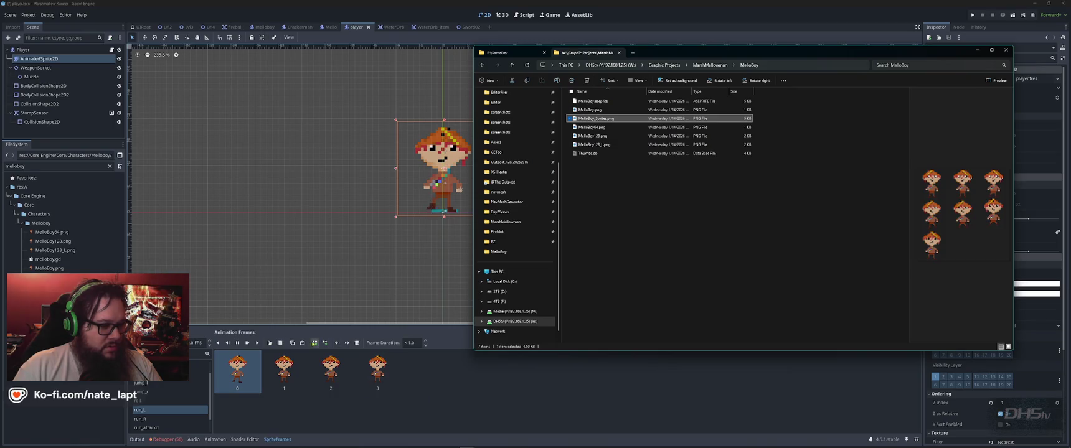
- Reopen the updated MelloBoy_Sprites.png with Vertical set to 3 and enlarge the preview
{"action": "left_click", "coordinate": [280, 343]}
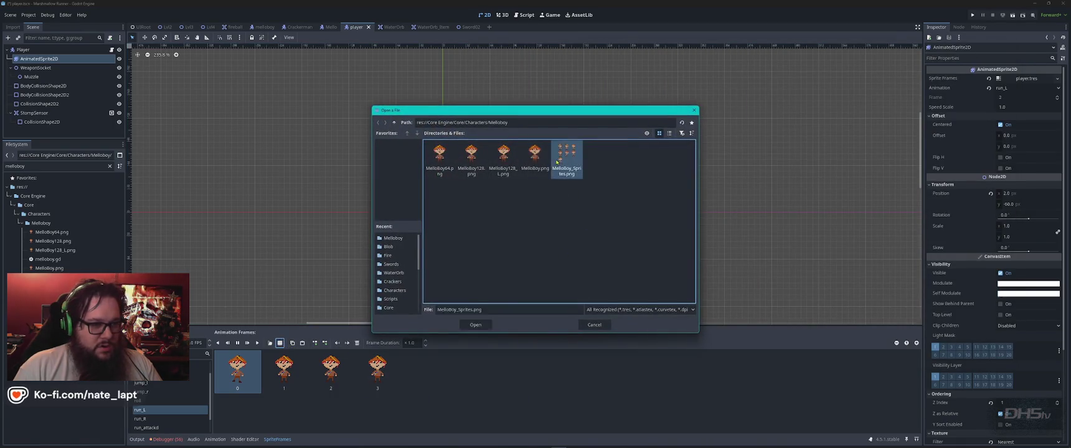
{"action": "double_click", "coordinate": [567, 161]}
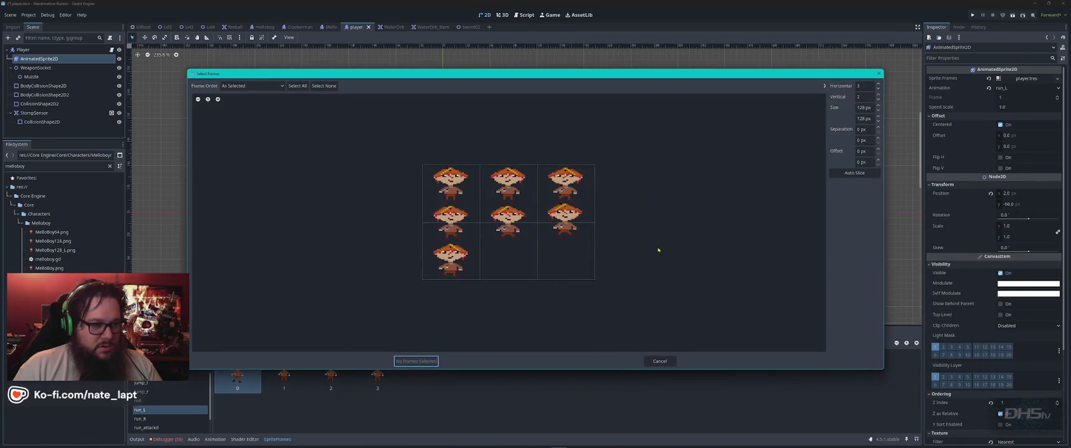
{"action": "left_click", "coordinate": [865, 97]}
{"action": "scroll", "coordinate": [867, 98], "scroll_direction": "up", "scroll_amount": 1}
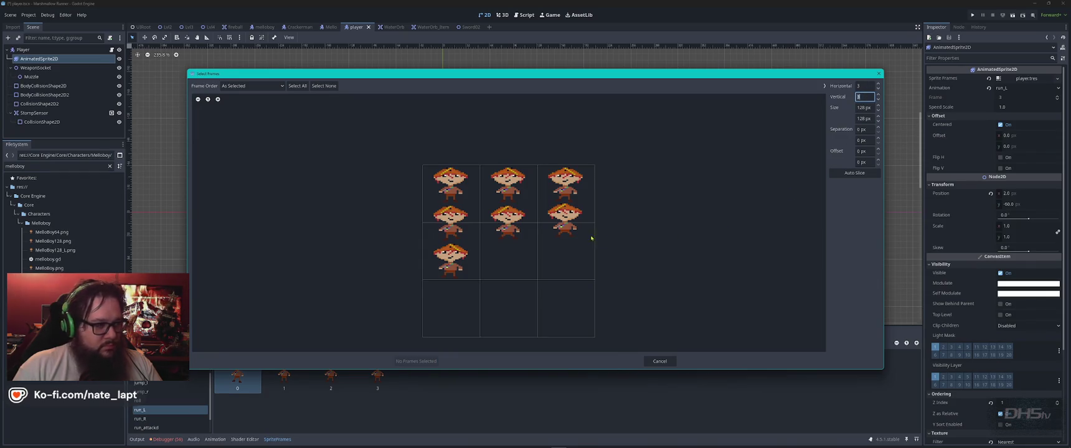
{"action": "left_click", "coordinate": [218, 100]}
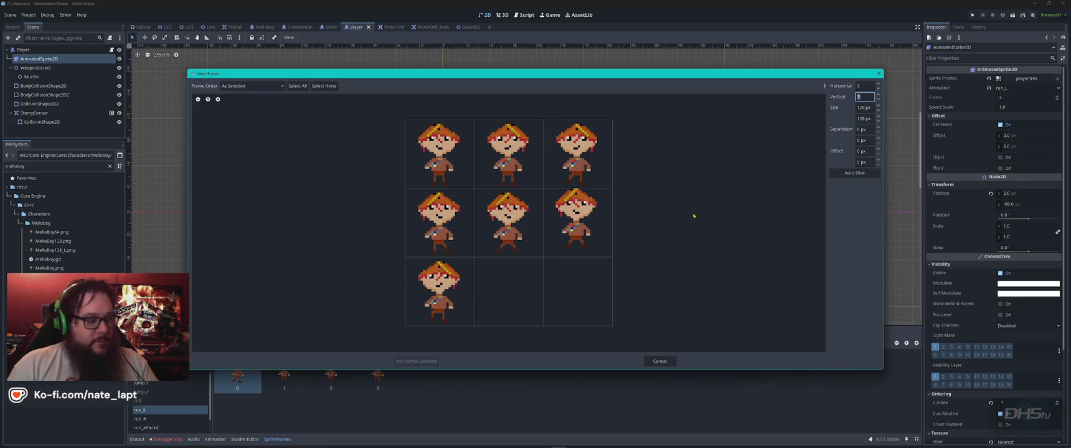
{"action": "mouse_move", "coordinate": [570, 79]}
{"action": "left_mouse_down"}
{"action": "mouse_move", "coordinate": [677, 78]}
{"action": "mouse_move", "coordinate": [658, 62]}
{"action": "left_mouse_up"}
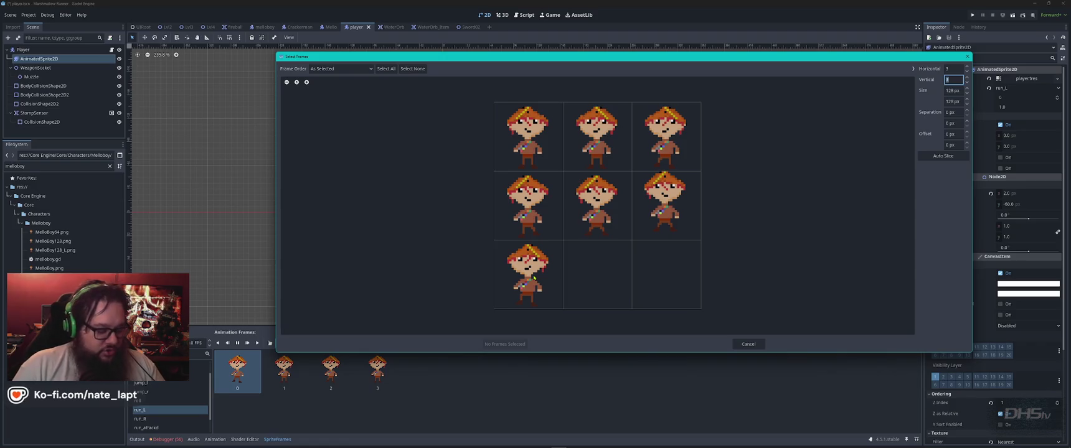
{"action": "key", "text": "alt+Tab"}
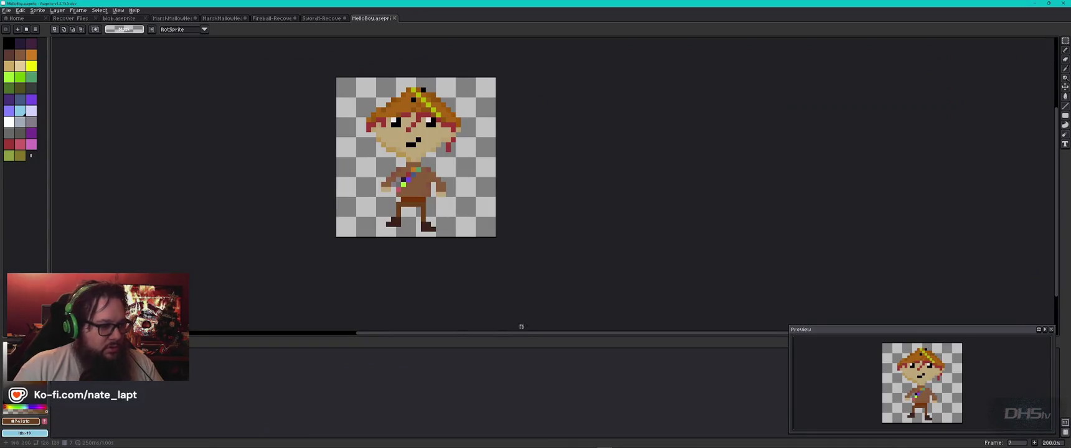
{"action": "key", "text": "Right"}
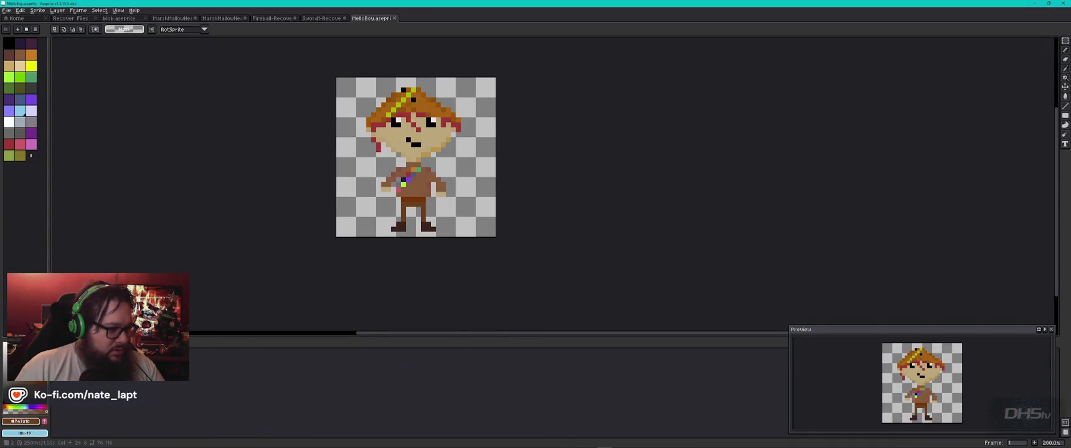
{"action": "key", "text": "Right"}
{"action": "key", "text": "Right"}
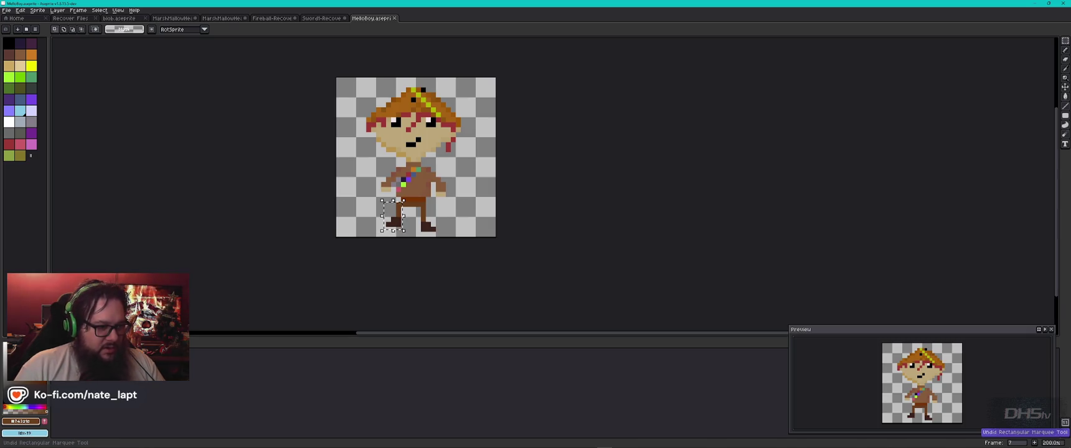
{"action": "left_click_drag", "start_coordinate": [387, 206], "coordinate": [409, 235]}
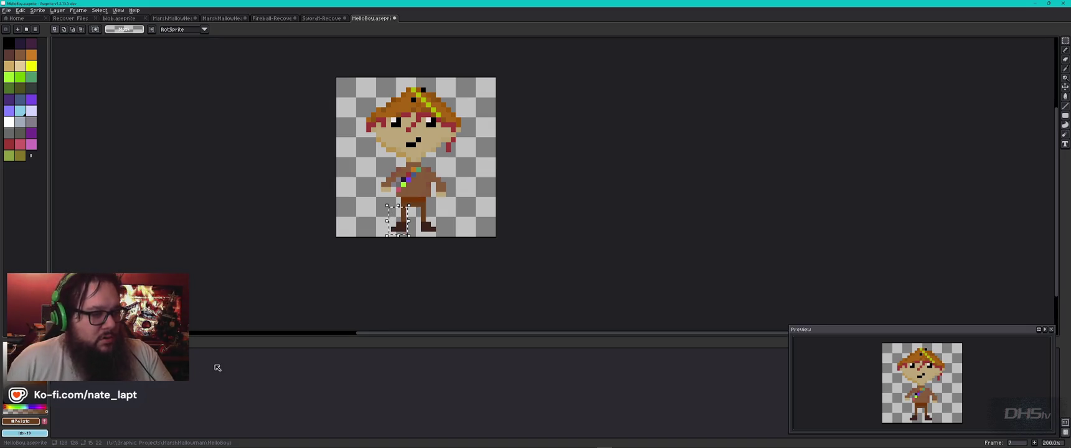
{"action": "left_click", "coordinate": [470, 215]}
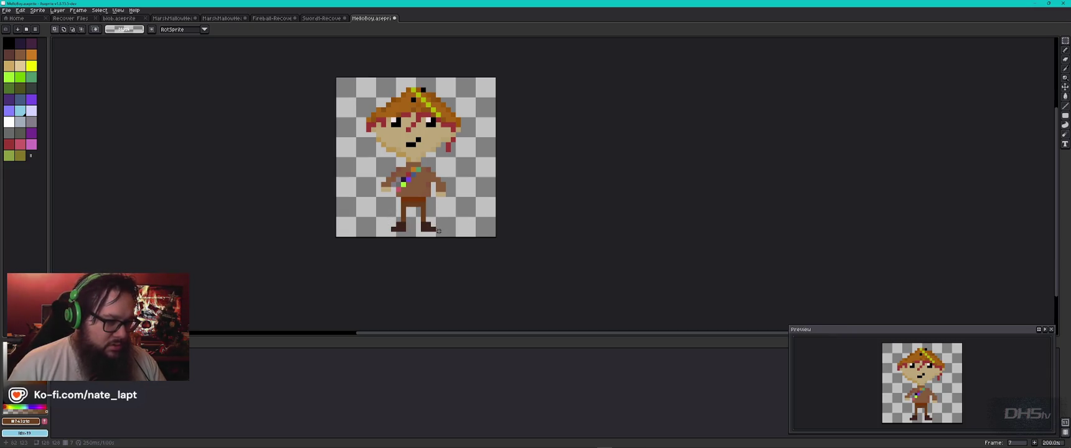
{"action": "scroll", "coordinate": [438, 231], "scroll_direction": "up", "scroll_amount": 4}
- Select the right leg and boot and flip it horizontally
{"action": "mouse_move", "coordinate": [438, 234]}
{"action": "left_mouse_down"}
{"action": "mouse_move", "coordinate": [360, 192]}
{"action": "mouse_move", "coordinate": [373, 135]}
{"action": "mouse_move", "coordinate": [373, 153]}
{"action": "left_mouse_up"}
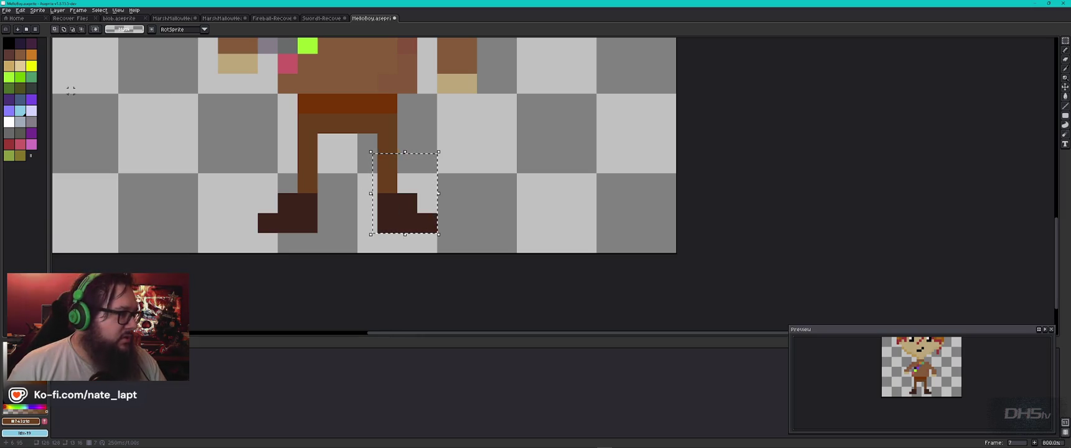
{"action": "left_click", "coordinate": [41, 11]}
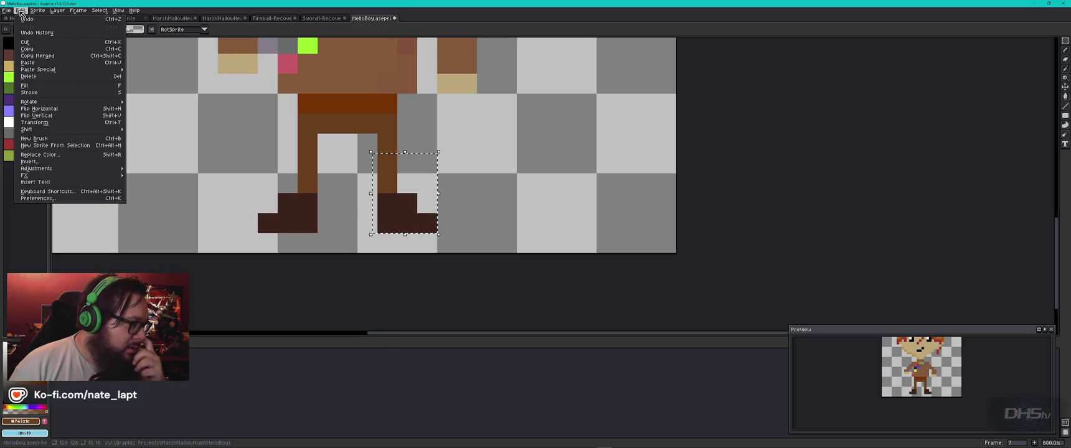
{"action": "mouse_move", "coordinate": [57, 11]}
{"action": "mouse_move", "coordinate": [102, 12]}
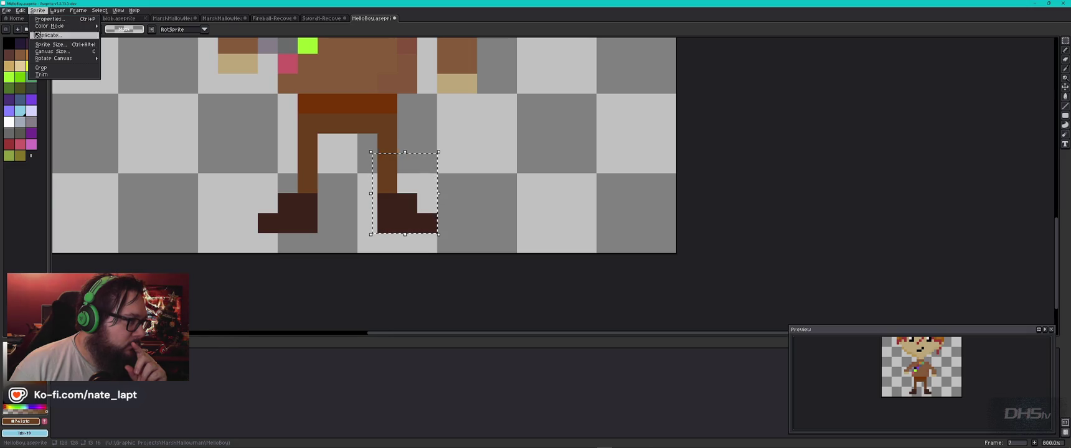
{"action": "mouse_move", "coordinate": [59, 69]}
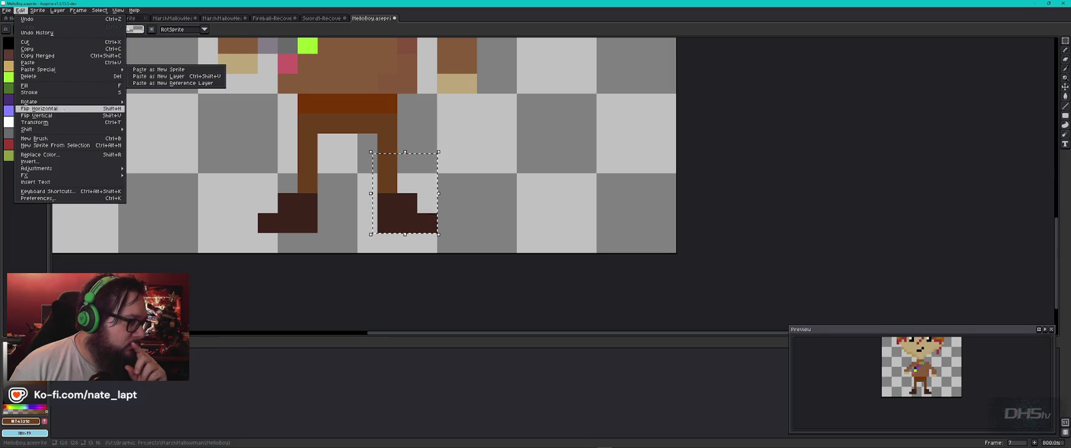
{"action": "left_click", "coordinate": [65, 108]}
- Place the flipped boot beside the left boot, commit it, and save
{"action": "left_click_drag", "start_coordinate": [424, 201], "coordinate": [371, 187]}
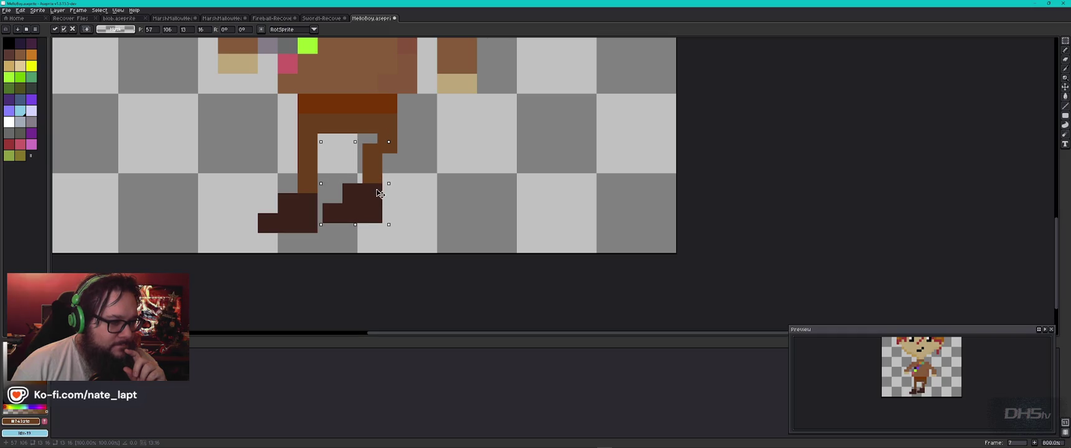
{"action": "mouse_move", "coordinate": [370, 185]}
{"action": "left_mouse_down"}
{"action": "mouse_move", "coordinate": [385, 199]}
{"action": "mouse_move", "coordinate": [393, 185]}
{"action": "left_mouse_up"}
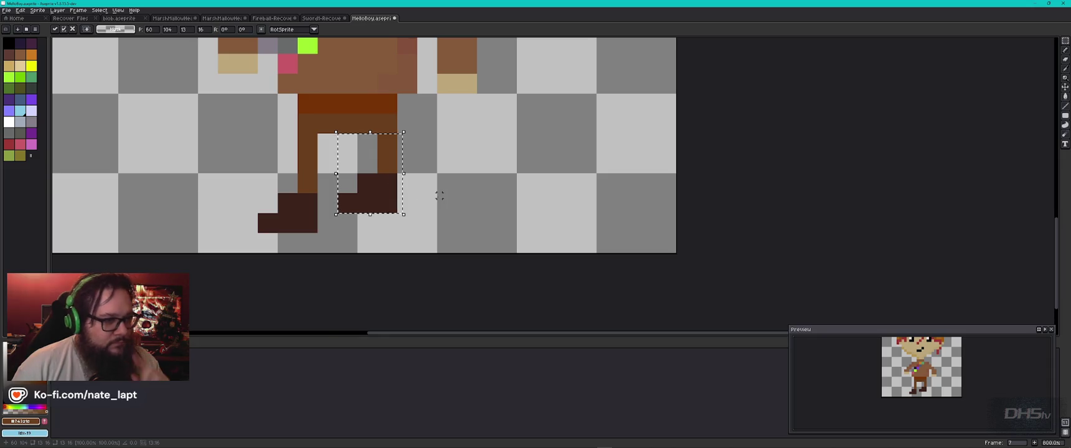
{"action": "scroll", "coordinate": [437, 197], "scroll_direction": "down", "scroll_amount": 2}
{"action": "left_click", "coordinate": [438, 199]}
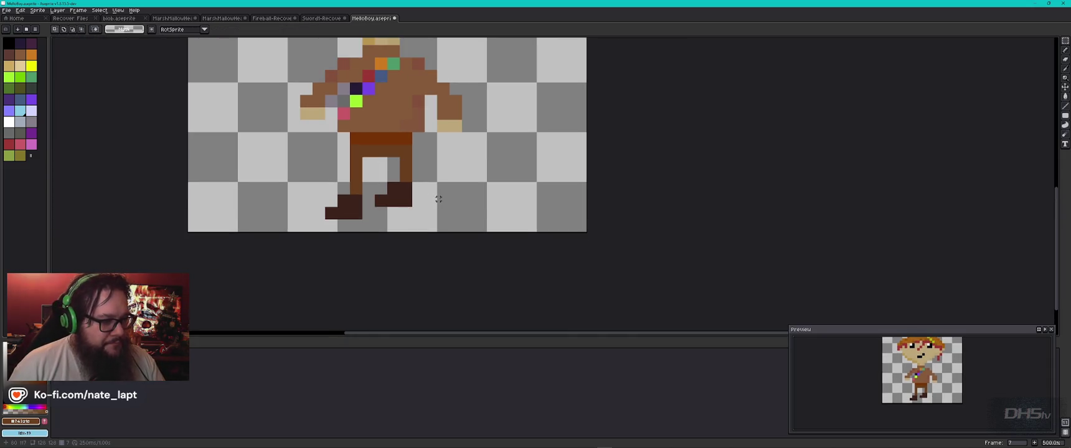
{"action": "key", "text": "ctrl+s"}
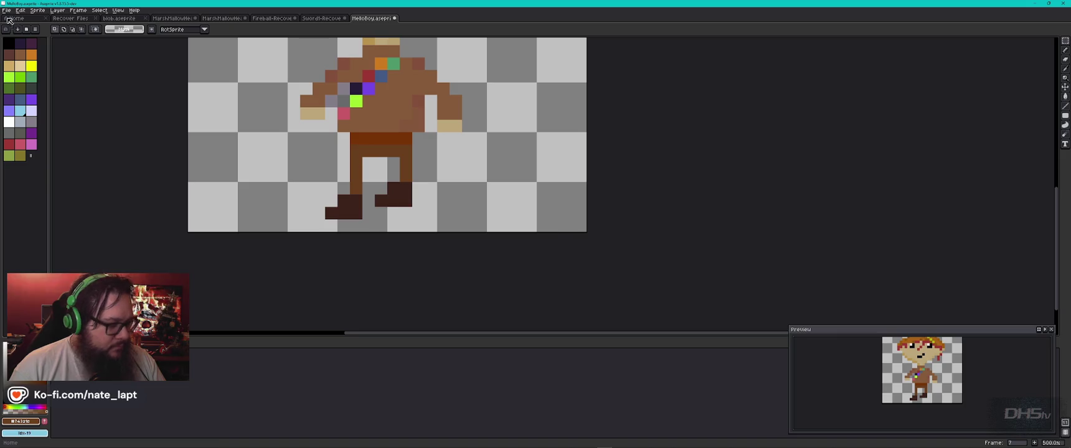
- Re-export the sprite sheet, overwriting MelloBoy_Sprites.png
{"action": "left_click", "coordinate": [10, 10]}
{"action": "mouse_move", "coordinate": [26, 72]}
{"action": "left_click", "coordinate": [124, 79]}
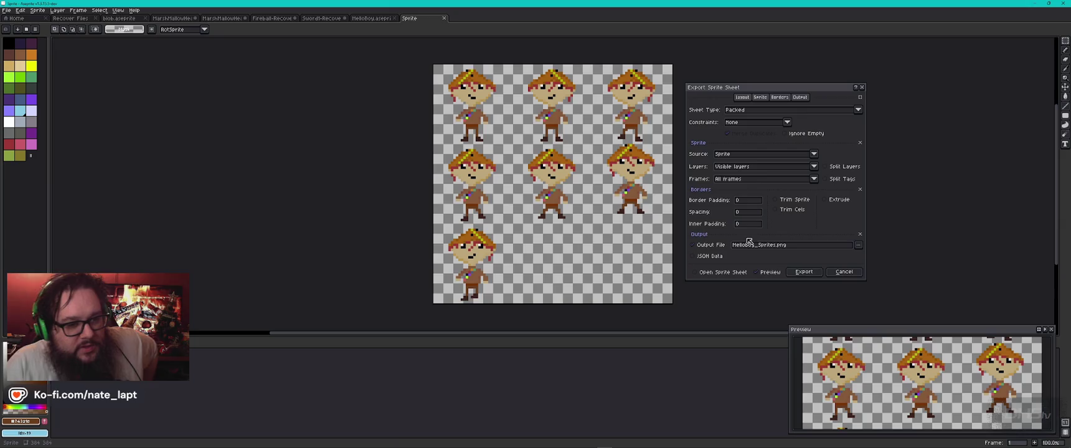
{"action": "left_click", "coordinate": [804, 274]}
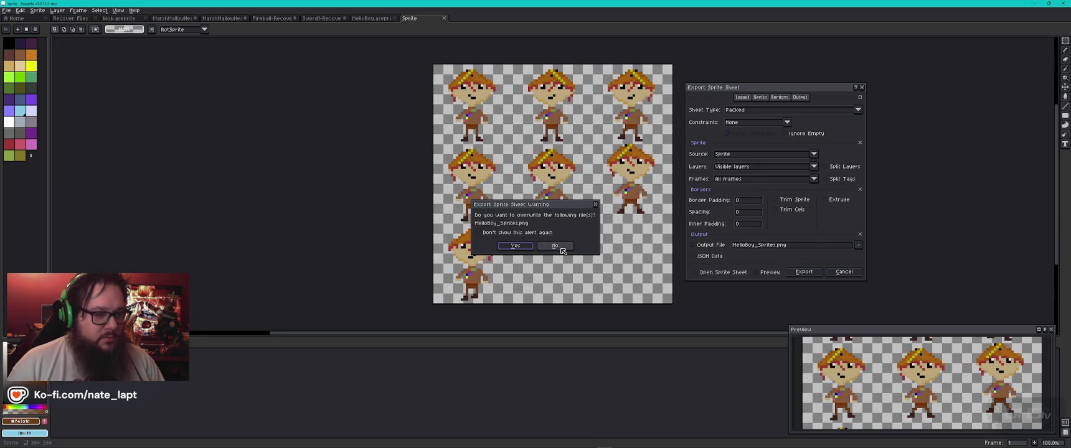
{"action": "left_click", "coordinate": [557, 248]}
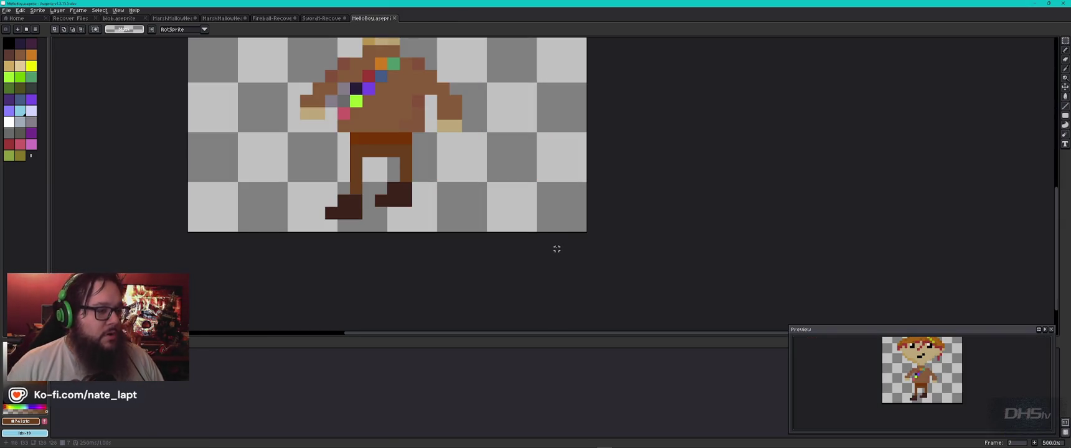
{"action": "key", "text": "alt+Tab"}
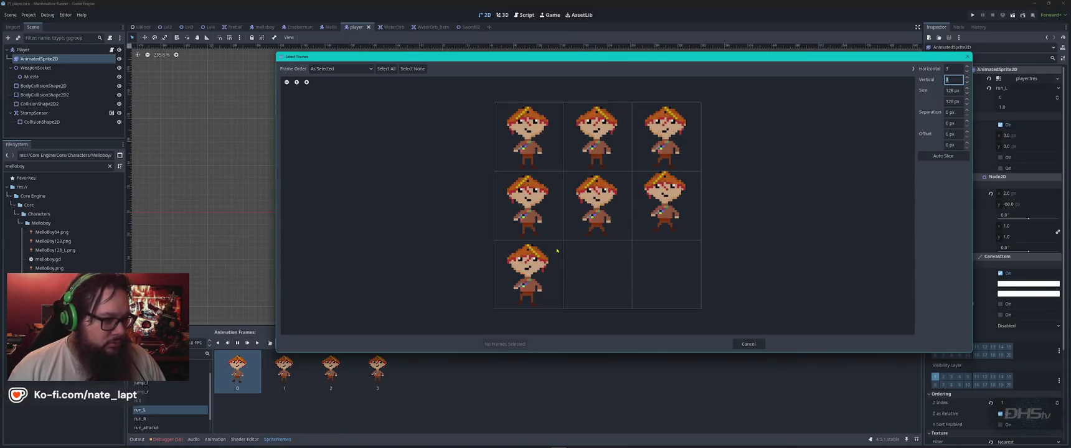
- Add the bottom-left cell of the re-exported MelloBoy_Sprites.png as run_l's fifth frame, then select frame 3
{"action": "key", "text": "Escape"}
{"action": "key", "text": "alt+Tab"}
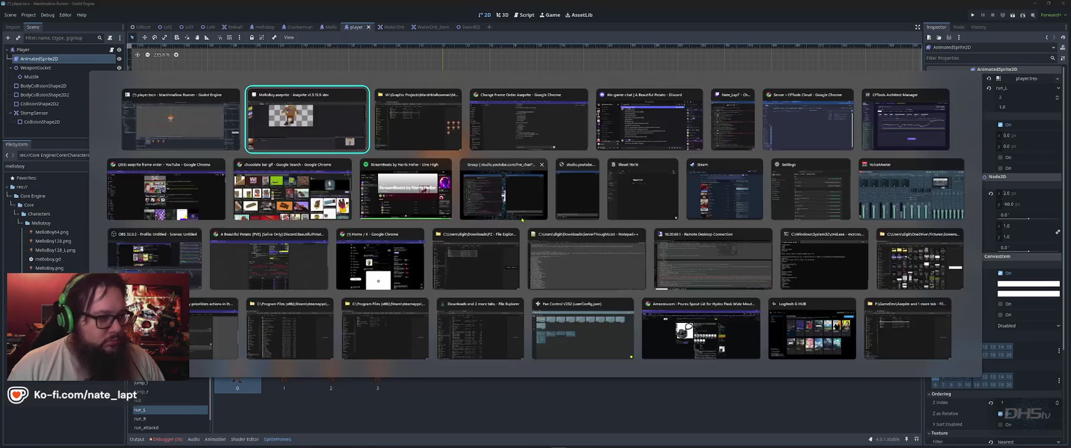
{"action": "key", "text": "Tab"}
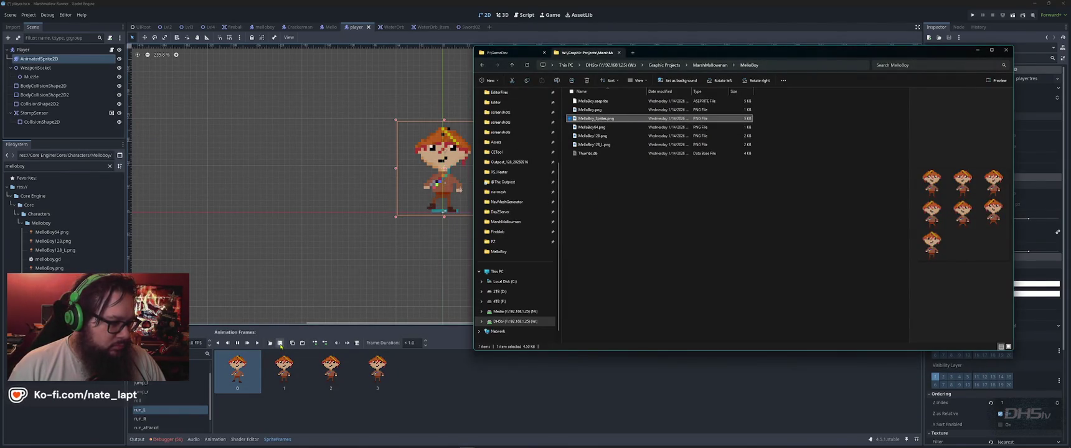
{"action": "left_click", "coordinate": [280, 343]}
{"action": "double_click", "coordinate": [564, 161]}
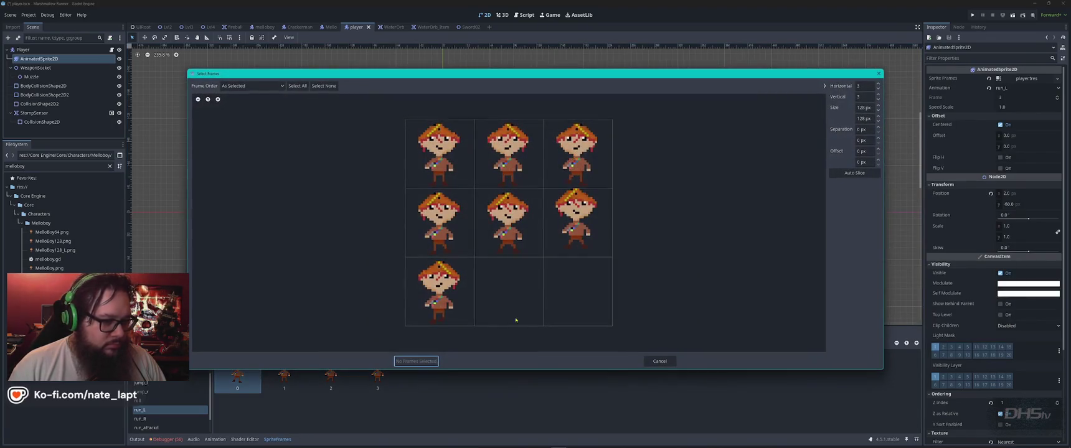
{"action": "left_click", "coordinate": [439, 299]}
{"action": "left_click", "coordinate": [414, 361]}
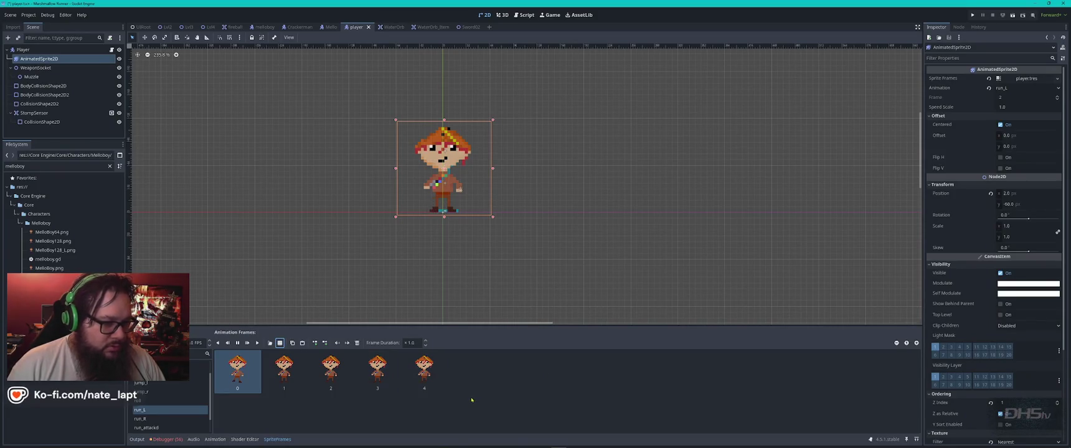
{"action": "left_click", "coordinate": [377, 369]}
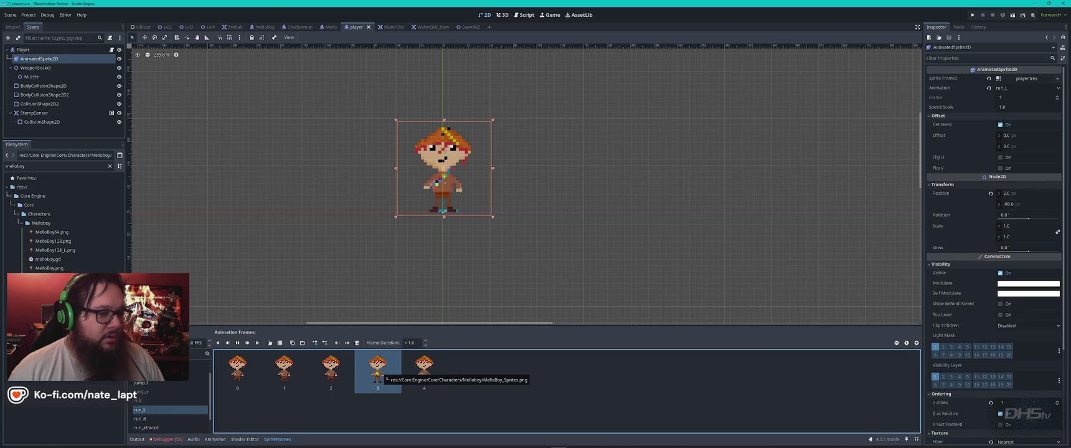
{"action": "key", "text": "alt+Tab"}
{"action": "key", "text": "alt+Tab"}
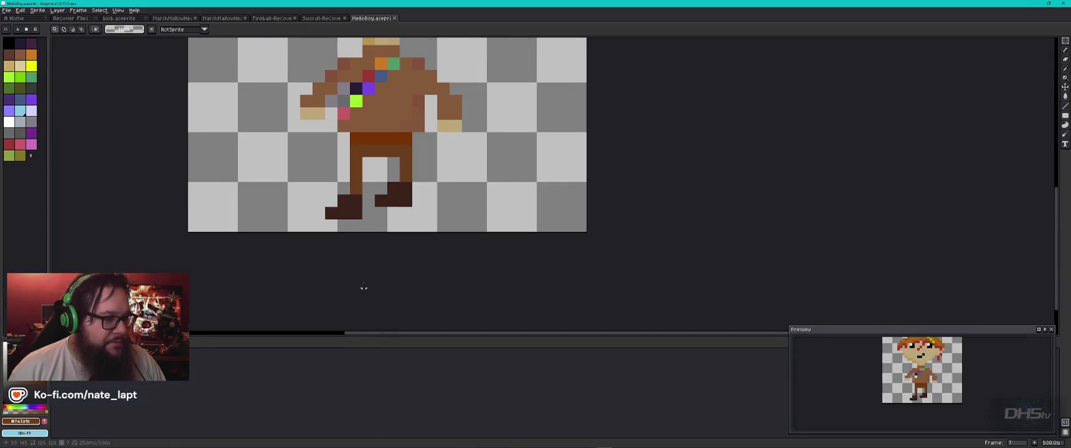
- Step back through the frames to frame 2, copy and paste its cels, then undo the paste
{"action": "key", "text": "Left"}
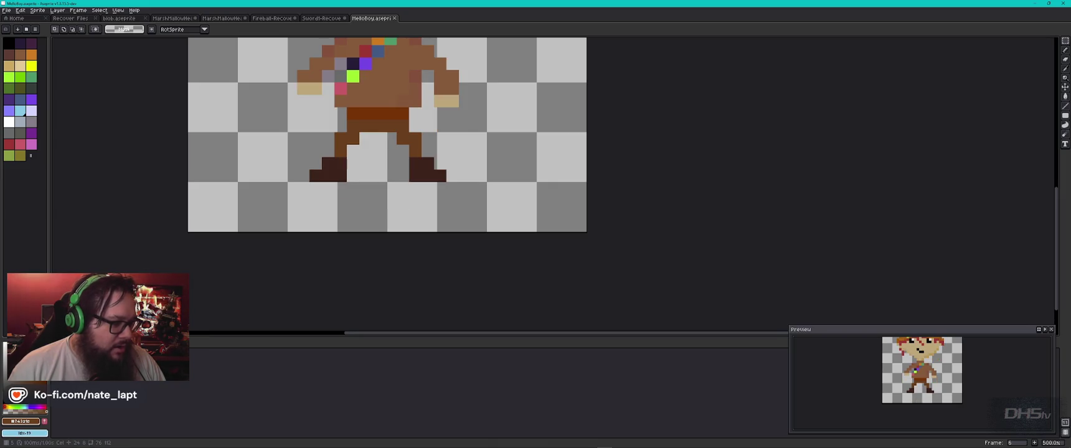
{"action": "key", "text": "Left"}
{"action": "key", "text": "Left"}
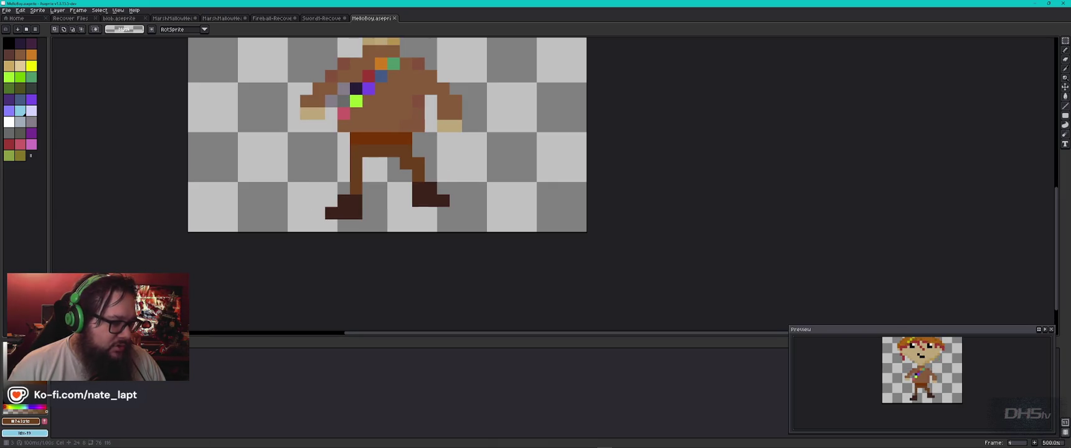
{"action": "key", "text": "Left"}
{"action": "key", "text": "Left"}
{"action": "key", "text": "Left"}
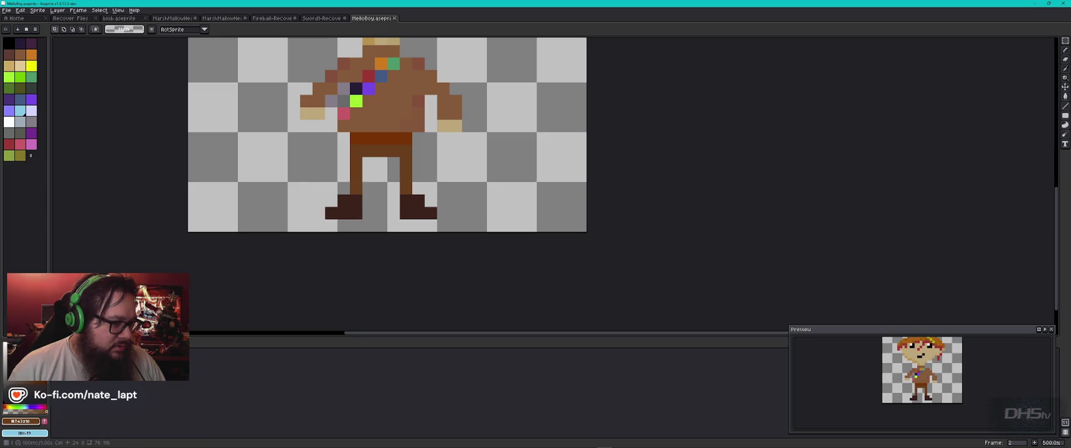
{"action": "scroll", "coordinate": [371, 236], "scroll_direction": "down", "scroll_amount": 3}
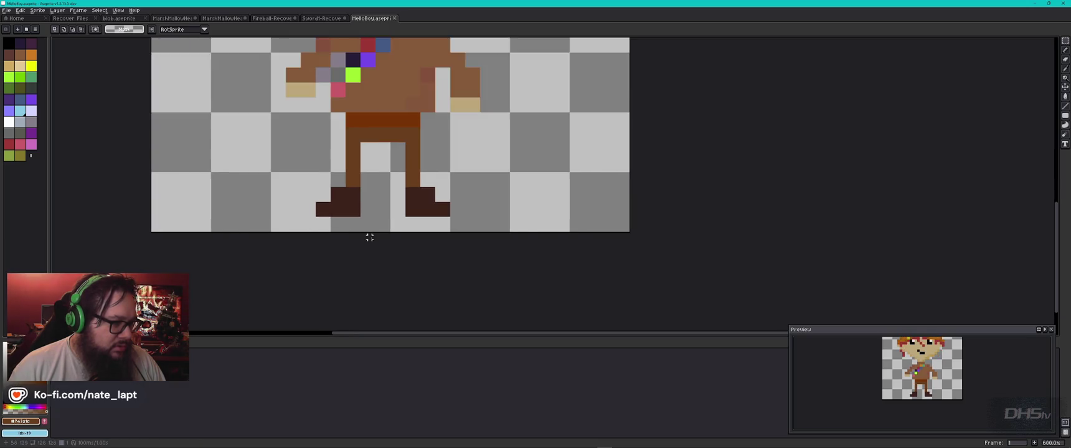
{"action": "left_click_drag", "start_coordinate": [439, 166], "coordinate": [449, 211]}
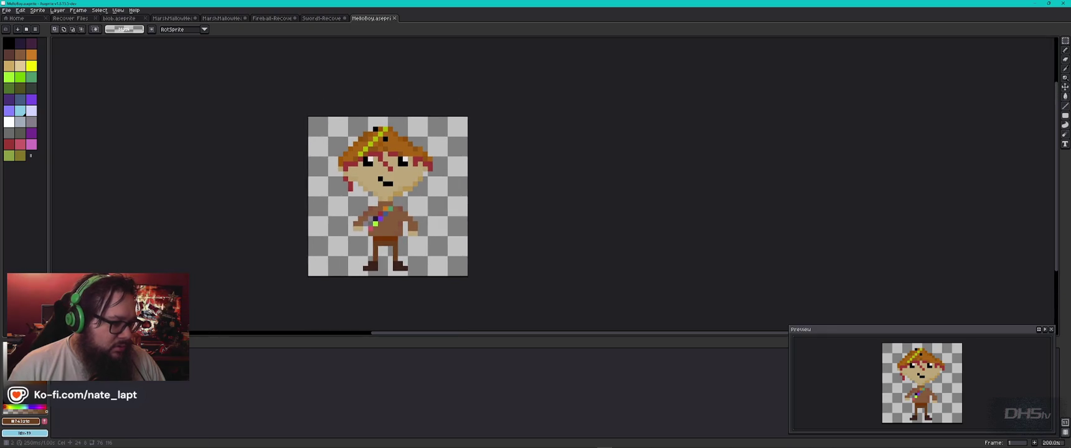
{"action": "key", "text": "Right"}
{"action": "key", "text": "ctrl+c"}
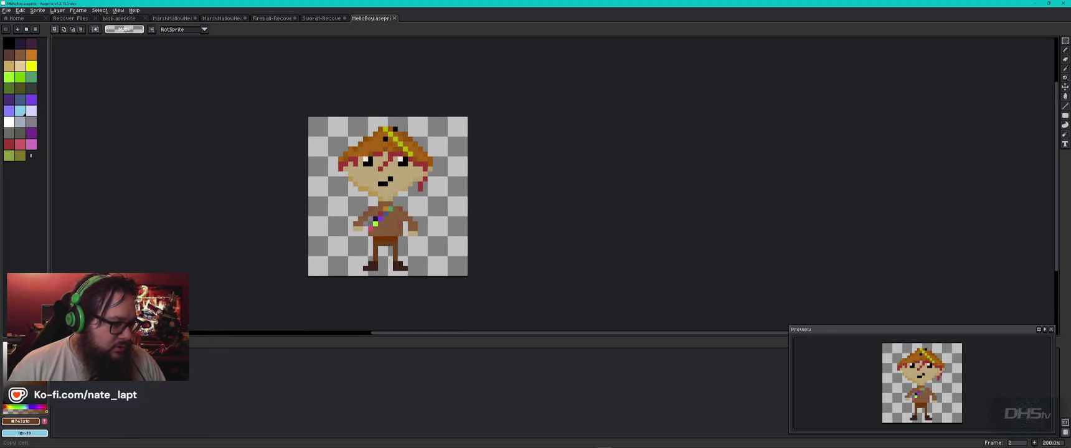
{"action": "key", "text": "ctrl+v"}
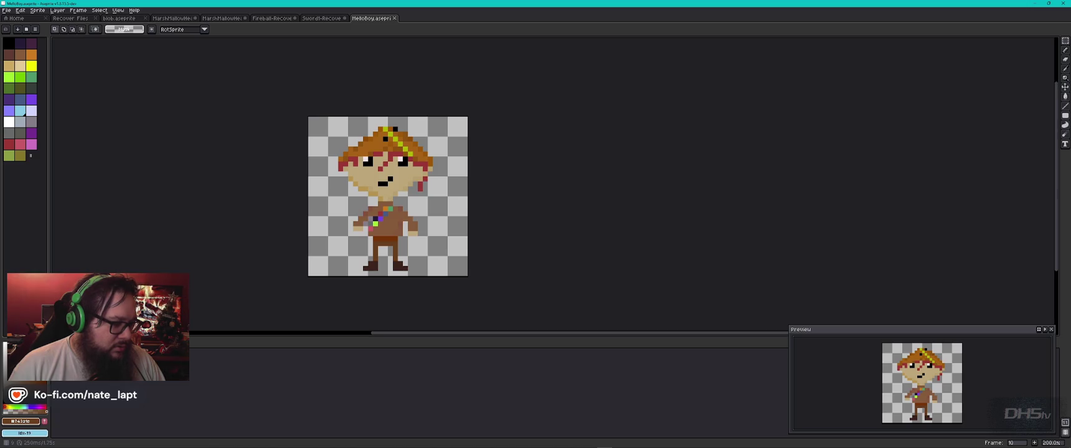
{"action": "key", "text": "ctrl+z"}
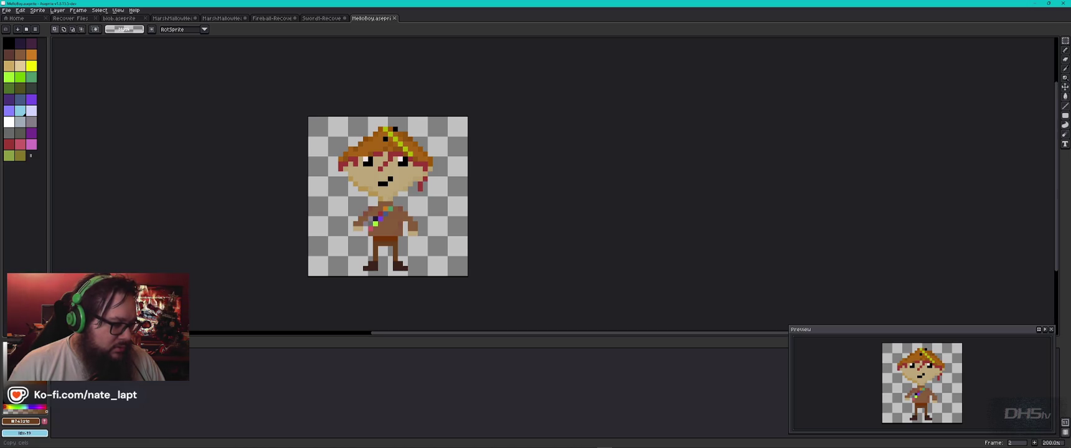
{"action": "key", "text": "ctrl+z"}
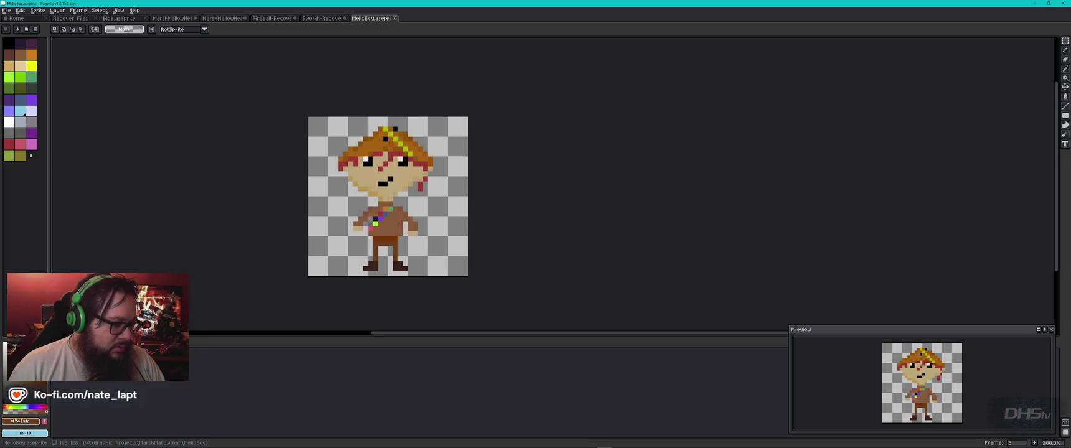
{"action": "scroll", "coordinate": [389, 280], "scroll_direction": "up", "scroll_amount": 3}
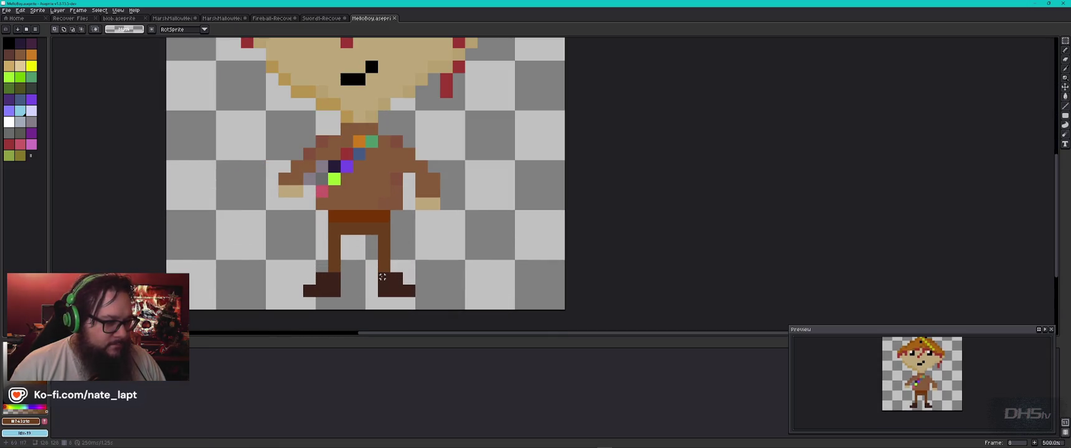
- Flip the selected right boot horizontally and move it left beside the other boot
{"action": "mouse_move", "coordinate": [378, 273]}
{"action": "left_mouse_down"}
{"action": "mouse_move", "coordinate": [390, 282]}
{"action": "mouse_move", "coordinate": [379, 275]}
{"action": "left_mouse_up"}
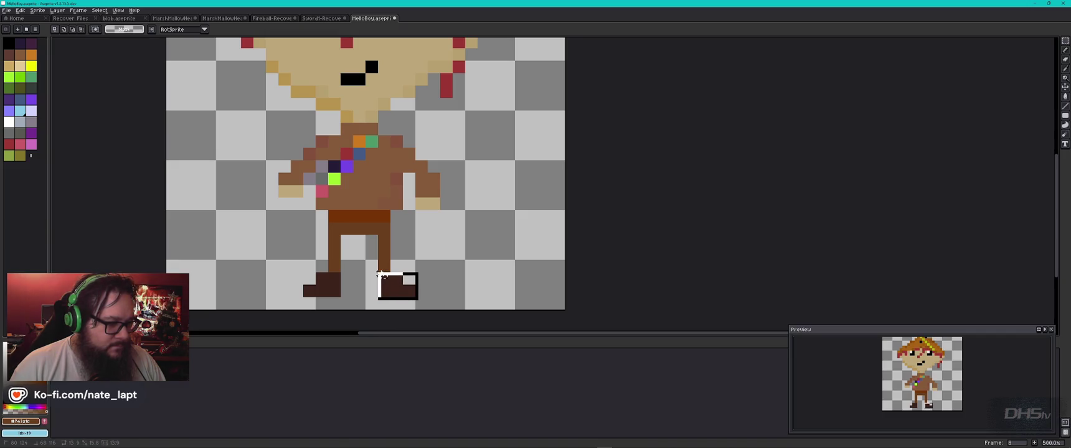
{"action": "left_click", "coordinate": [37, 10]}
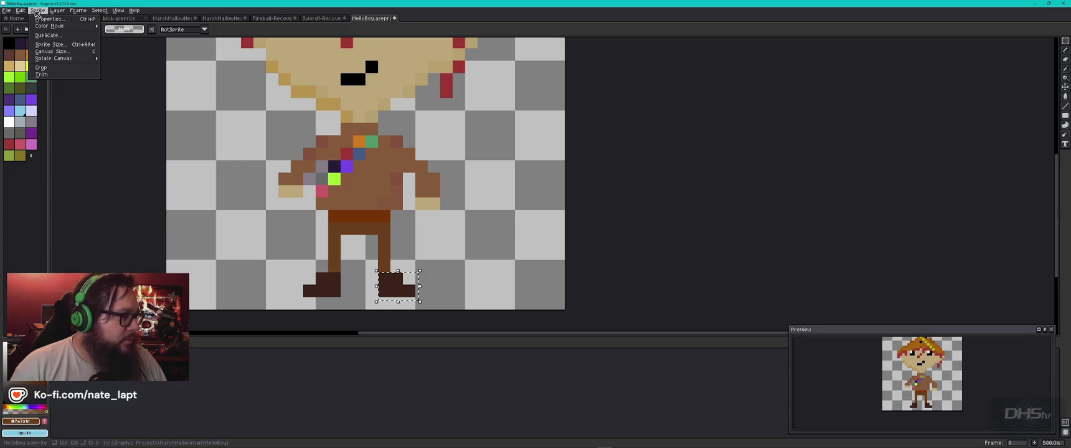
{"action": "mouse_move", "coordinate": [21, 10]}
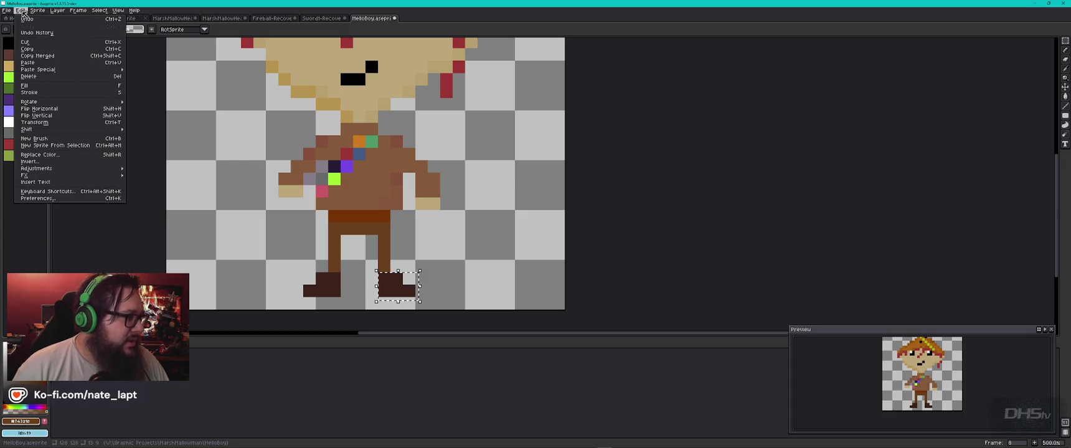
{"action": "left_click", "coordinate": [44, 109]}
{"action": "left_click_drag", "start_coordinate": [405, 299], "coordinate": [377, 298]}
{"action": "key", "text": "ctrl+d"}
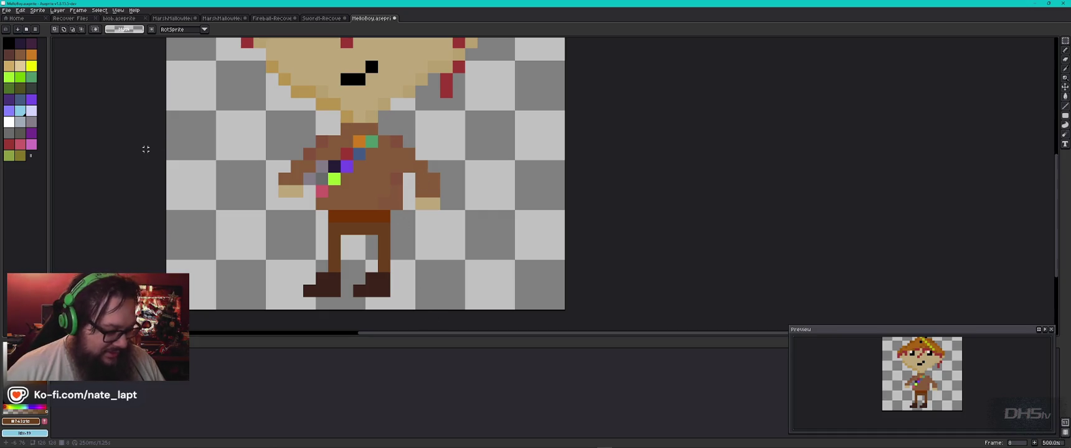
- Export the sprite sheet to MelloBoy_Sprites.png, overwriting the existing file
{"action": "left_click", "coordinate": [10, 11]}
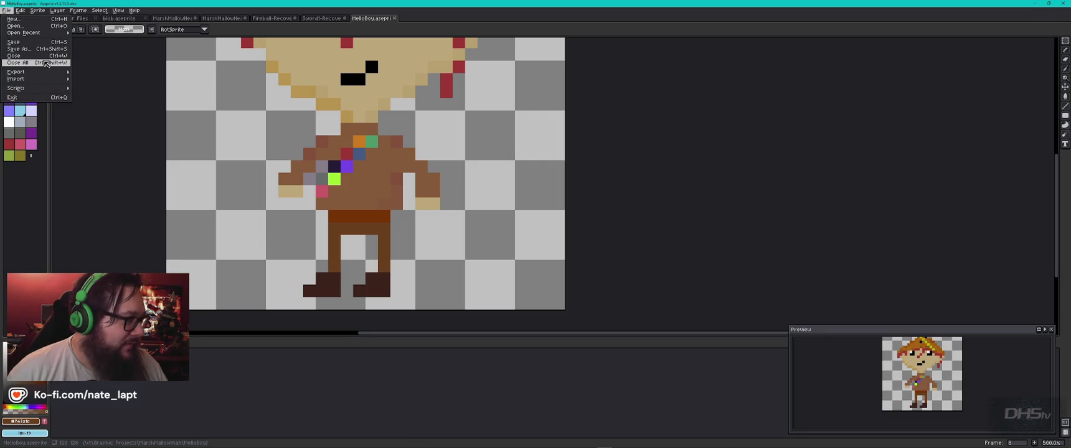
{"action": "mouse_move", "coordinate": [50, 72]}
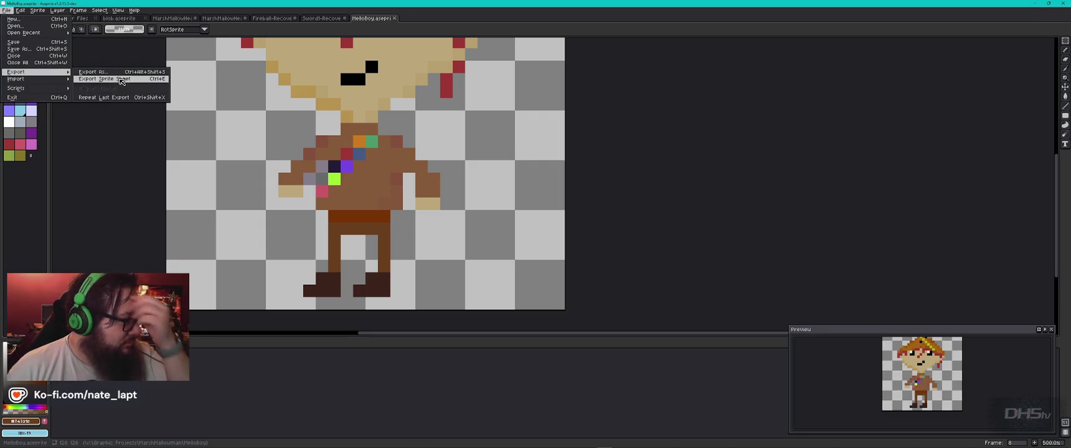
{"action": "left_click", "coordinate": [121, 80]}
{"action": "left_click", "coordinate": [804, 272]}
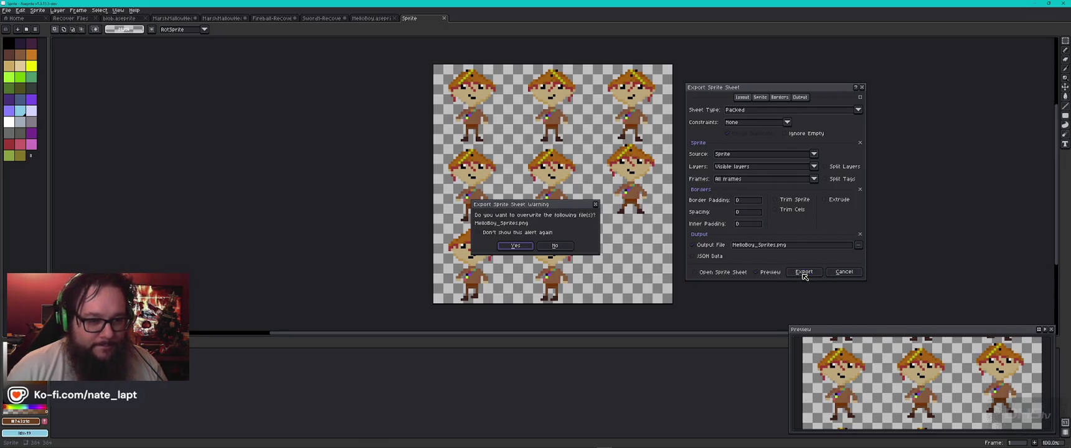
{"action": "key", "text": "Return"}
- Switch to File Explorer and select the exported MelloBoy_Sprites.png file
{"action": "key", "text": "alt+Tab"}
{"action": "key", "text": "Tab"}
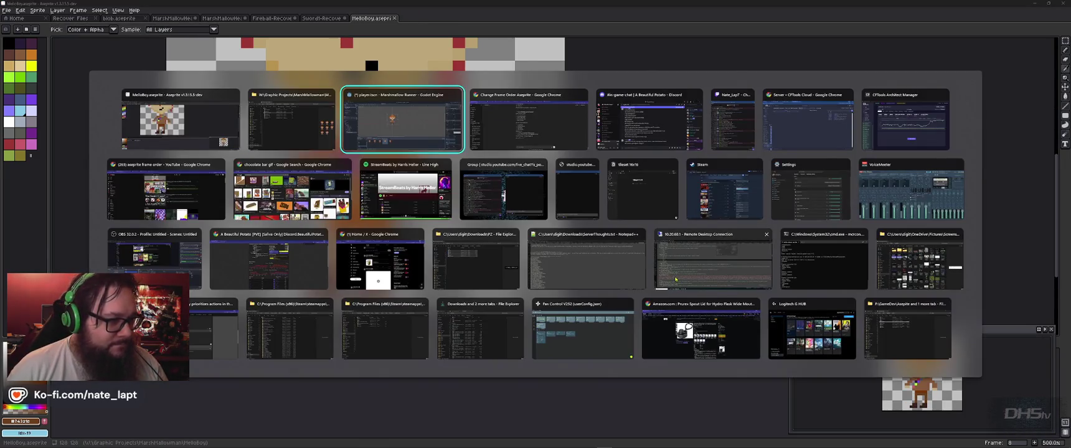
{"action": "key", "text": "alt+Tab"}
{"action": "key", "text": "Tab"}
{"action": "key", "text": "Tab"}
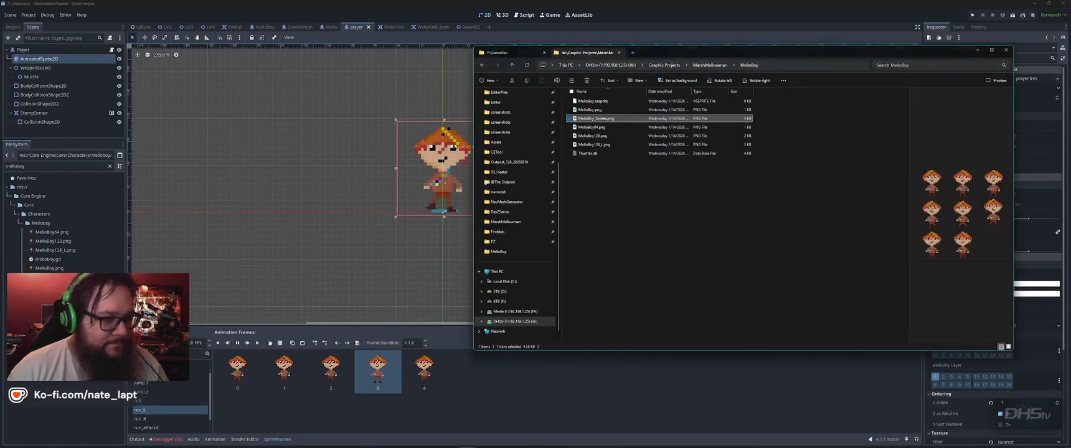
{"action": "left_click", "coordinate": [417, 120]}
- Add two frames from MelloBoy_Sprites.png, including the bottom-middle cell, to run_L
{"action": "left_click_drag", "start_coordinate": [595, 119], "coordinate": [505, 132]}
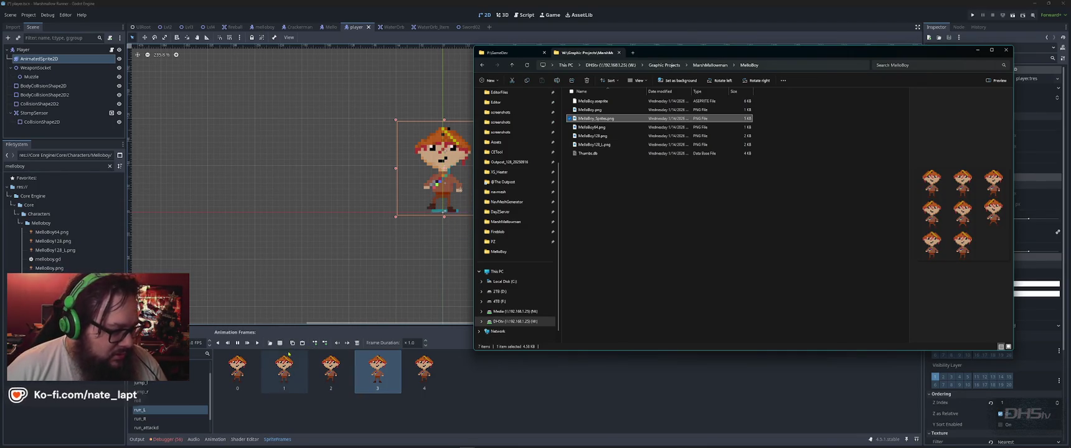
{"action": "left_click", "coordinate": [279, 343]}
{"action": "double_click", "coordinate": [564, 163]}
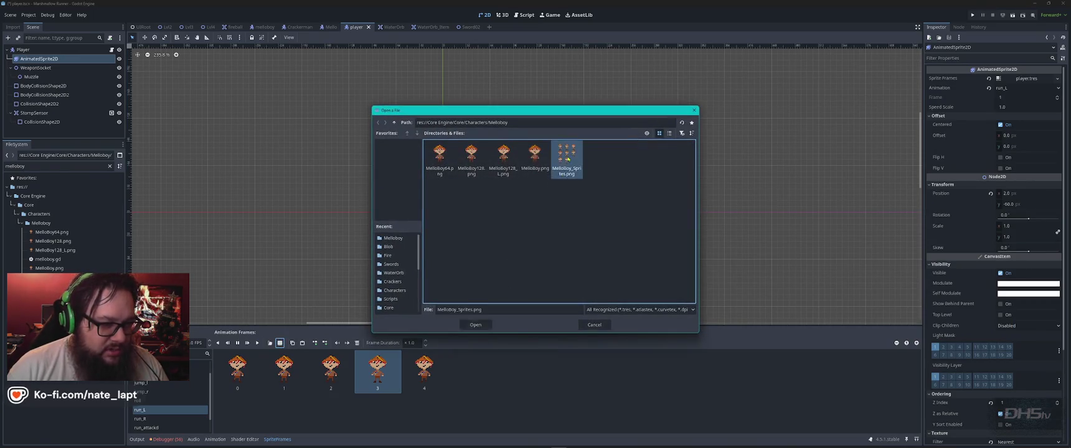
{"action": "left_click", "coordinate": [503, 320]}
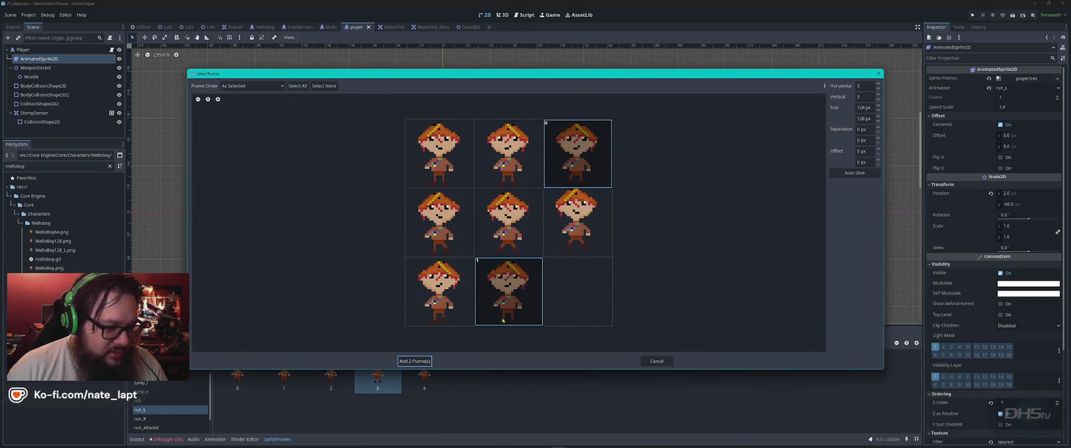
{"action": "left_click", "coordinate": [415, 361]}
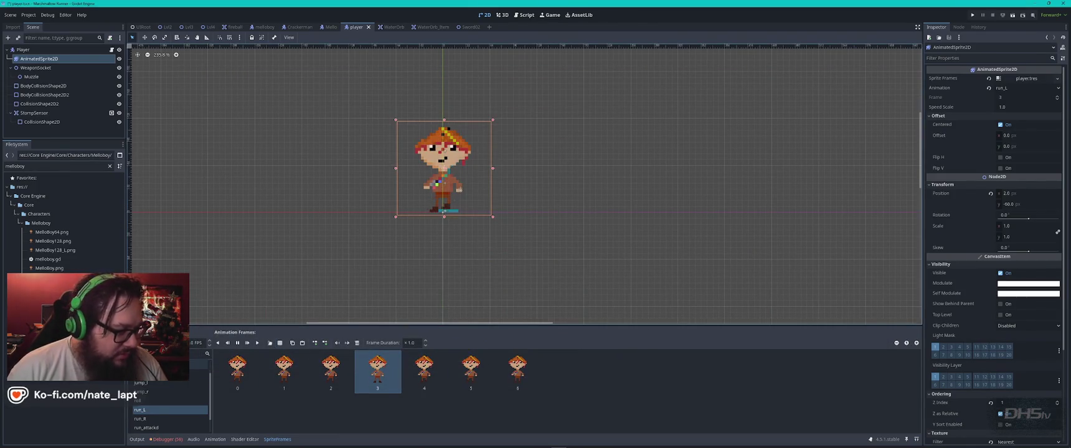
- Stop the preview and delete frame 2 from run_L
{"action": "left_click", "coordinate": [236, 343]}
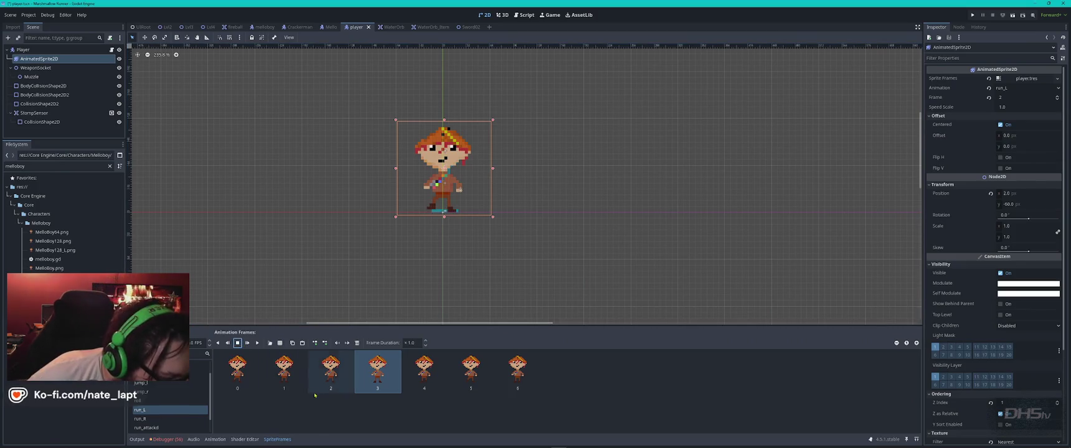
{"action": "left_click", "coordinate": [331, 372]}
{"action": "key", "text": "Delete"}
{"action": "key", "text": "Delete"}
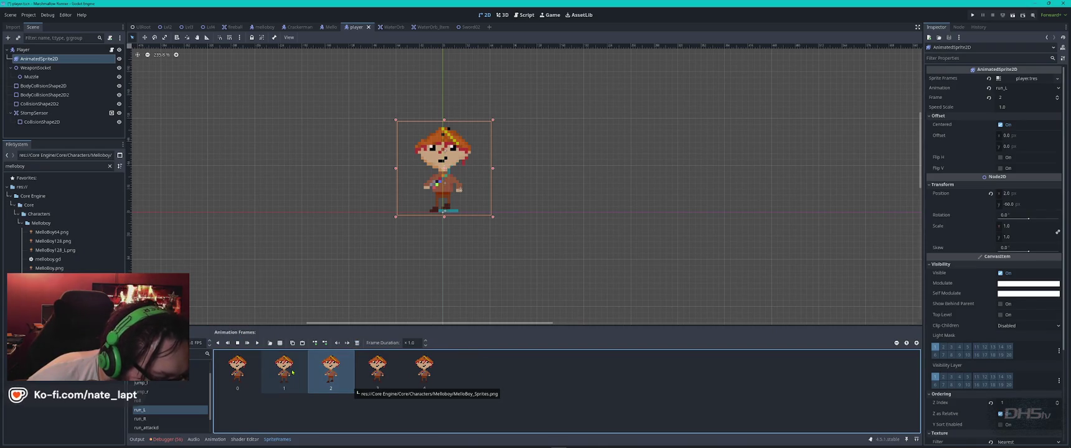
- Delete three extra frames from run_L and play the preview
{"action": "left_click", "coordinate": [292, 373]}
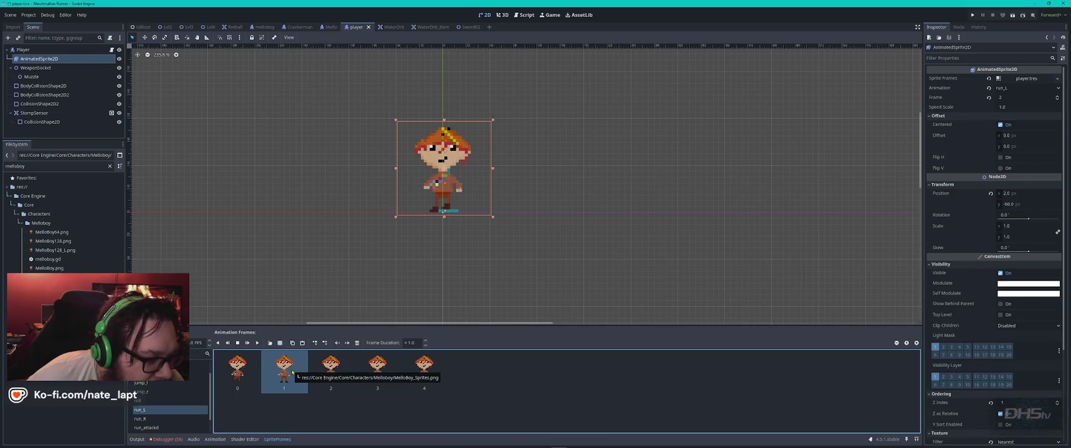
{"action": "key", "text": "Delete"}
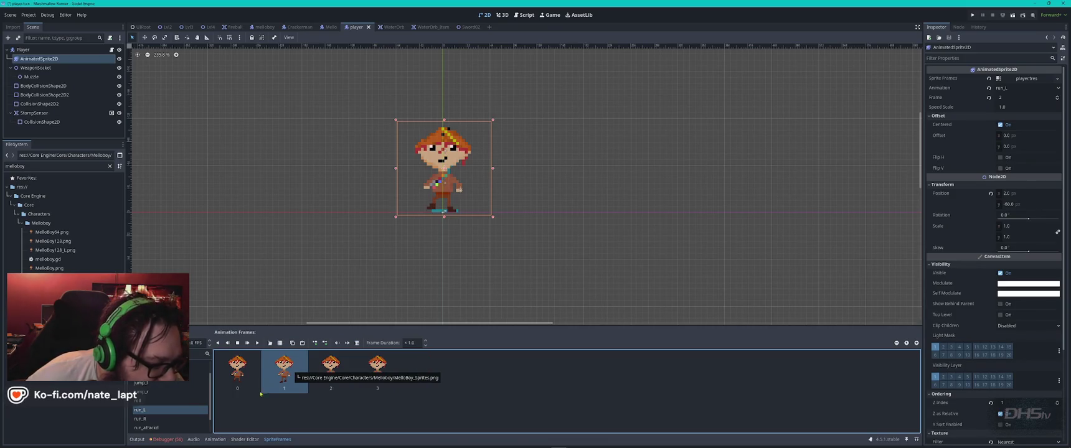
{"action": "left_click", "coordinate": [240, 374]}
{"action": "key", "text": "Delete"}
{"action": "left_click", "coordinate": [284, 370]}
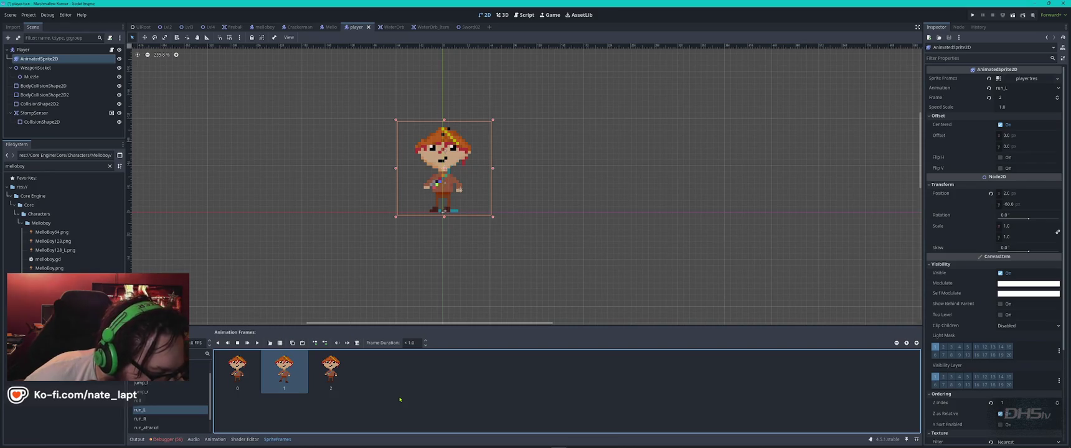
{"action": "key", "text": "Delete"}
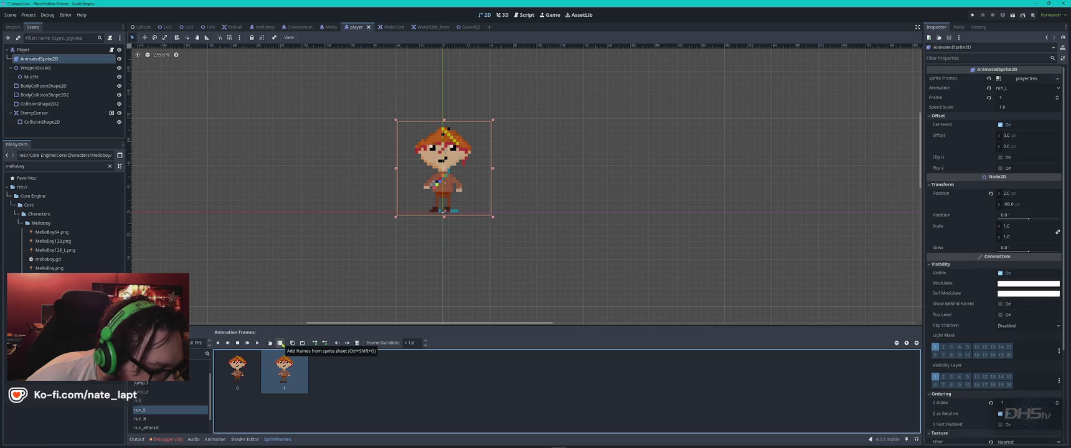
{"action": "left_click", "coordinate": [257, 343]}
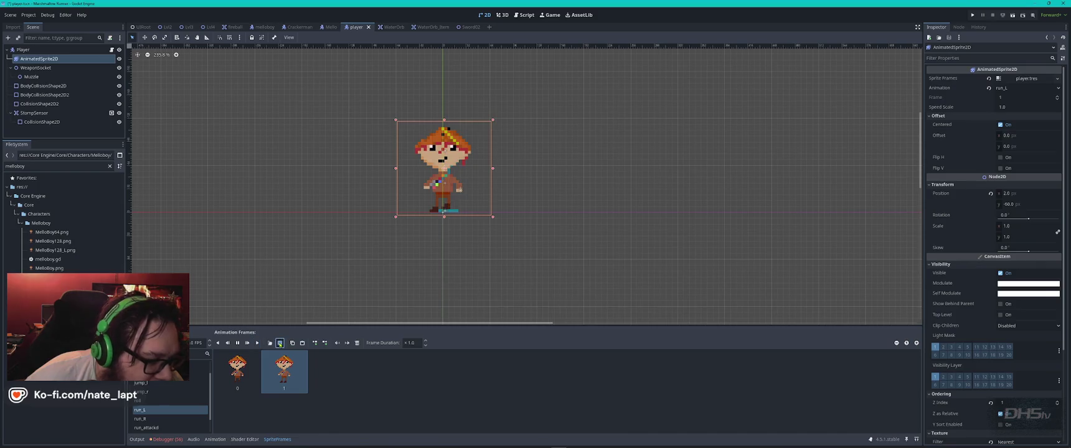
- Add the top-right cell of MelloBoy_Sprites.png to run_L as its third frame
{"action": "left_click", "coordinate": [280, 343]}
{"action": "double_click", "coordinate": [567, 160]}
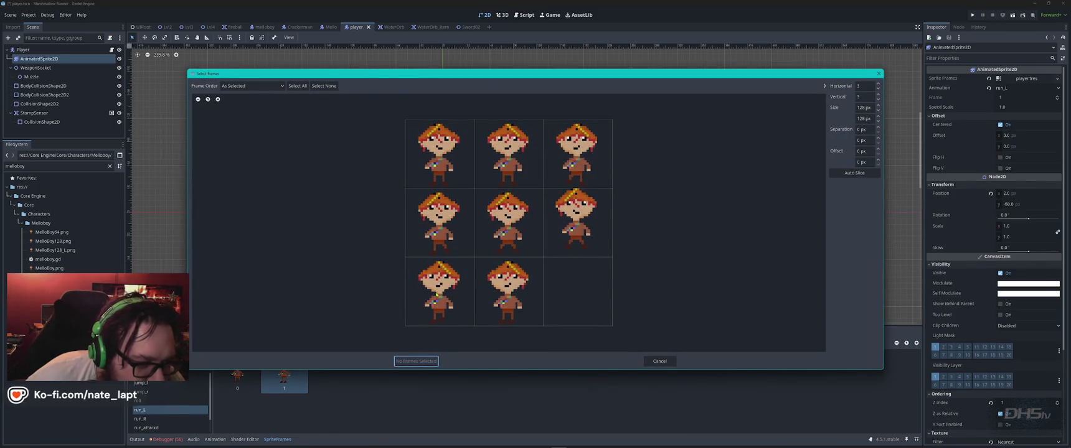
{"action": "left_click", "coordinate": [587, 144]}
{"action": "left_click", "coordinate": [415, 361]}
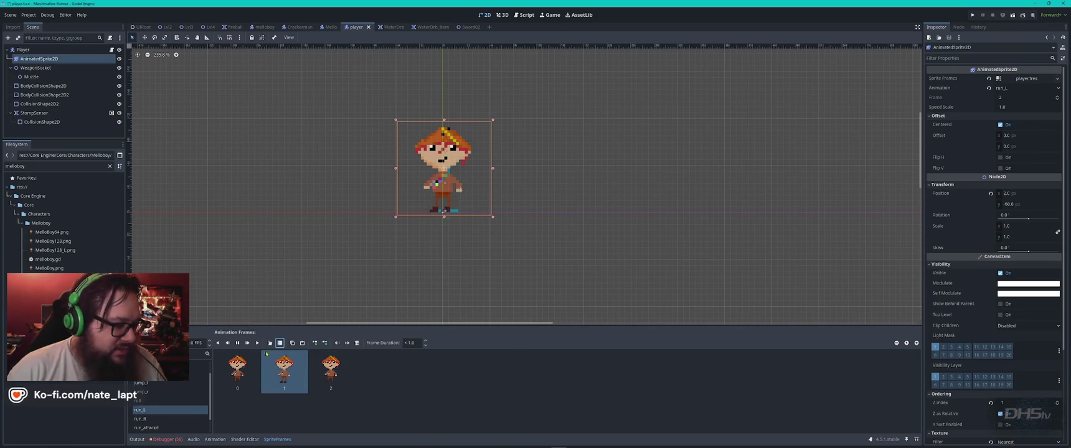
{"action": "key", "text": "alt+Tab"}
{"action": "key", "text": "alt+Tab"}
{"action": "key", "text": "Tab"}
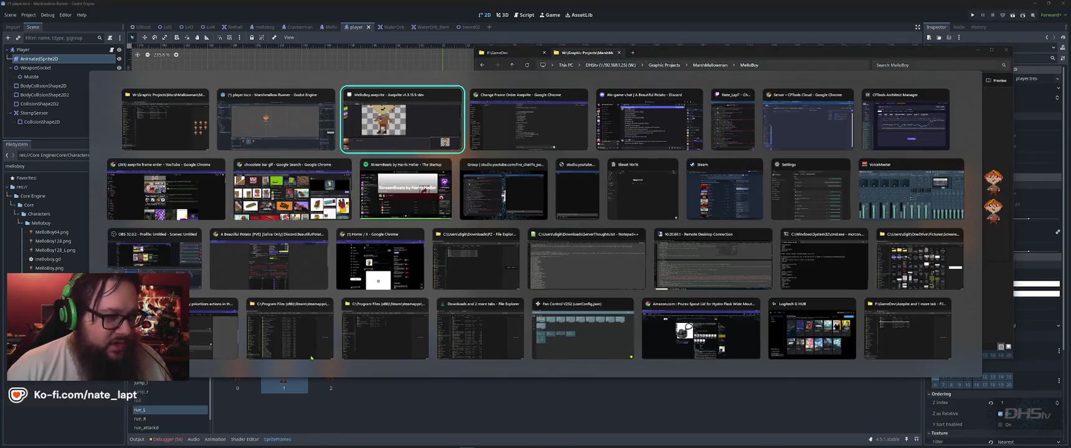
- Zoom out, step through Melloboy frames 1 to 7, and undo the last Copy Range
{"action": "key", "text": "Right"}
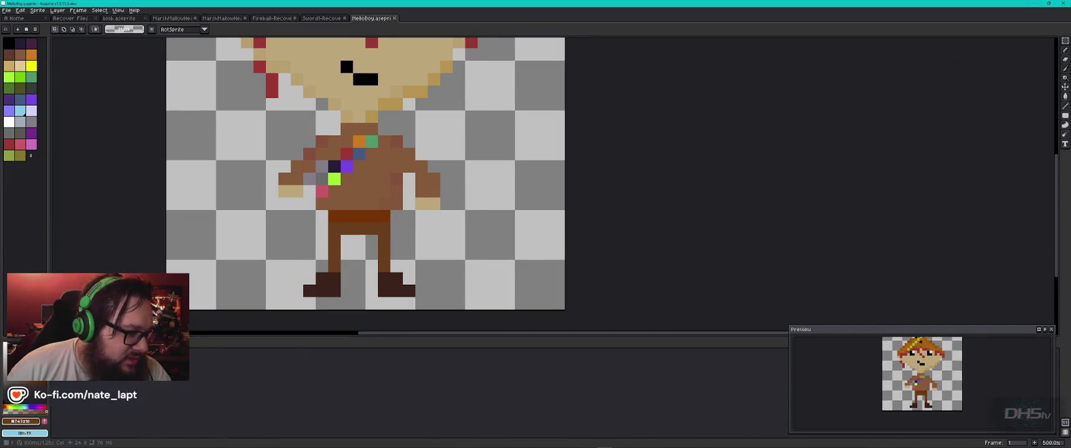
{"action": "key", "text": "minus"}
{"action": "key", "text": "minus"}
{"action": "key", "text": "minus"}
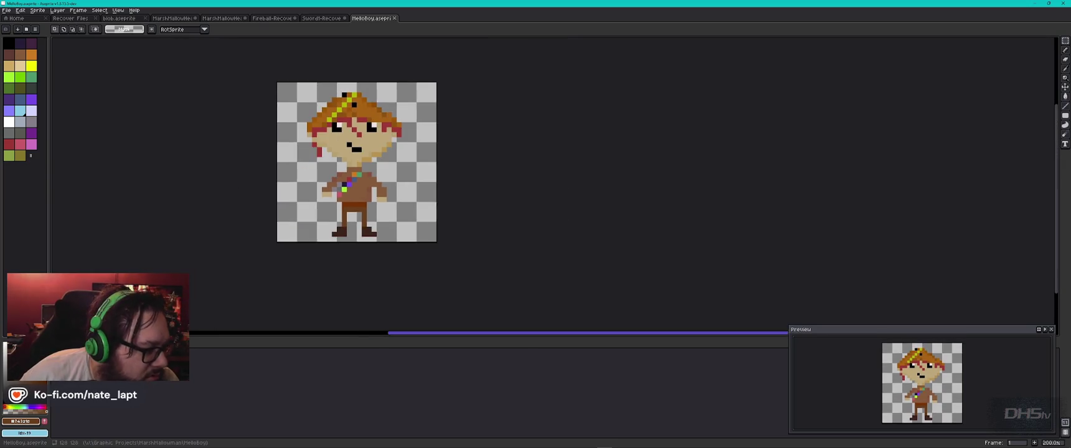
{"action": "key", "text": "Right"}
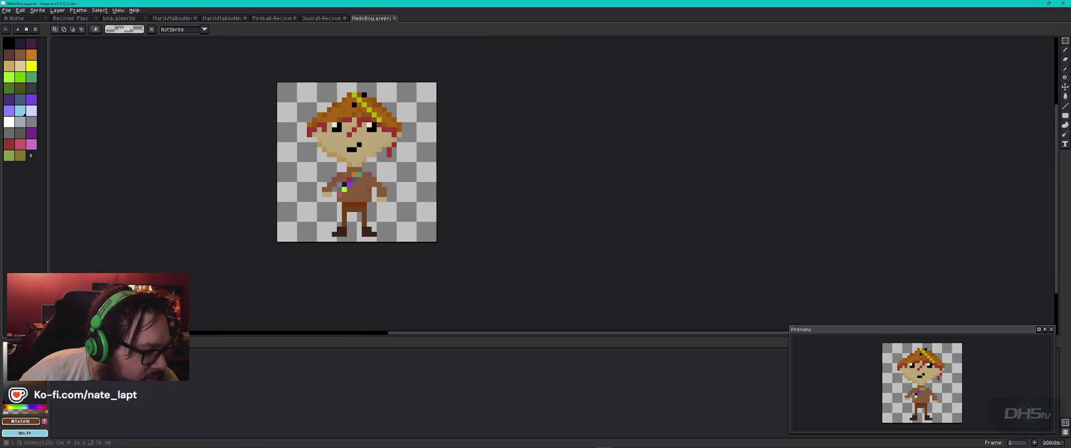
{"action": "key", "text": "Right"}
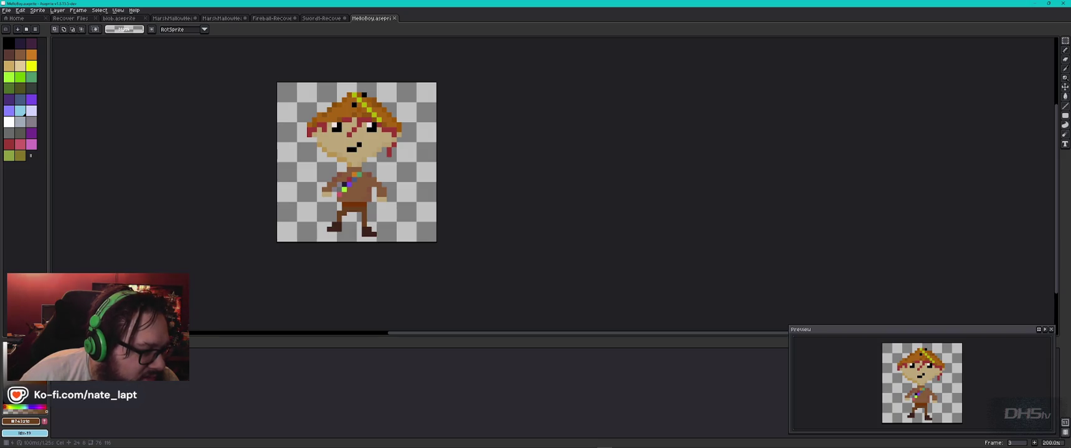
{"action": "key", "text": "Right"}
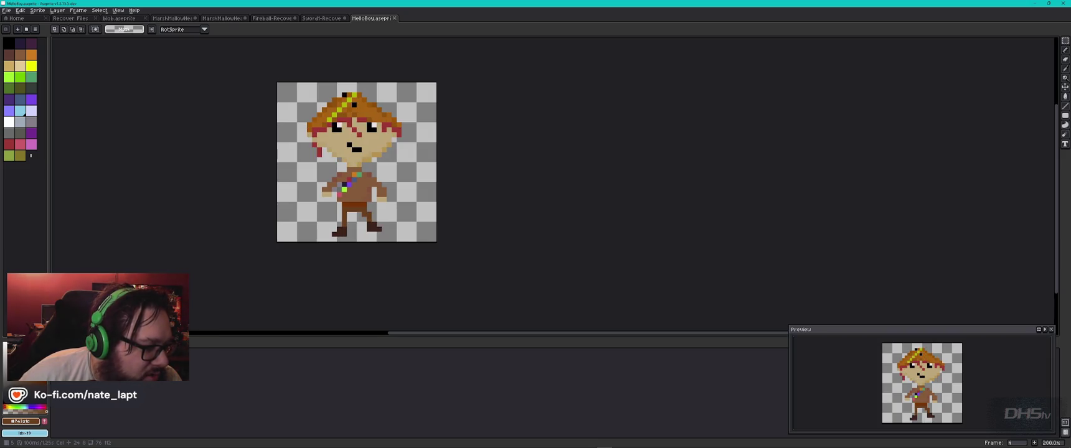
{"action": "key", "text": "Right"}
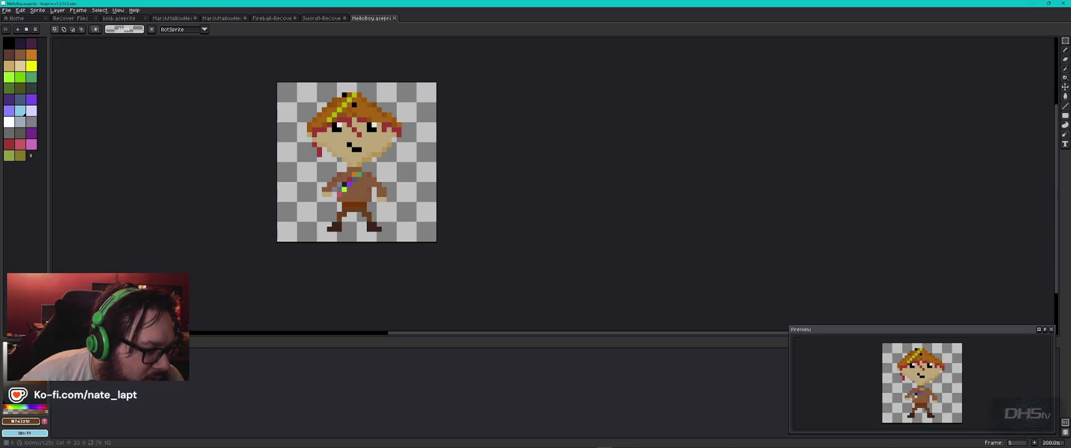
{"action": "key", "text": "Right"}
{"action": "key", "text": "Right"}
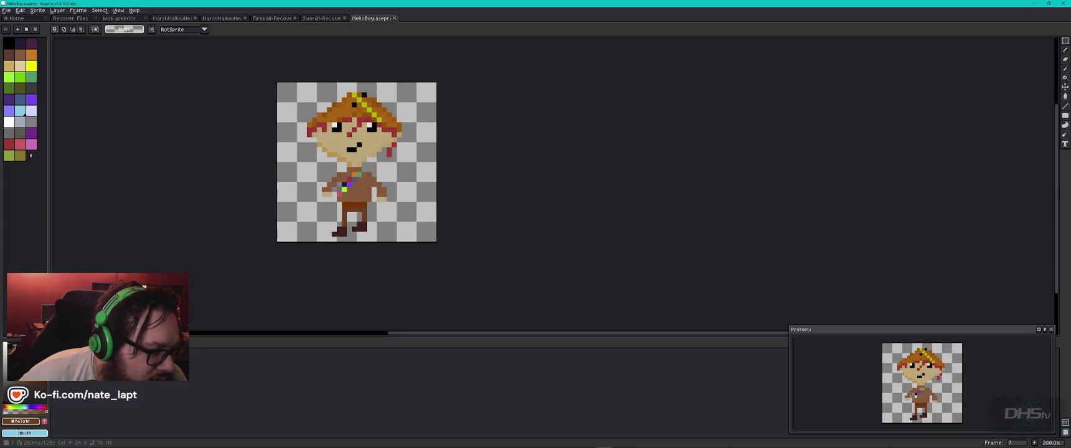
{"action": "key", "text": "Right"}
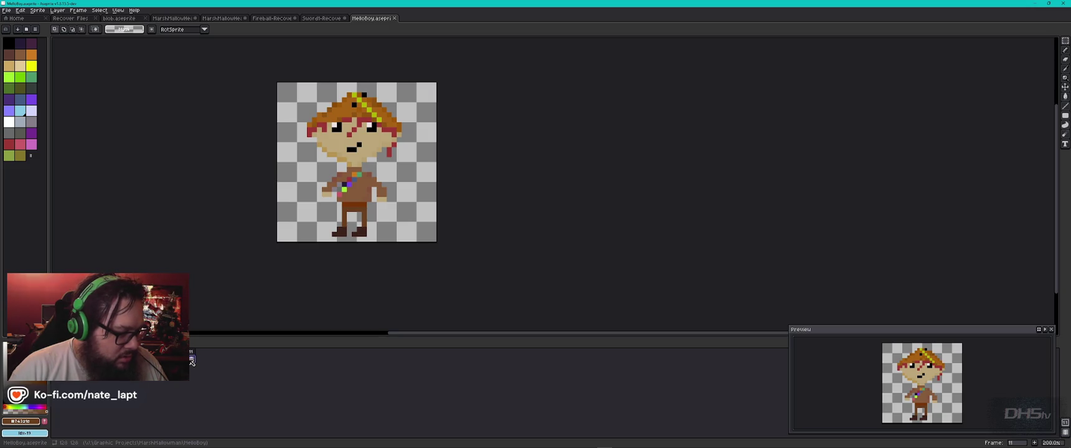
{"action": "key", "text": "ctrl+z"}
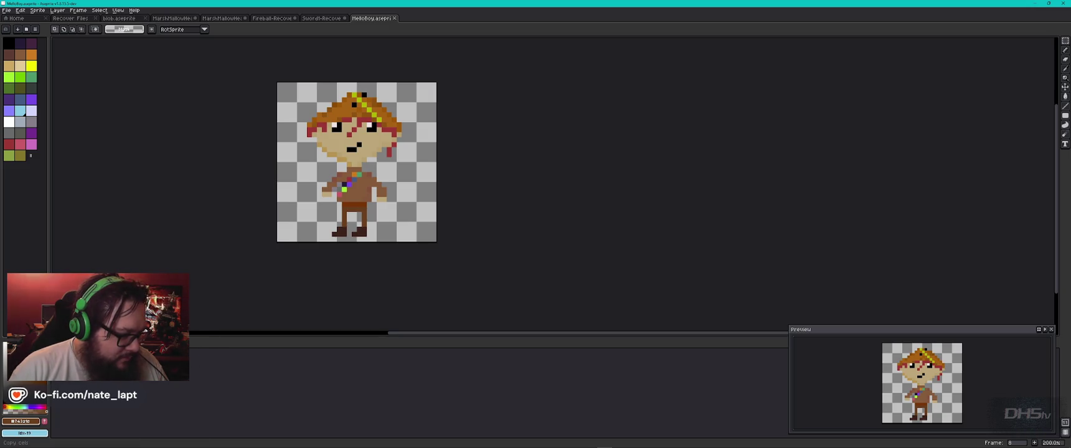
{"action": "key", "text": "Right"}
{"action": "scroll", "coordinate": [348, 236], "scroll_direction": "up", "scroll_amount": 3}
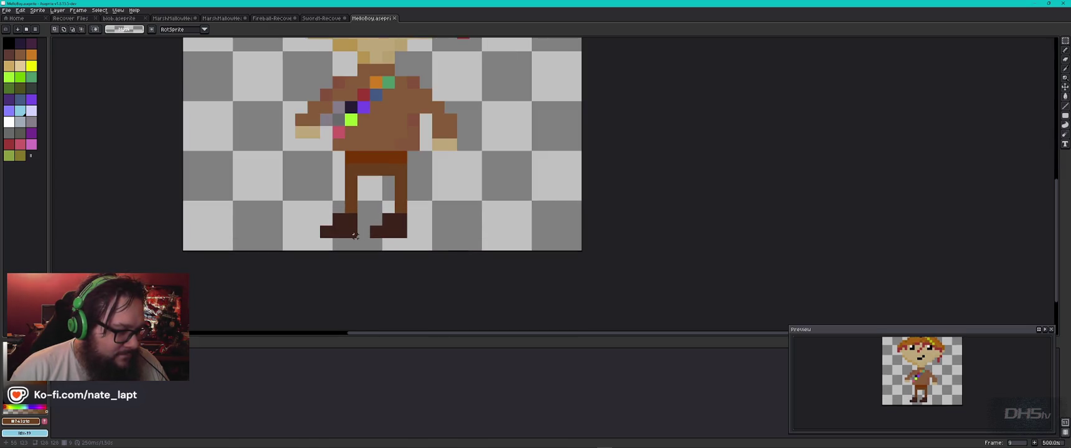
- Select the left boot, nudge it up one pixel, and deselect to commit
{"action": "left_click_drag", "start_coordinate": [356, 239], "coordinate": [311, 192]}
{"action": "left_click_drag", "start_coordinate": [349, 229], "coordinate": [349, 216]}
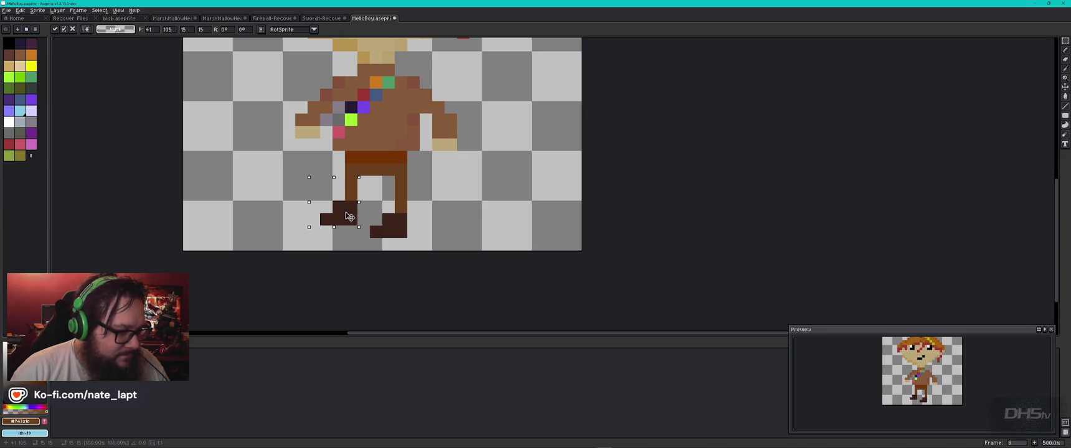
{"action": "key", "text": "ctrl+d"}
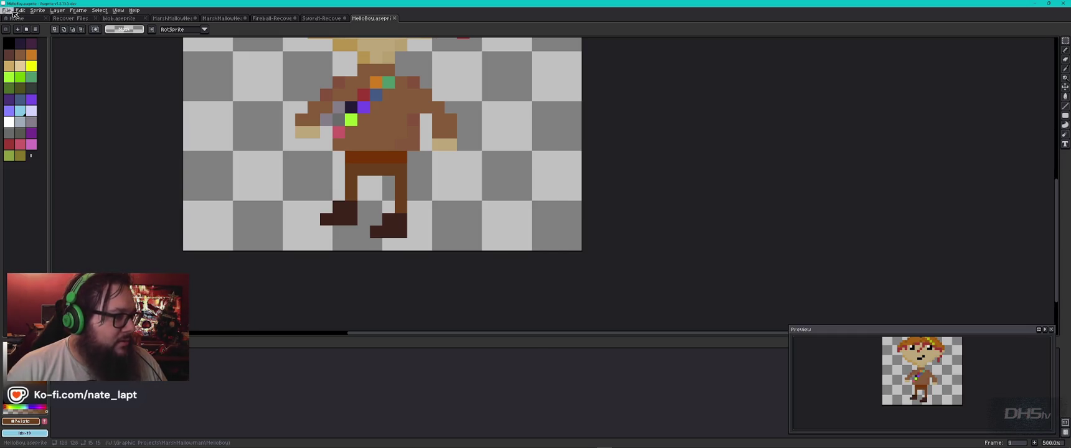
- Export the nine-frame sprite sheet over MelloBoy_Sprites.png, confirming the overwrite
{"action": "scroll", "coordinate": [382, 143], "scroll_direction": "down", "scroll_amount": 2}
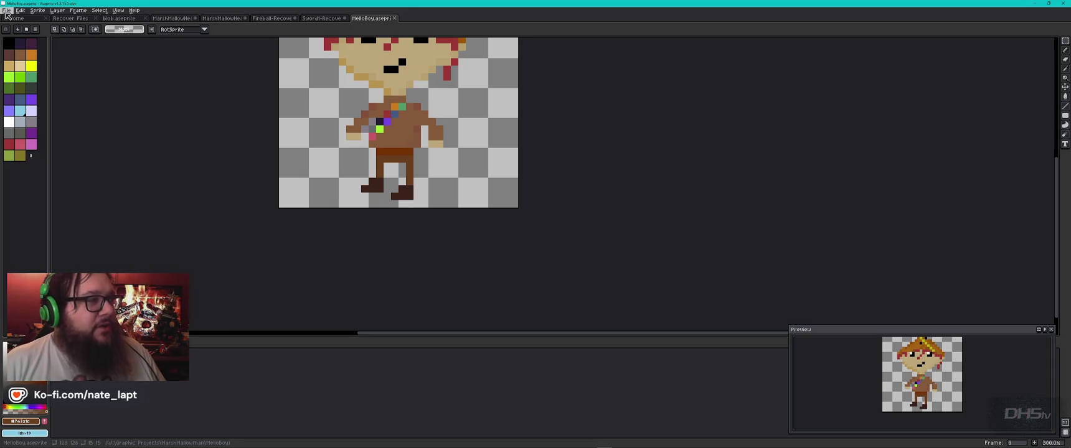
{"action": "left_click", "coordinate": [7, 11]}
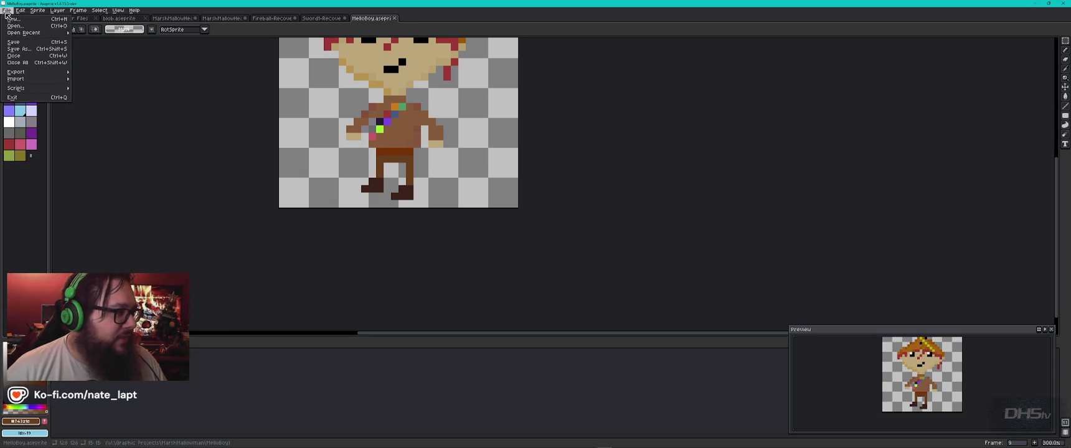
{"action": "mouse_move", "coordinate": [42, 79]}
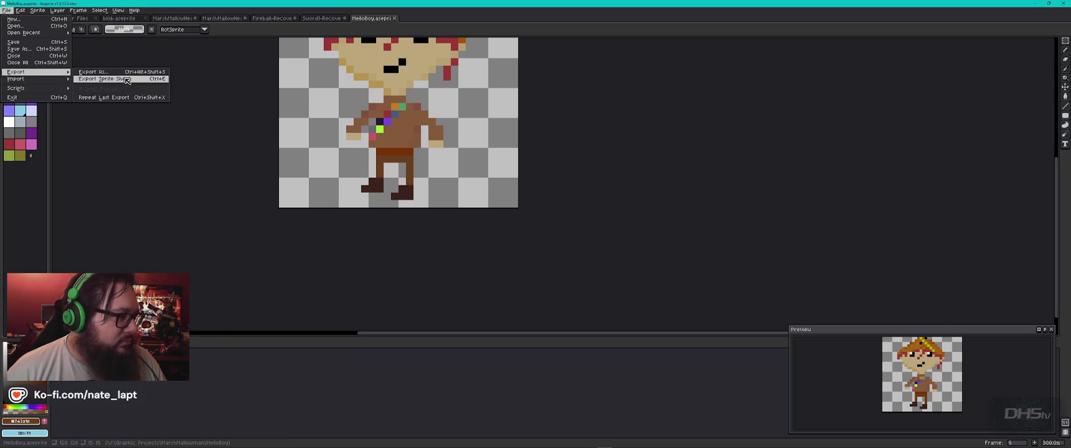
{"action": "left_click", "coordinate": [103, 72]}
{"action": "left_click", "coordinate": [804, 272]}
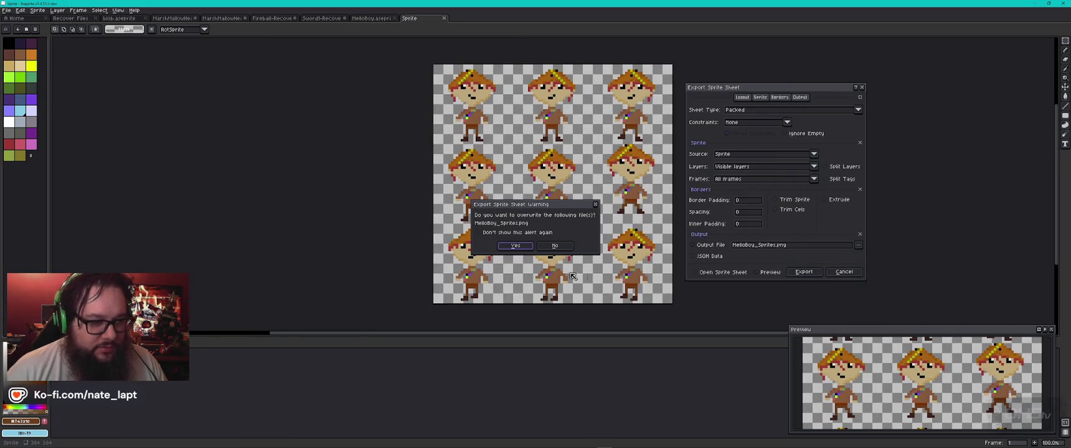
{"action": "left_click", "coordinate": [515, 246]}
{"action": "key", "text": "alt+Tab"}
{"action": "key", "text": "alt+Tab"}
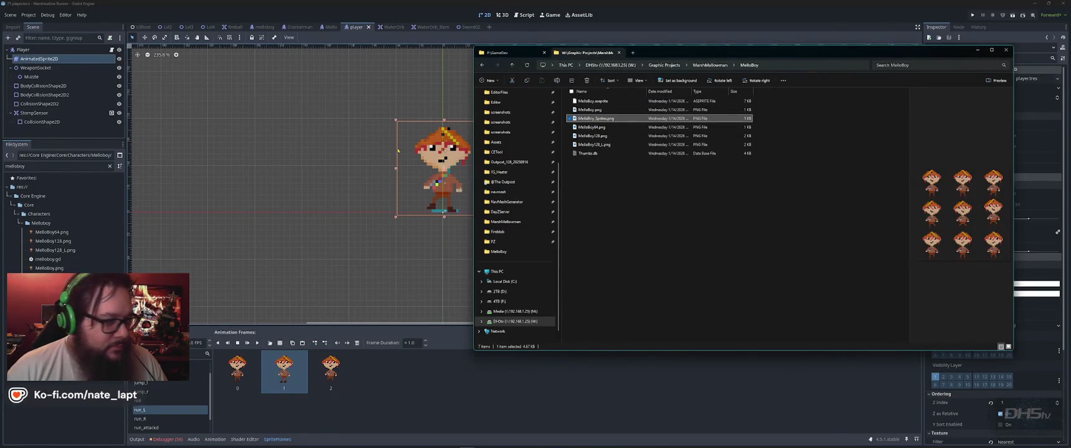
- Add the bottom-right cell of MelloBoy_Sprites.png to run_L
{"action": "left_click", "coordinate": [219, 379]}
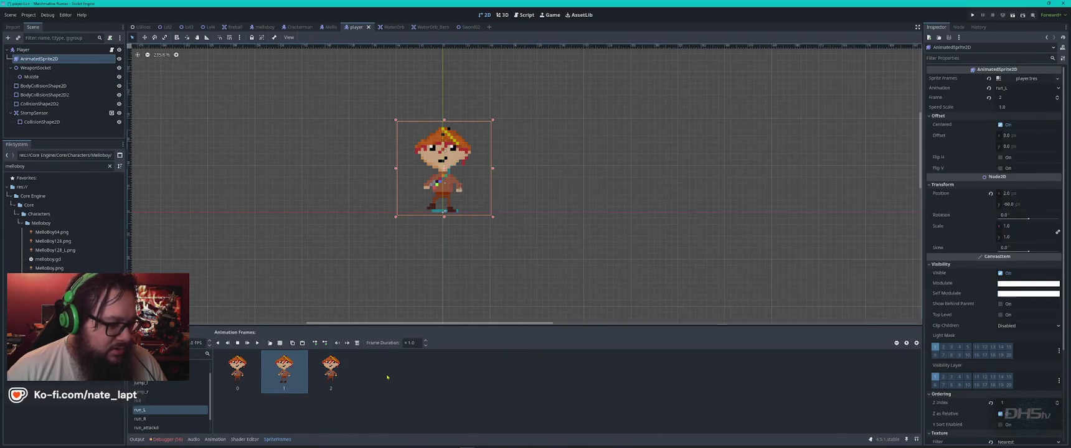
{"action": "left_click", "coordinate": [280, 342]}
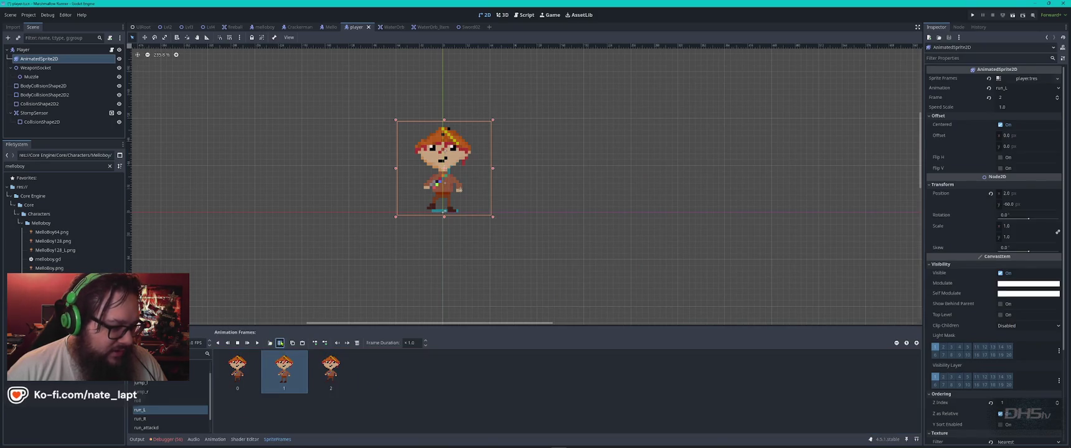
{"action": "left_click", "coordinate": [571, 158]}
{"action": "double_click", "coordinate": [570, 158]}
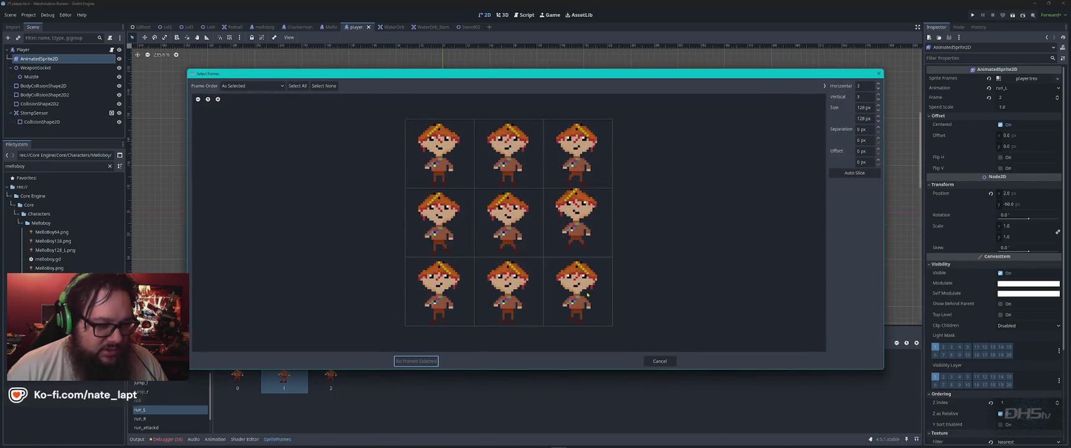
{"action": "left_click", "coordinate": [565, 305]}
{"action": "left_click", "coordinate": [416, 362]}
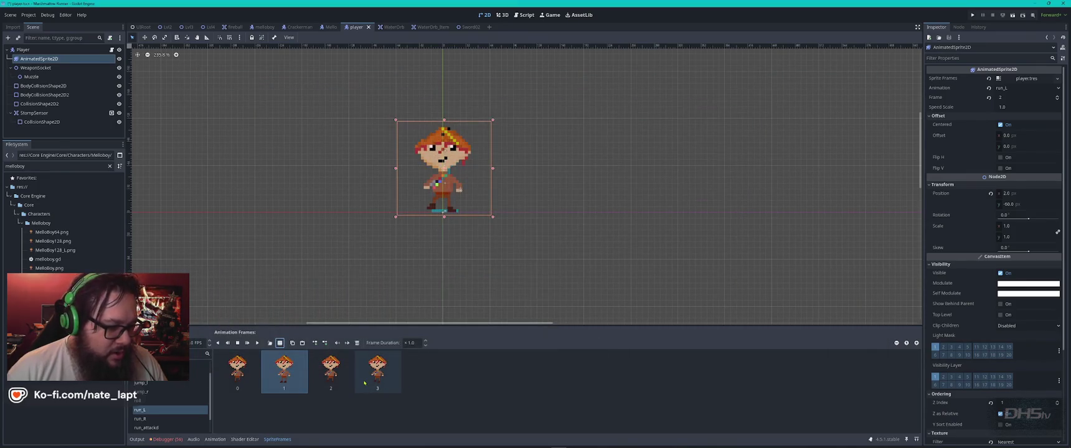
{"action": "key", "text": "ctrl+shift+o"}
{"action": "key", "text": "Escape"}
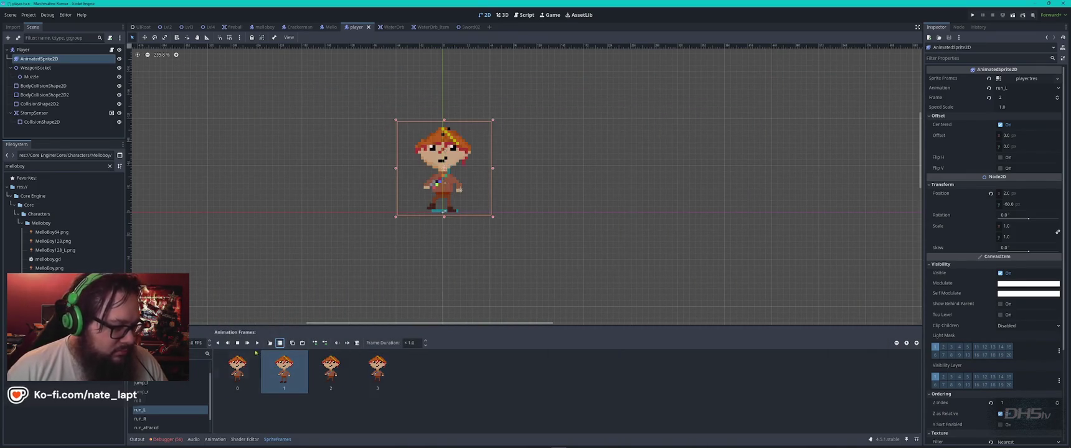
- Delete run_L's frame 2 and remove run_R's only frame
{"action": "left_click", "coordinate": [257, 343]}
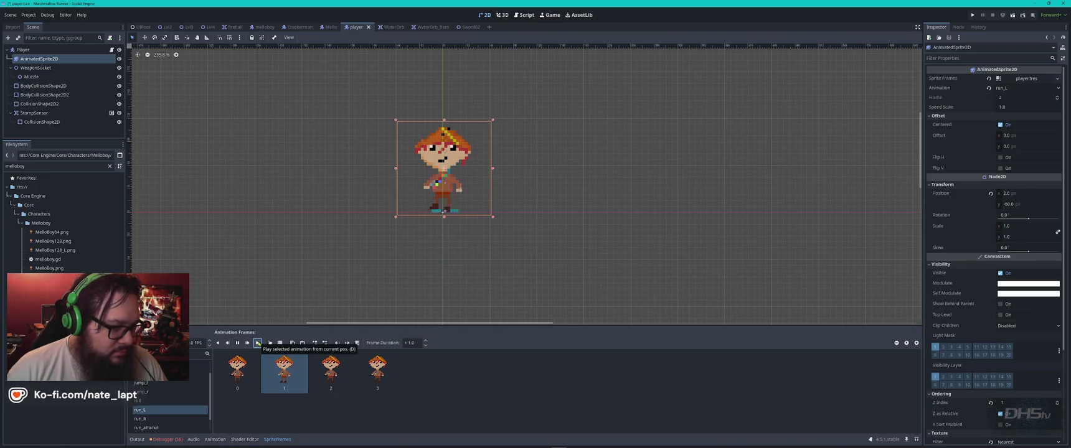
{"action": "left_click", "coordinate": [331, 374]}
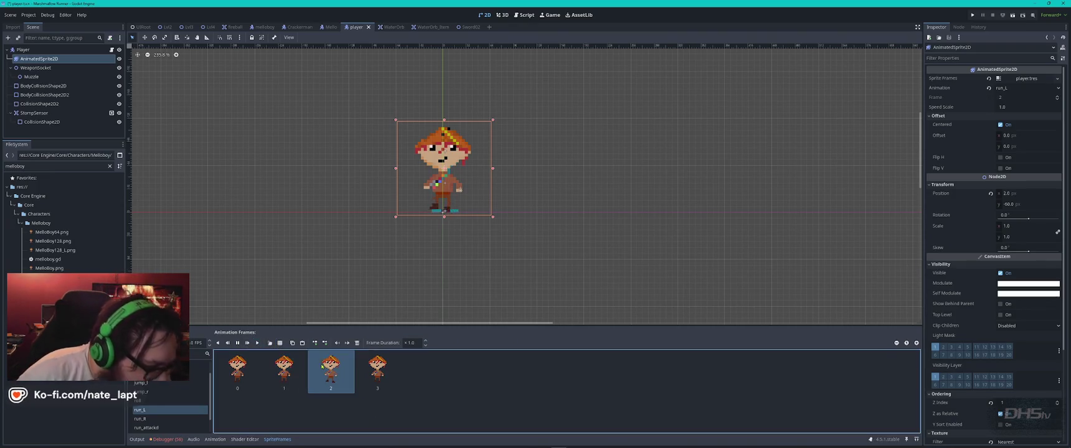
{"action": "key", "text": "Delete"}
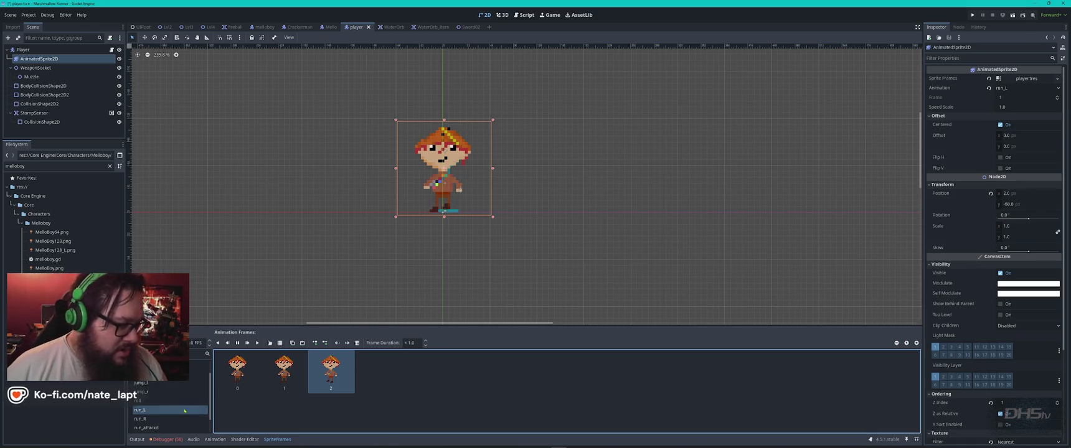
{"action": "left_click", "coordinate": [153, 419]}
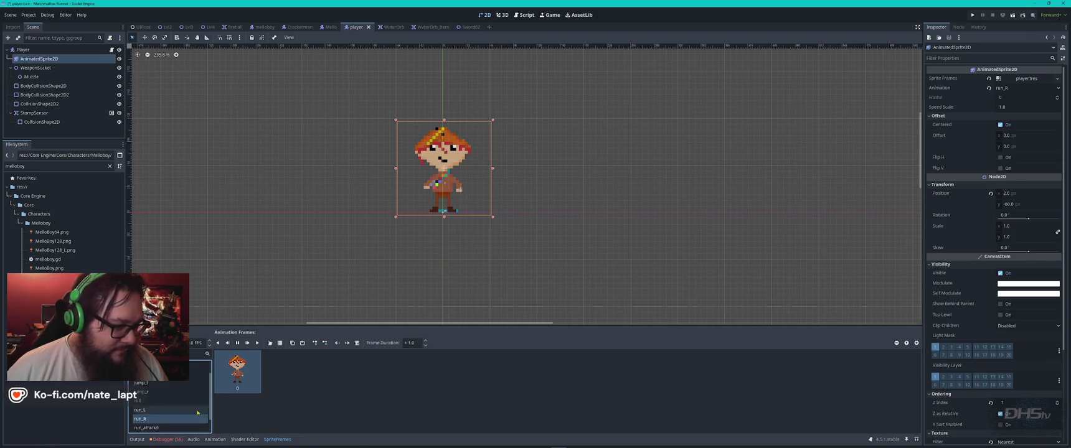
{"action": "left_click", "coordinate": [253, 371]}
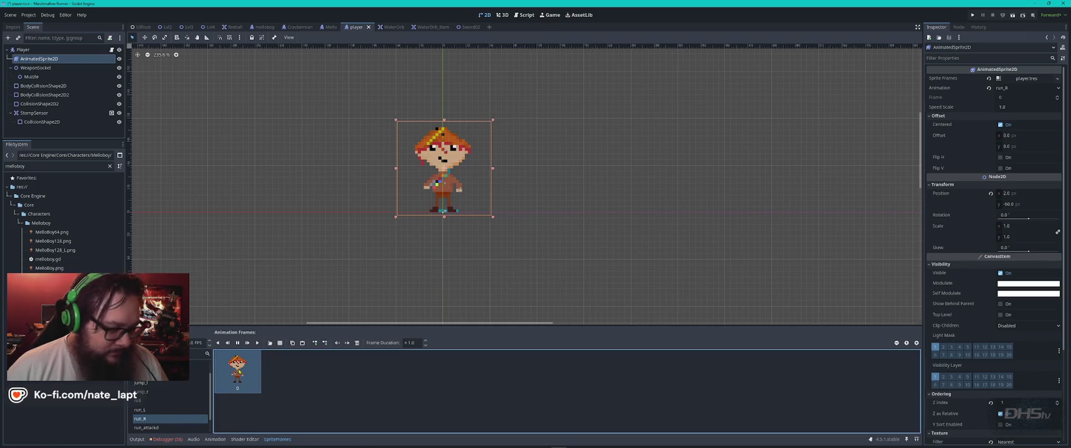
{"action": "key", "text": "Delete"}
{"action": "key", "text": "alt+Tab"}
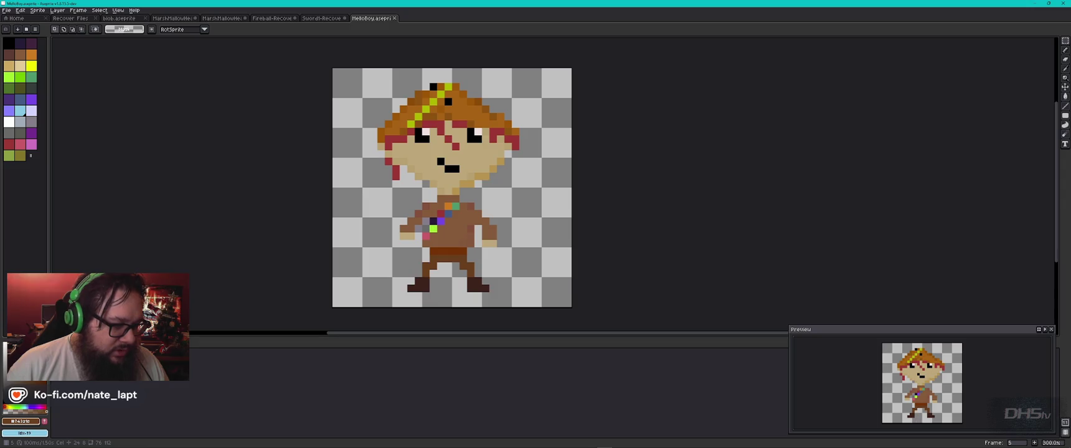
{"action": "right_click", "coordinate": [84, 421]}
{"action": "left_click", "coordinate": [113, 398]}
{"action": "key", "text": "shift+p"}
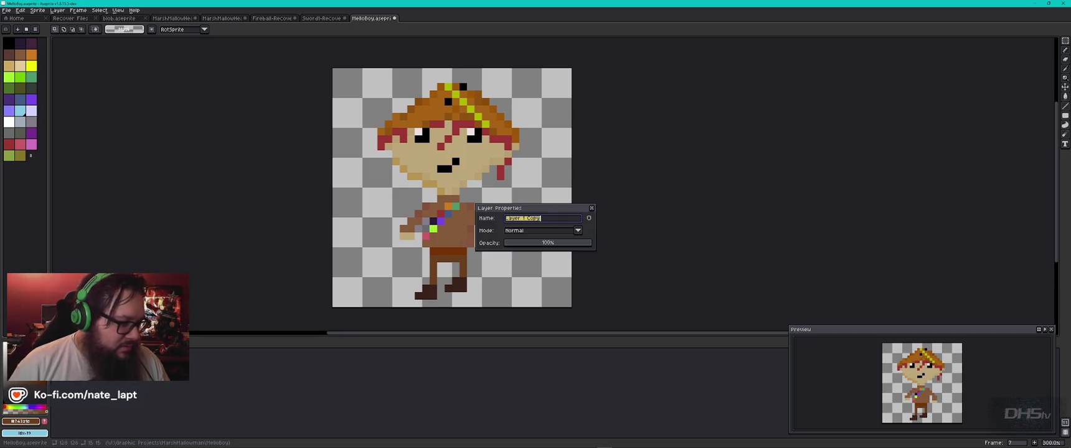
{"action": "type", "text": "RightFace"}
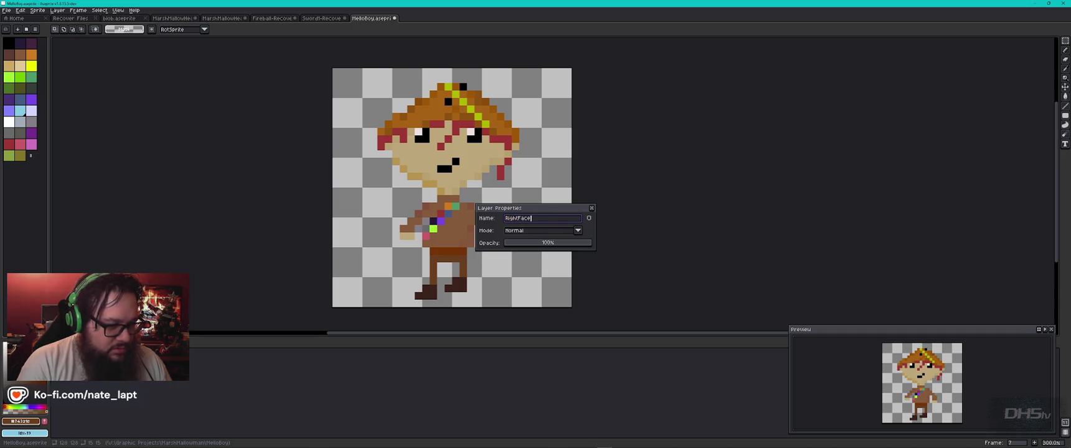
{"action": "key", "text": "Return"}
{"action": "key", "text": "Down"}
{"action": "key", "text": "shift+p"}
{"action": "type", "text": "LeftFace"}
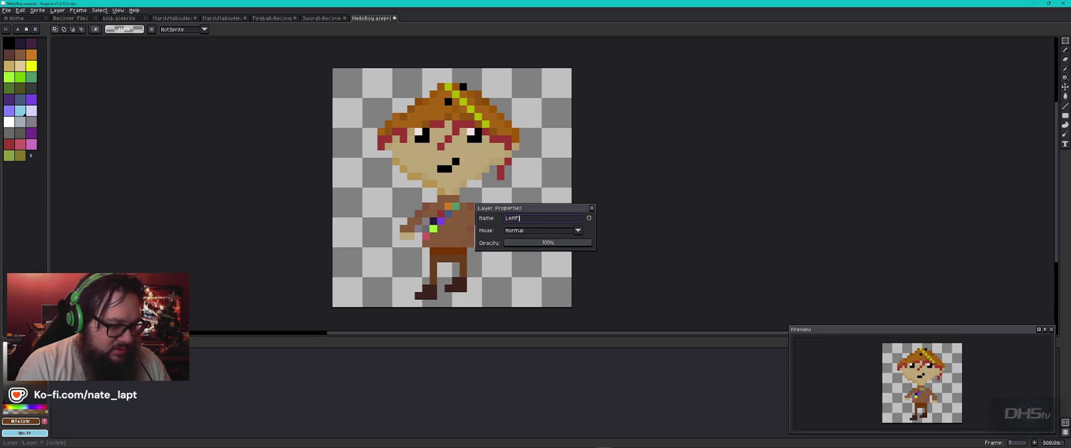
{"action": "key", "text": "Return"}
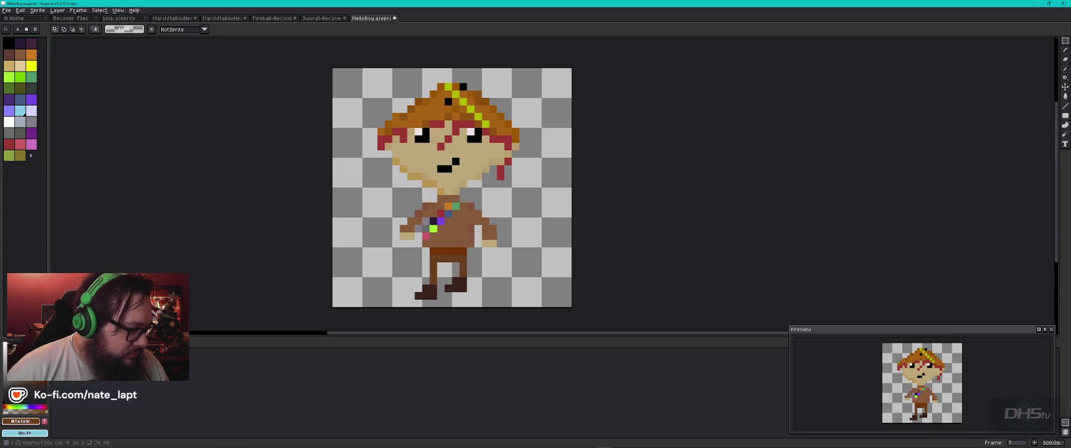
{"action": "key", "text": "Right"}
{"action": "key", "text": "Right"}
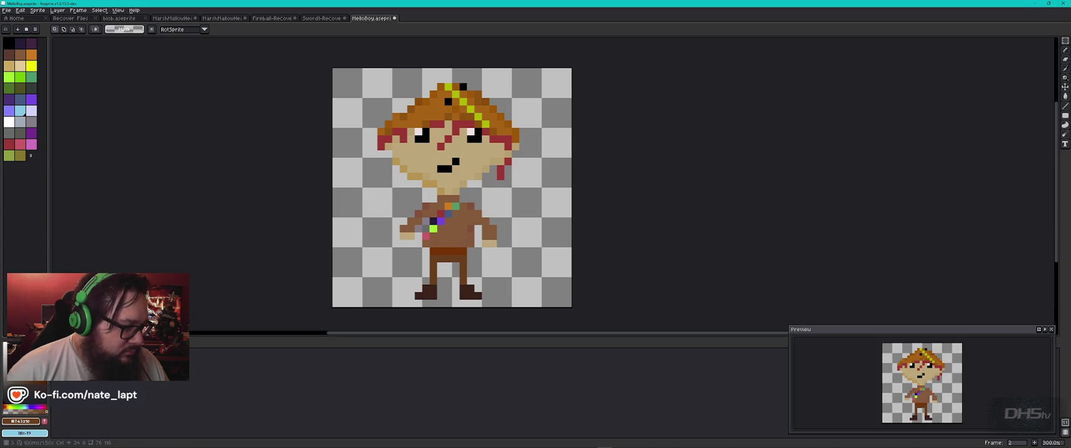
{"action": "key", "text": "Right"}
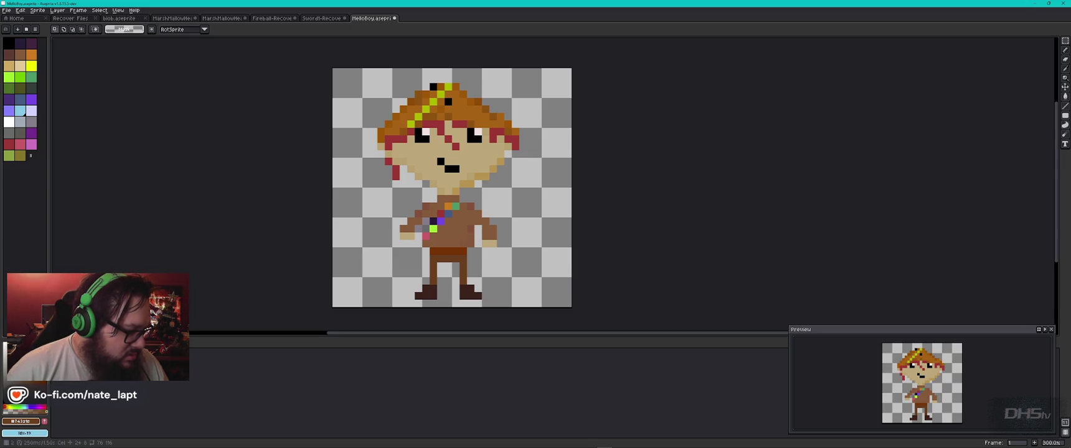
- Select all, undo and redo on frame 1, then step through idle frames 2 to 4
{"action": "key", "text": "ctrl+a"}
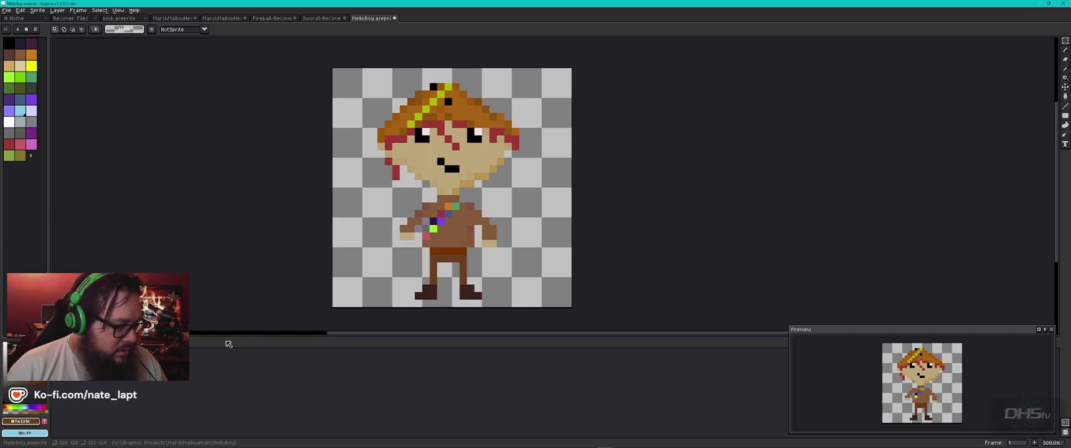
{"action": "key", "text": "ctrl+z"}
{"action": "key", "text": "ctrl+y"}
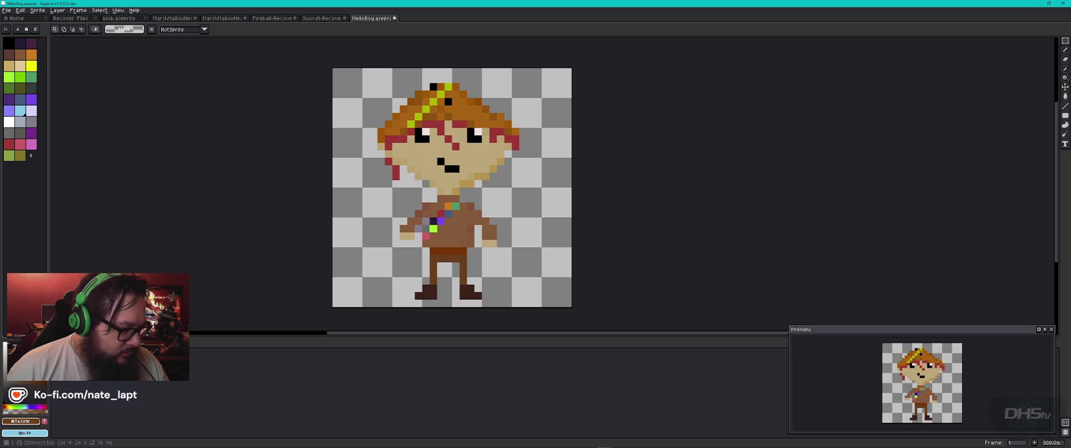
{"action": "key", "text": "Right"}
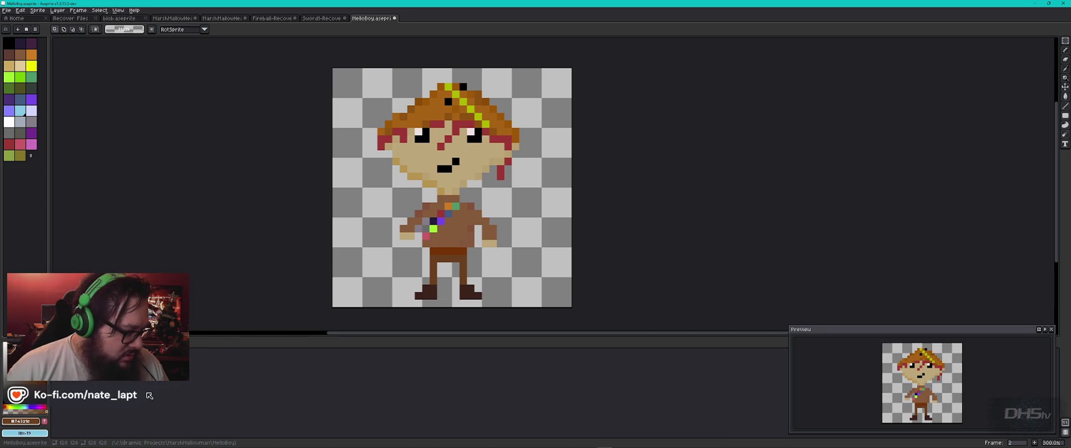
{"action": "key", "text": "period"}
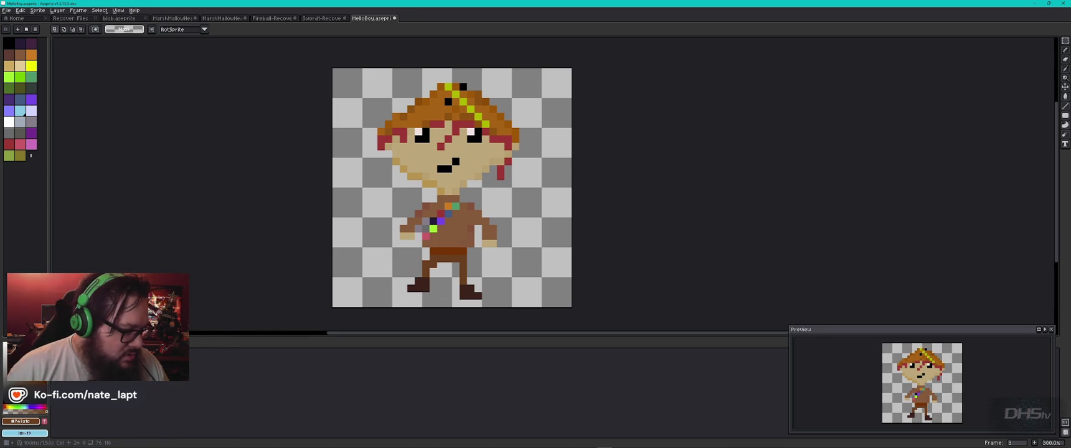
{"action": "key", "text": "period"}
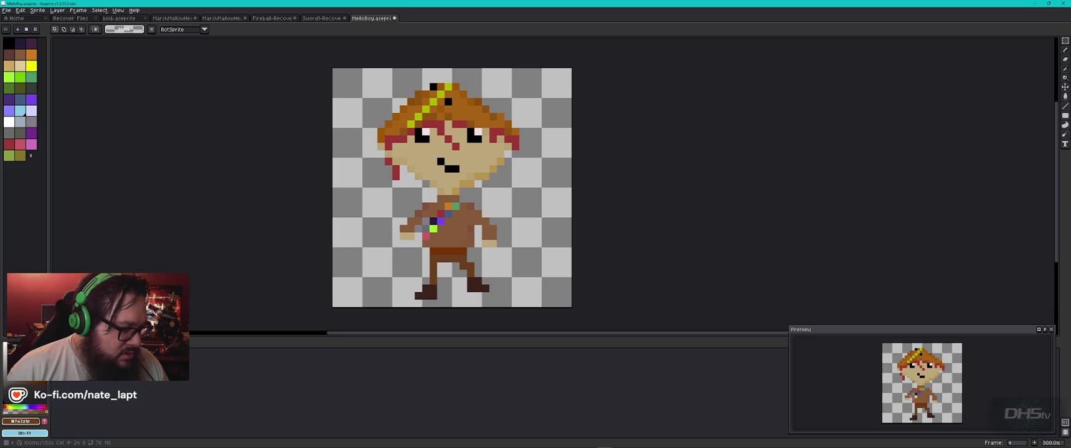
- Select and erase the sprite on frame 4, then select the whole canvas again
{"action": "key", "text": "ctrl+a"}
{"action": "key", "text": "Delete"}
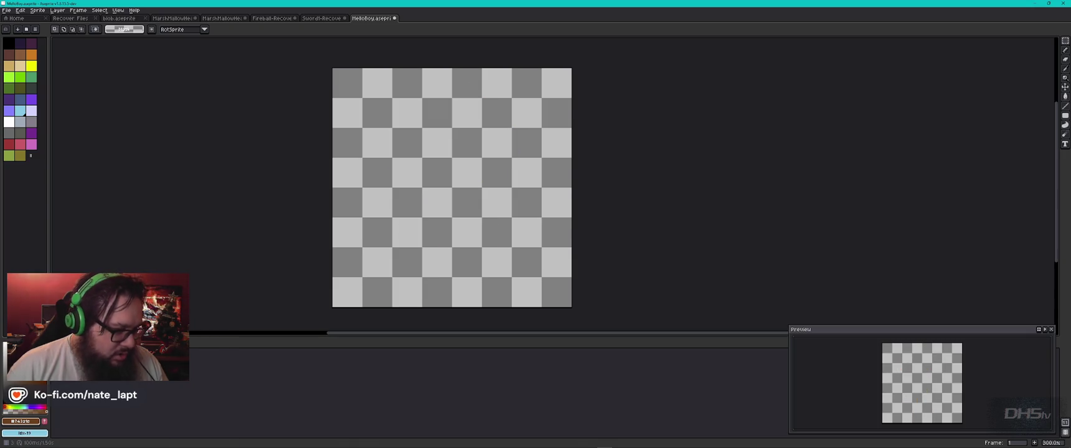
{"action": "key", "text": "ctrl+a"}
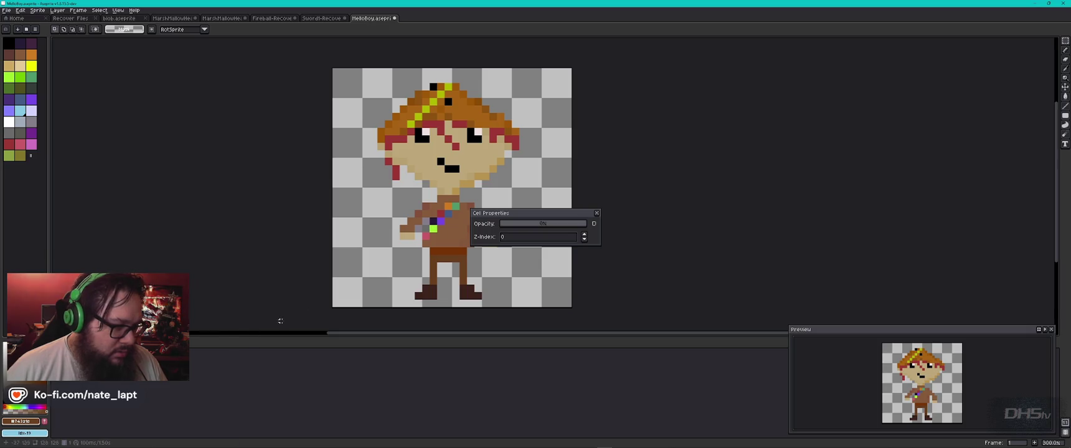
- Close the Cel Properties dialog, undo the selection changes and redo the layer property change
{"action": "left_click", "coordinate": [597, 213]}
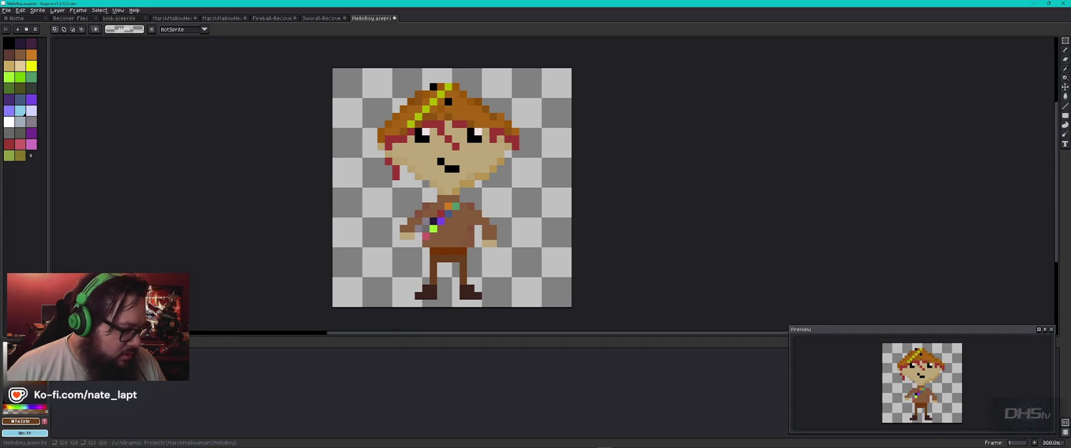
{"action": "key", "text": "Return"}
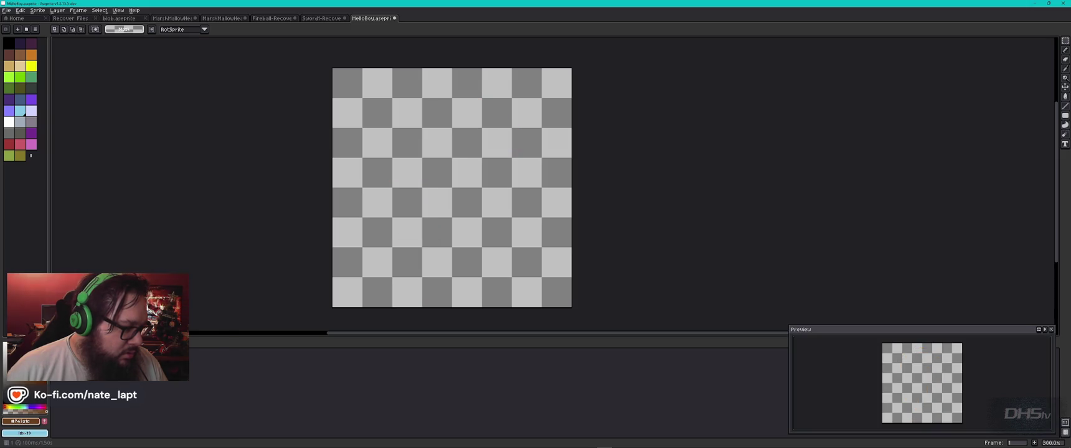
{"action": "key", "text": "ctrl+z"}
{"action": "key", "text": "ctrl+z"}
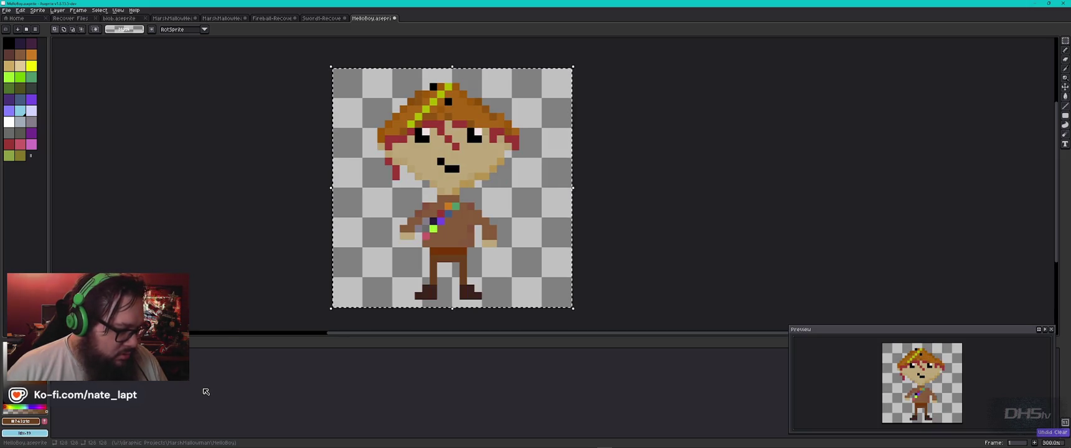
{"action": "key", "text": "ctrl+z"}
{"action": "key", "text": "ctrl+z"}
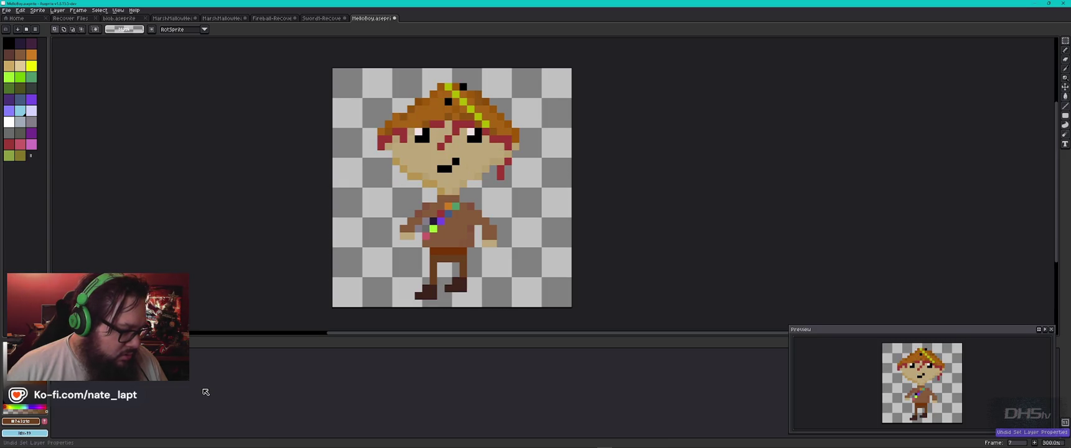
{"action": "key", "text": "ctrl+y"}
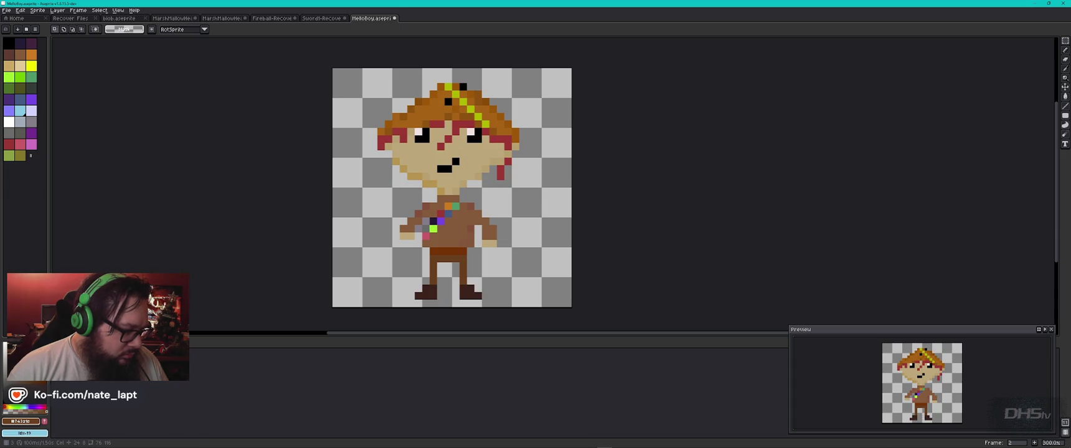
- Make the LeftFace and RightFace layers visible again and return to frame 1
{"action": "key", "text": "shift+x"}
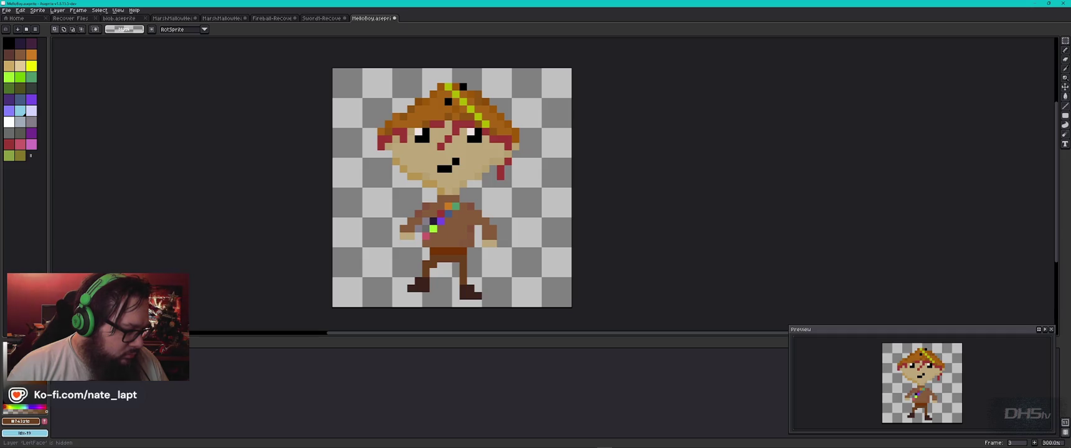
{"action": "key", "text": "shift+x"}
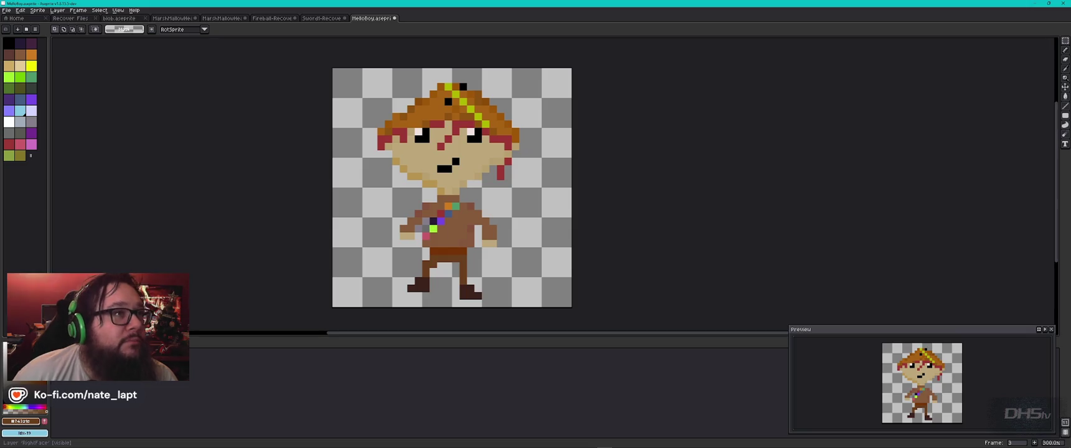
{"action": "key", "text": "Right"}
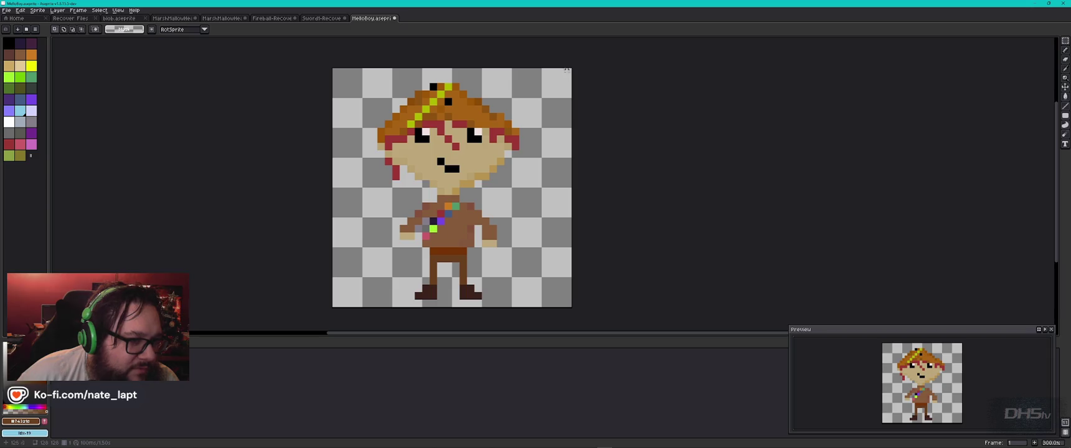
- Select the sprite area on frame 1, deselect, and toggle the layer's visibility to check its content
{"action": "left_click_drag", "start_coordinate": [561, 78], "coordinate": [326, 308]}
{"action": "key", "text": "ctrl+d"}
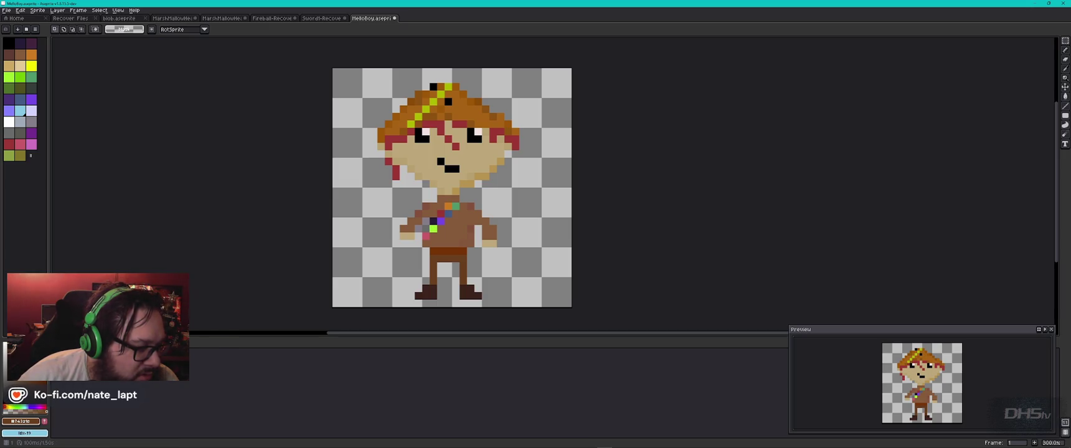
{"action": "left_click", "coordinate": [13, 361]}
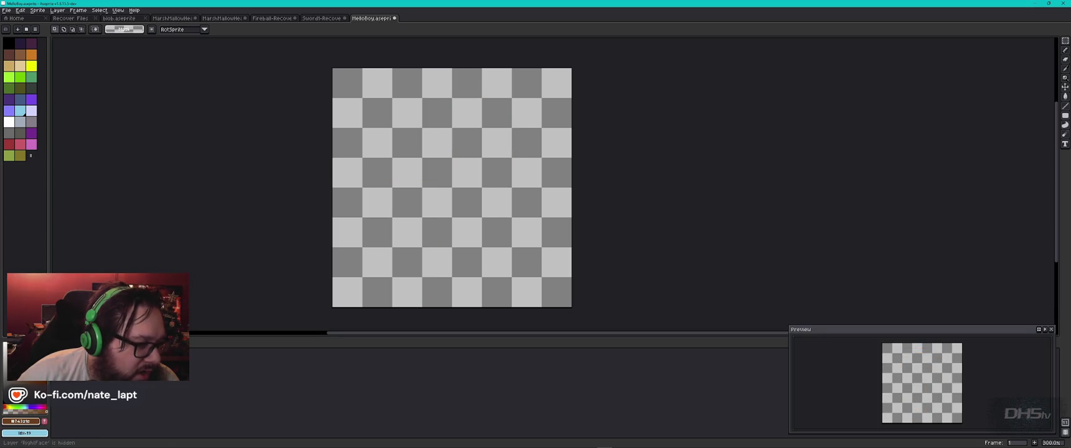
{"action": "left_click", "coordinate": [13, 361]}
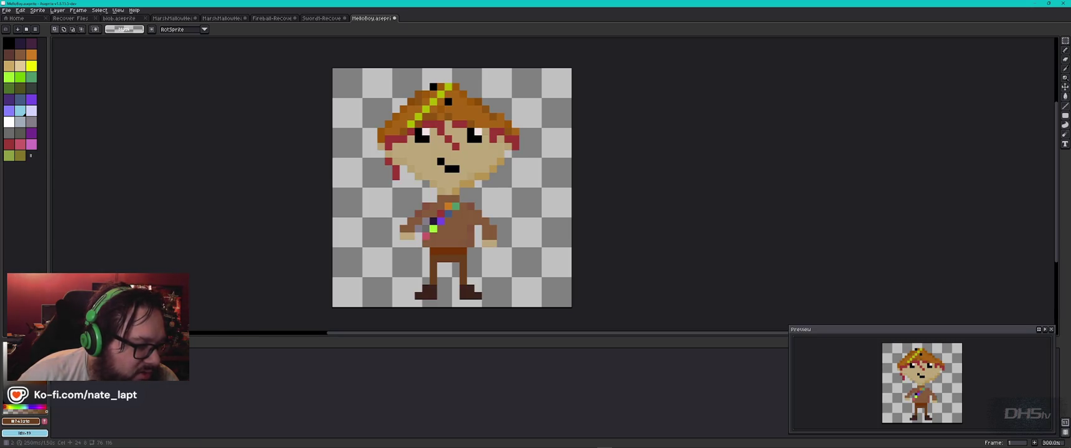
- Select and erase the character on frame 2, then undo to restore it
{"action": "key", "text": "Right"}
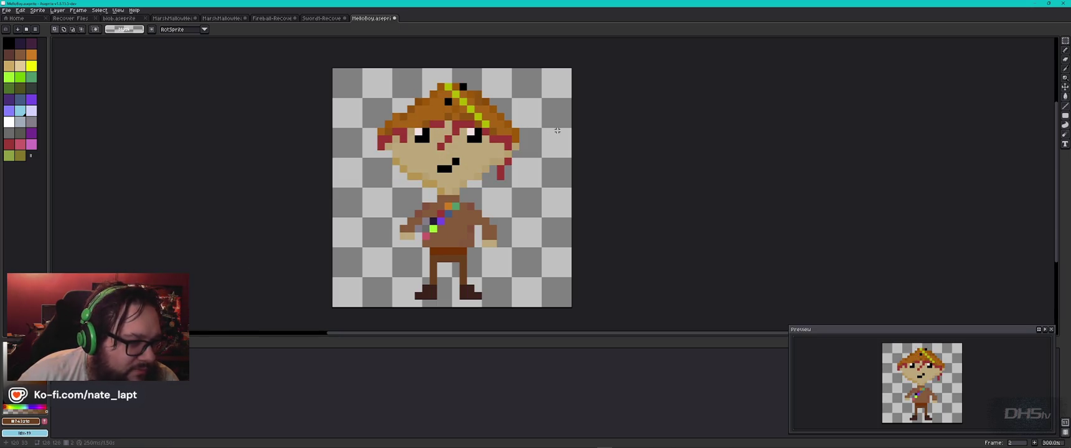
{"action": "mouse_move", "coordinate": [563, 73]}
{"action": "left_mouse_down"}
{"action": "mouse_move", "coordinate": [284, 319]}
{"action": "mouse_move", "coordinate": [294, 325]}
{"action": "left_mouse_up"}
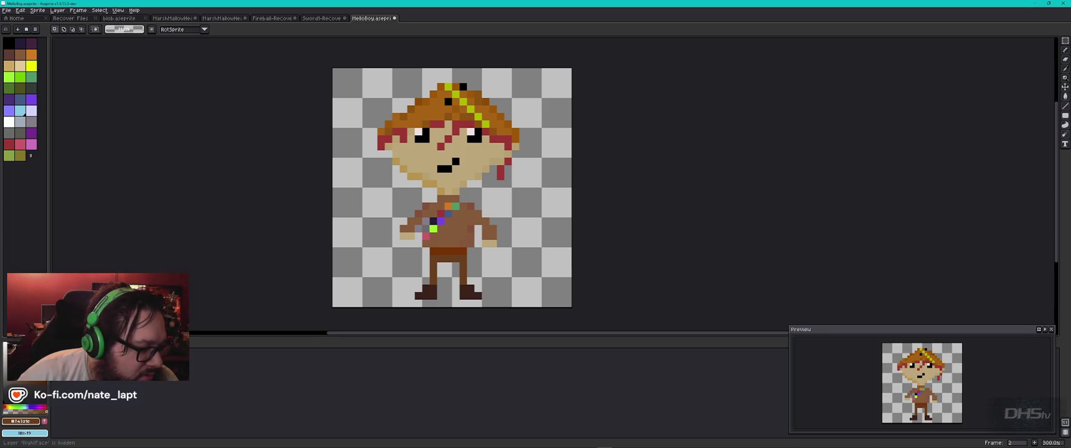
{"action": "key", "text": "Delete"}
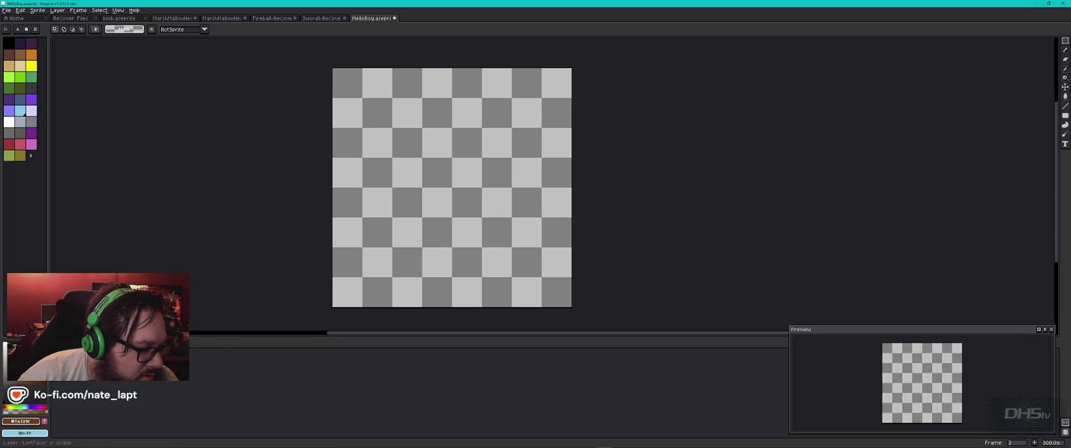
{"action": "key", "text": "Left"}
{"action": "key", "text": "ctrl+z"}
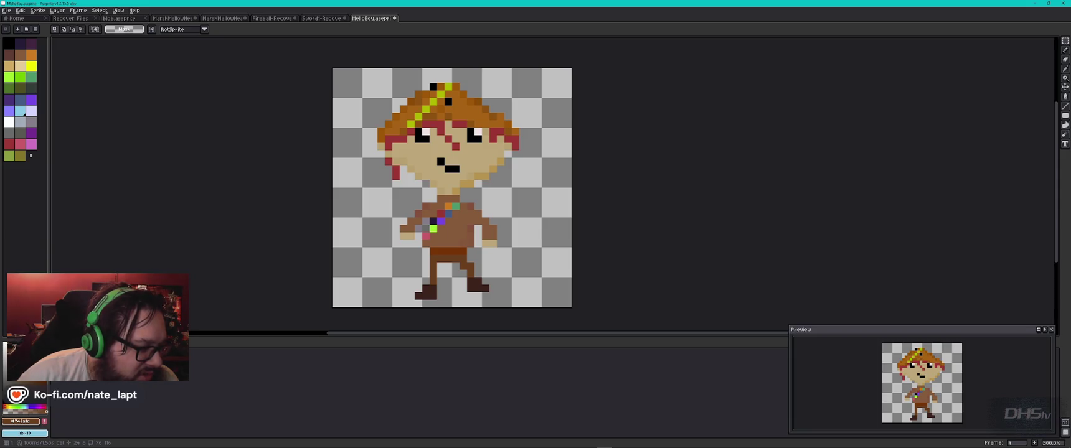
- Erase and restore the sprite on frame 3, then advance through the following frames
{"action": "key", "text": "Right"}
{"action": "key", "text": "Right"}
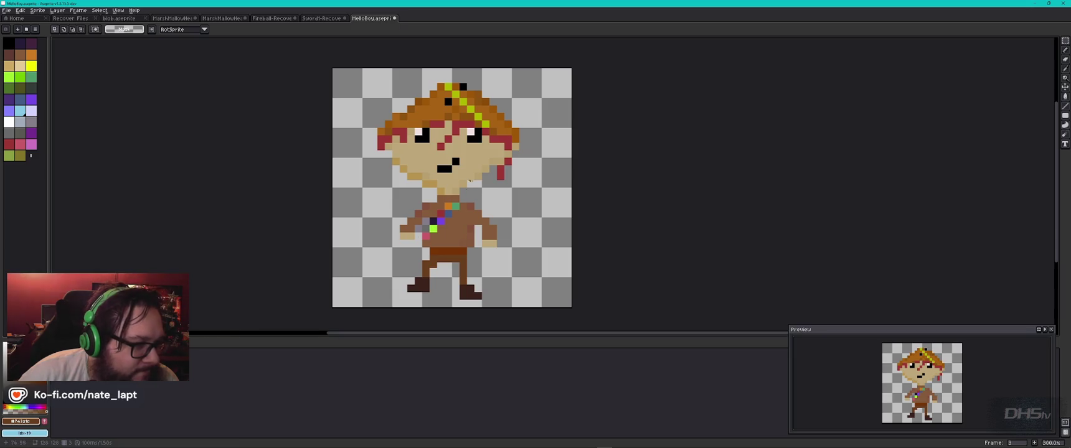
{"action": "left_click_drag", "start_coordinate": [565, 76], "coordinate": [337, 308]}
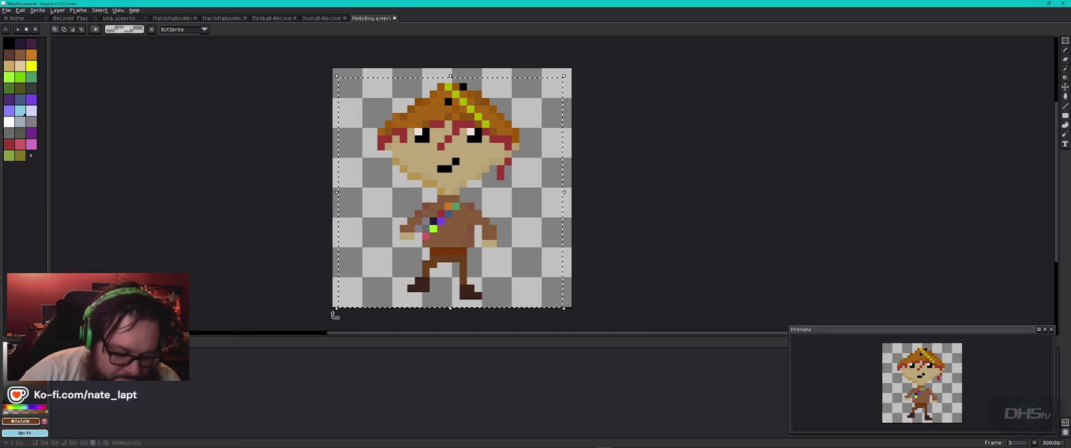
{"action": "key", "text": "Delete"}
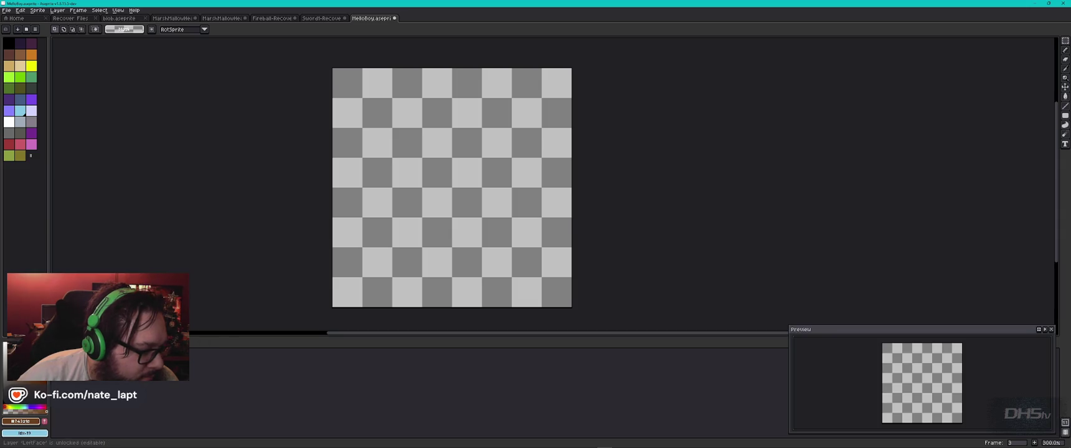
{"action": "key", "text": "ctrl+z"}
{"action": "key", "text": "ctrl+y"}
{"action": "key", "text": "Right"}
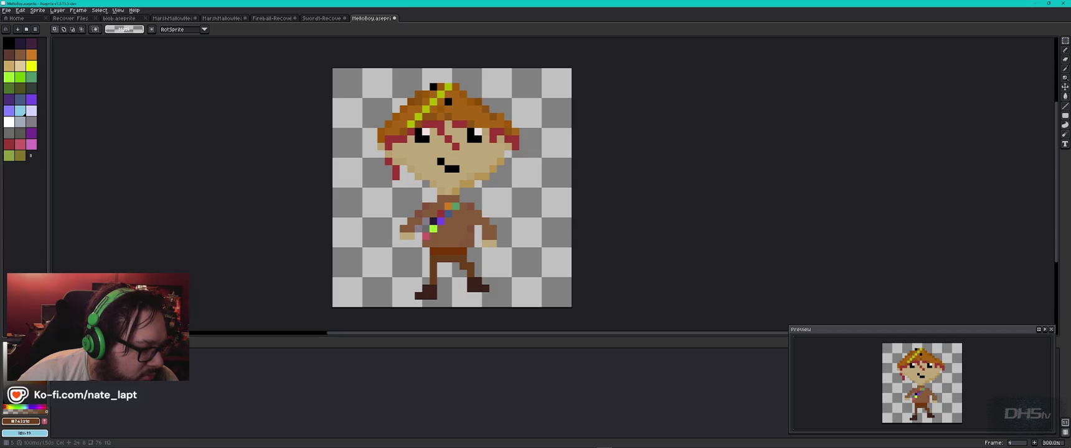
{"action": "key", "text": "Right"}
{"action": "key", "text": "Right"}
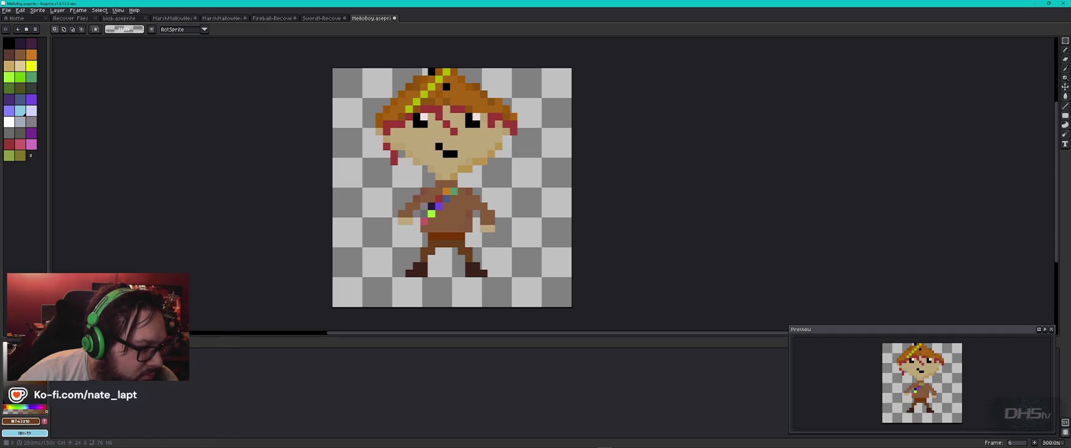
{"action": "key", "text": "Right"}
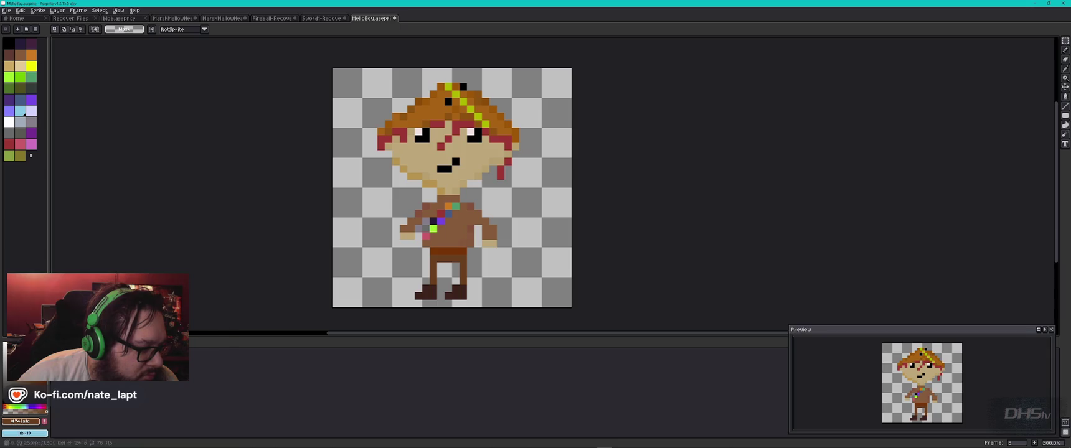
- Clear the character from the next two frames, restore the last one, and play the animation
{"action": "mouse_move", "coordinate": [564, 71]}
{"action": "left_mouse_down"}
{"action": "mouse_move", "coordinate": [322, 290]}
{"action": "mouse_move", "coordinate": [311, 319]}
{"action": "left_mouse_up"}
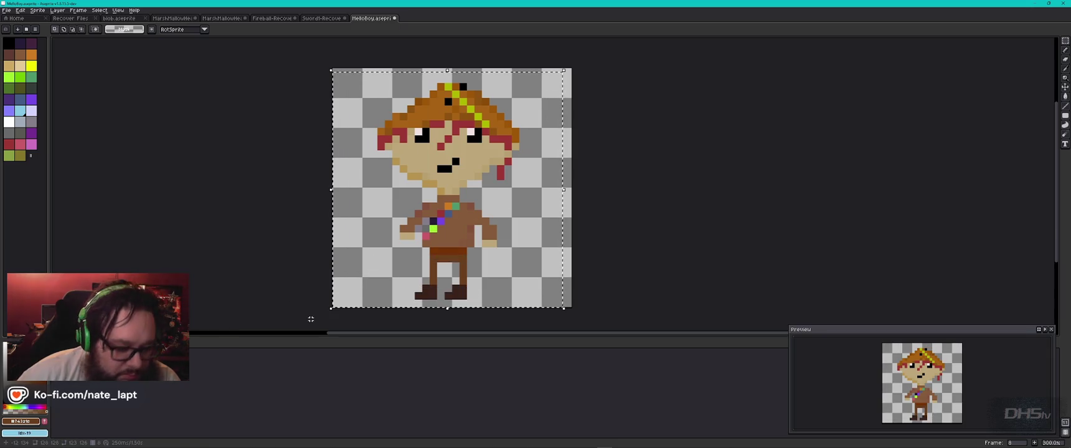
{"action": "key", "text": "Delete"}
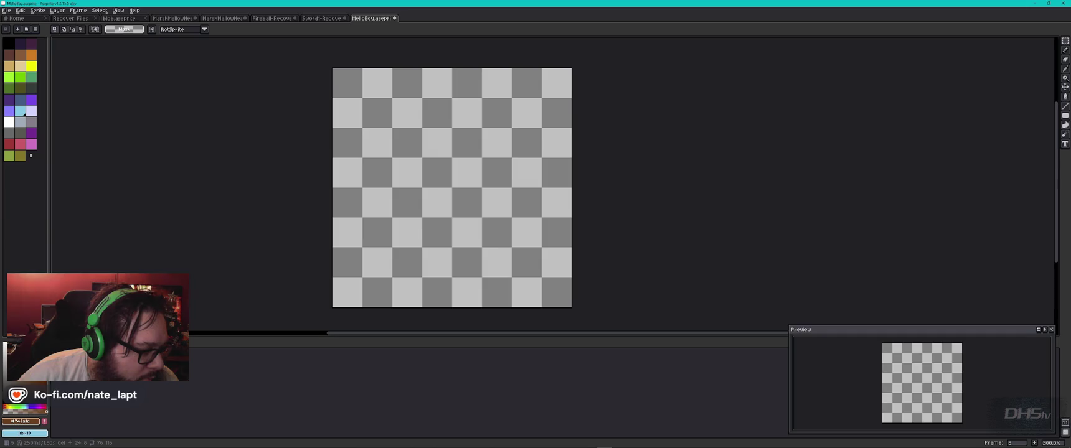
{"action": "key", "text": "Right"}
{"action": "mouse_move", "coordinate": [564, 70]}
{"action": "left_mouse_down"}
{"action": "mouse_move", "coordinate": [337, 302]}
{"action": "mouse_move", "coordinate": [339, 329]}
{"action": "left_mouse_up"}
{"action": "key", "text": "Delete"}
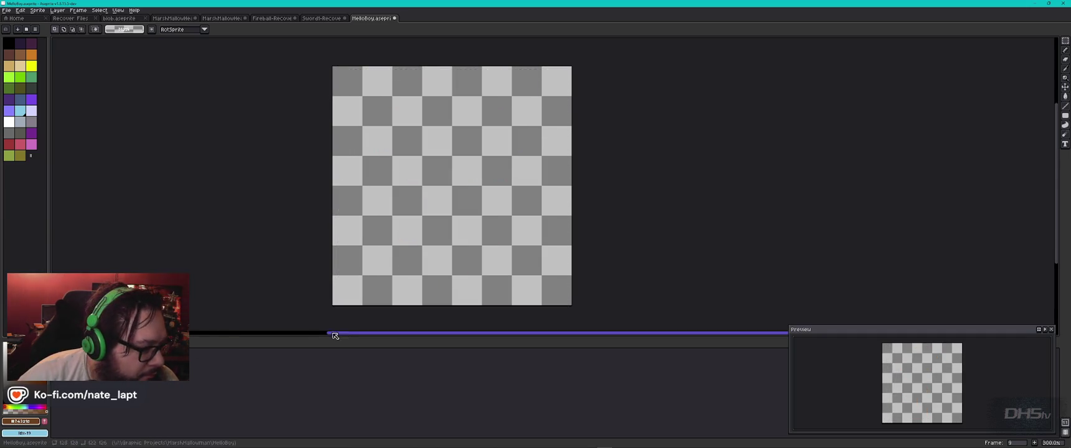
{"action": "key", "text": "ctrl+z"}
{"action": "key", "text": "Return"}
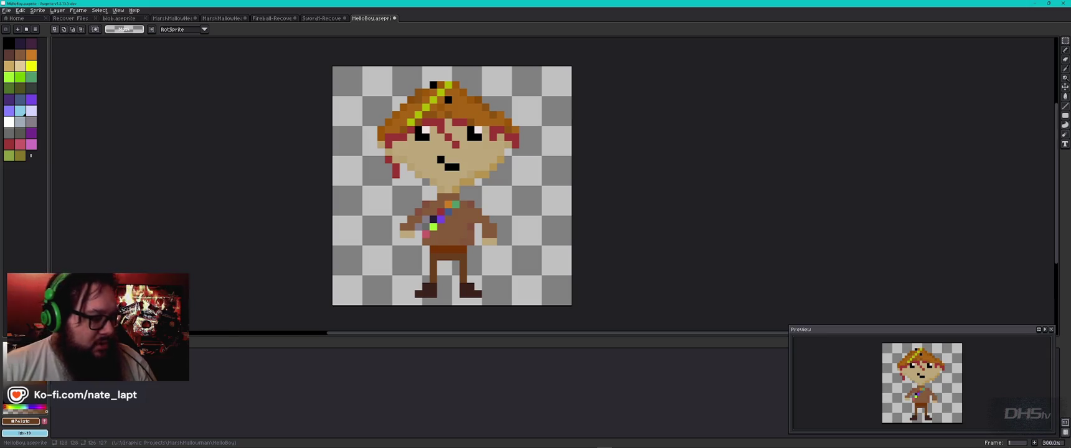
- Step through walk frames 2–9 comparing foot poses, settle on frame 2, and select the LeftFace layer
{"action": "key", "text": "Right"}
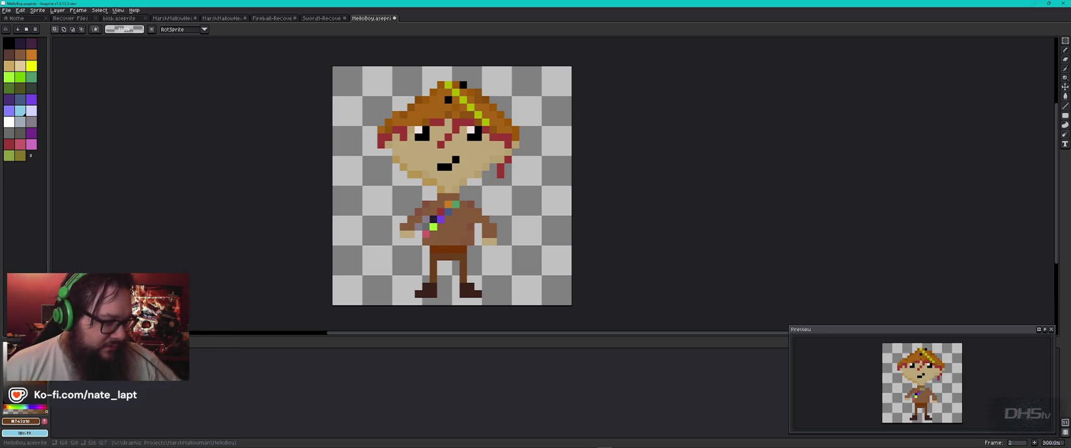
{"action": "key", "text": "Right"}
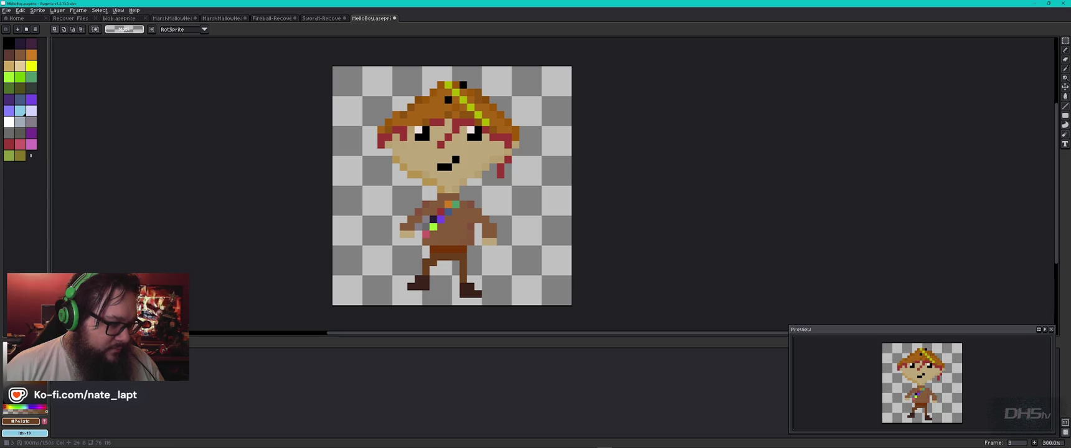
{"action": "key", "text": "Right"}
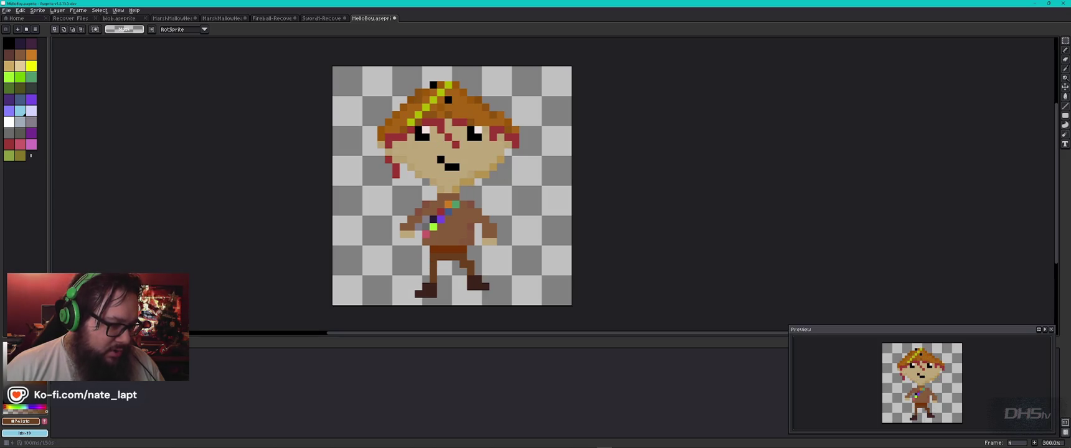
{"action": "key", "text": "Right"}
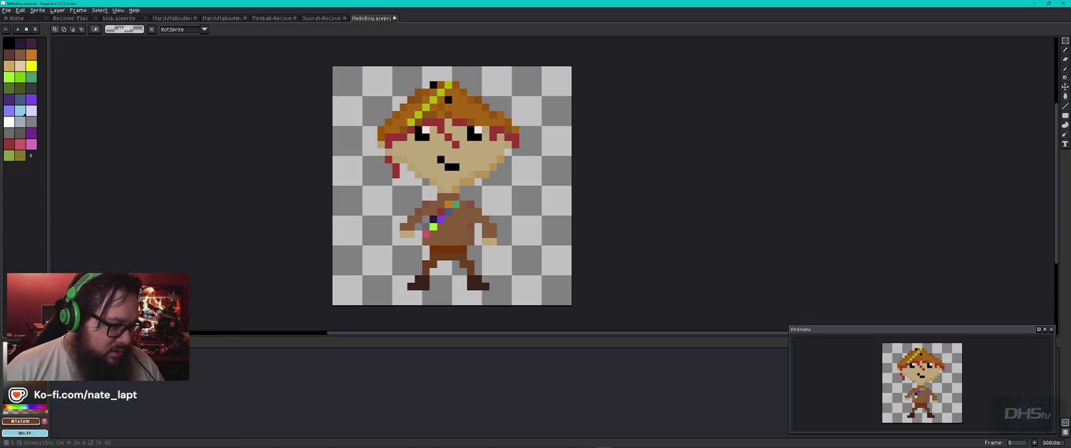
{"action": "key", "text": "Right"}
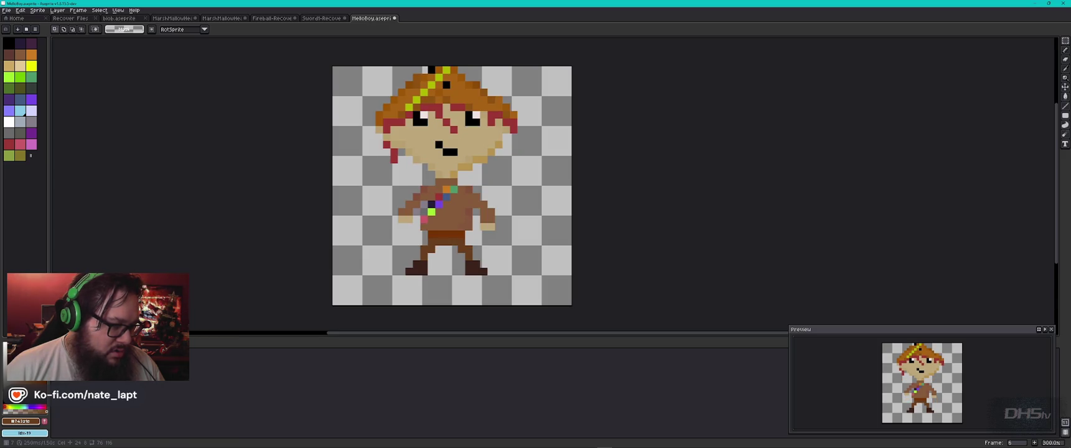
{"action": "key", "text": "Right"}
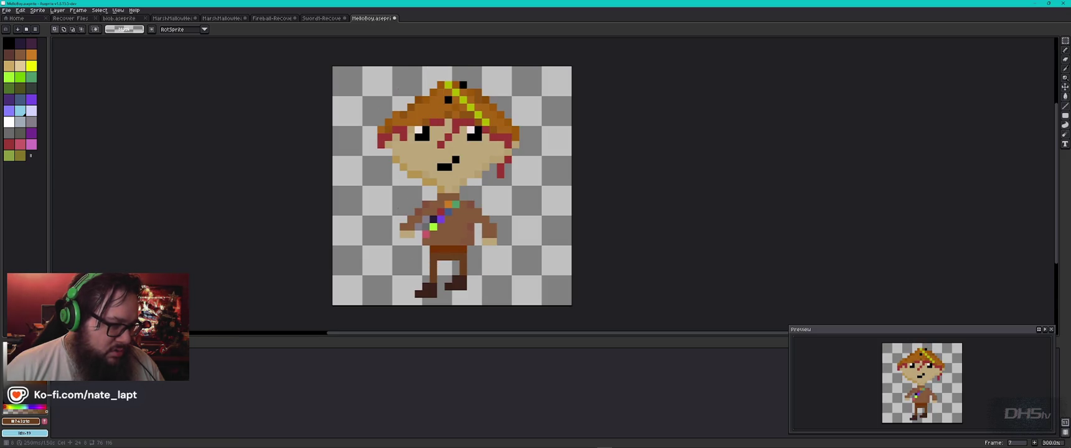
{"action": "key", "text": "Right"}
{"action": "key", "text": "Left"}
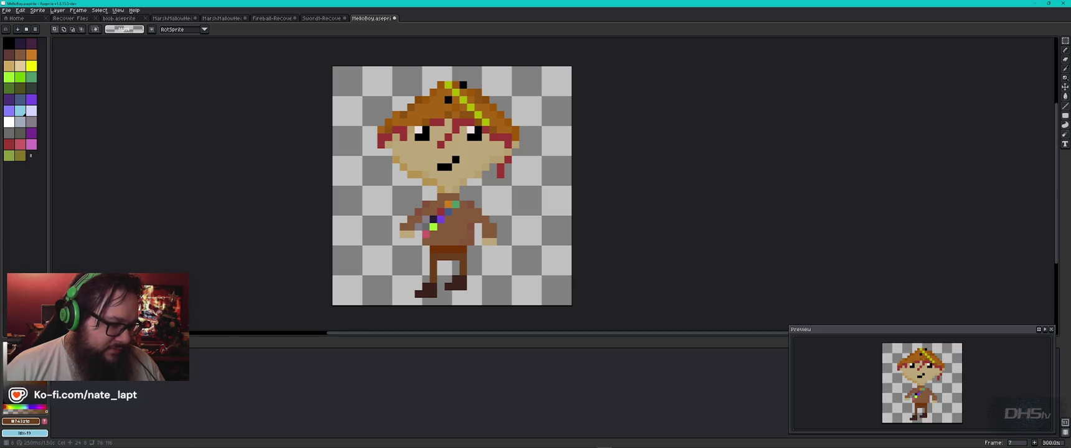
{"action": "key", "text": "Right"}
{"action": "key", "text": "Right"}
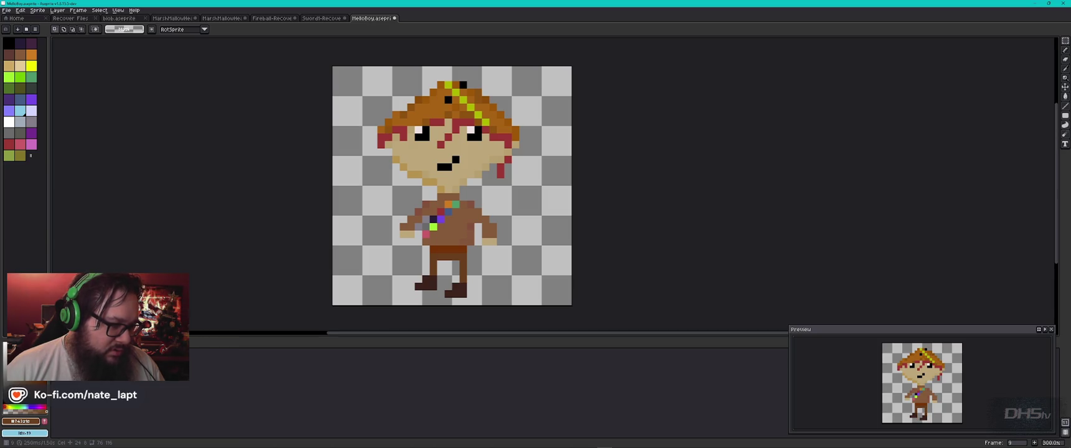
{"action": "key", "text": "Left"}
{"action": "key", "text": "Right"}
{"action": "key", "text": "Left"}
{"action": "key", "text": "Left"}
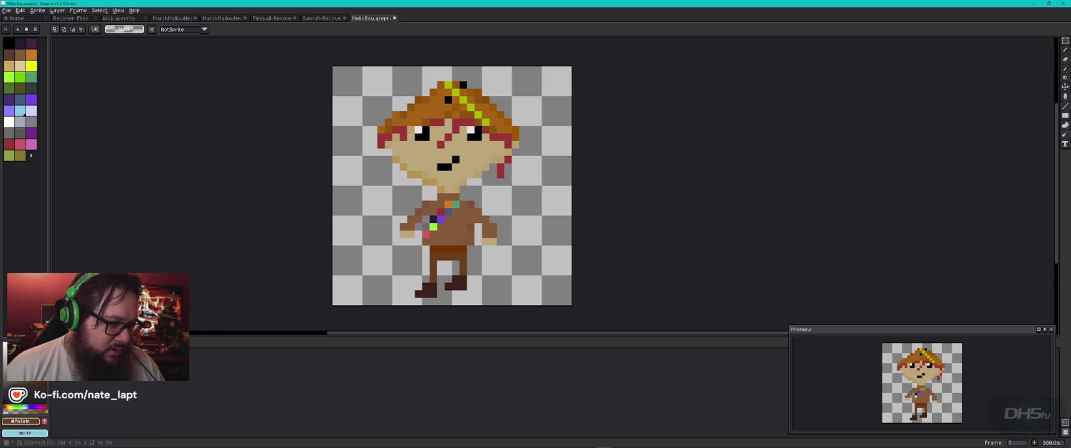
{"action": "key", "text": "Right"}
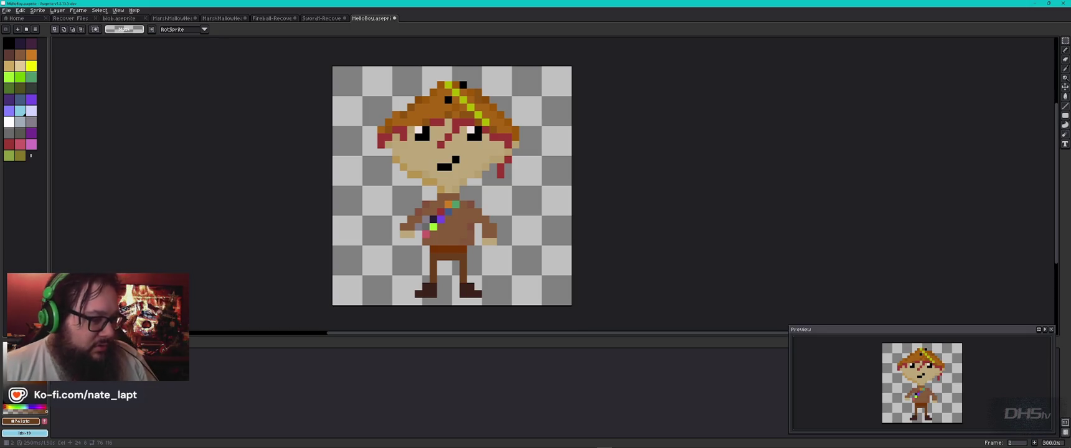
{"action": "key", "text": "Down"}
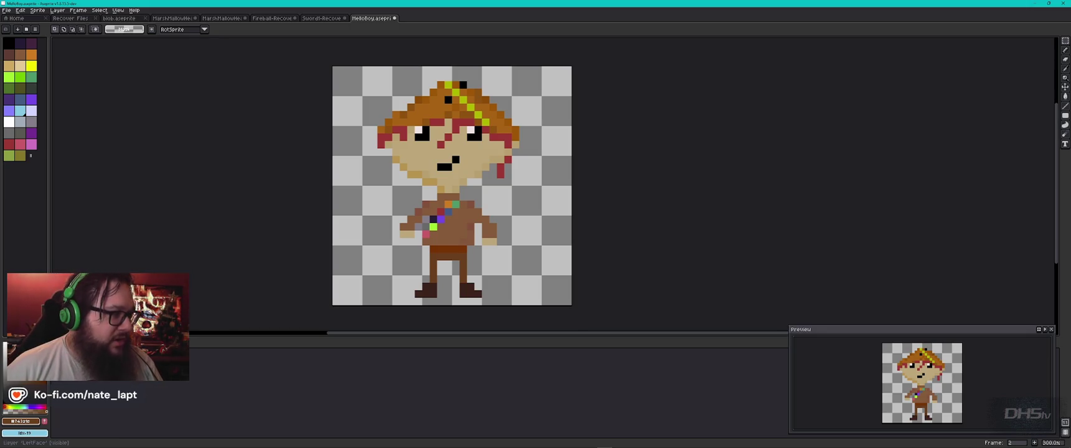
- Add a new empty layer named 'Idle'
{"action": "left_click", "coordinate": [57, 10]}
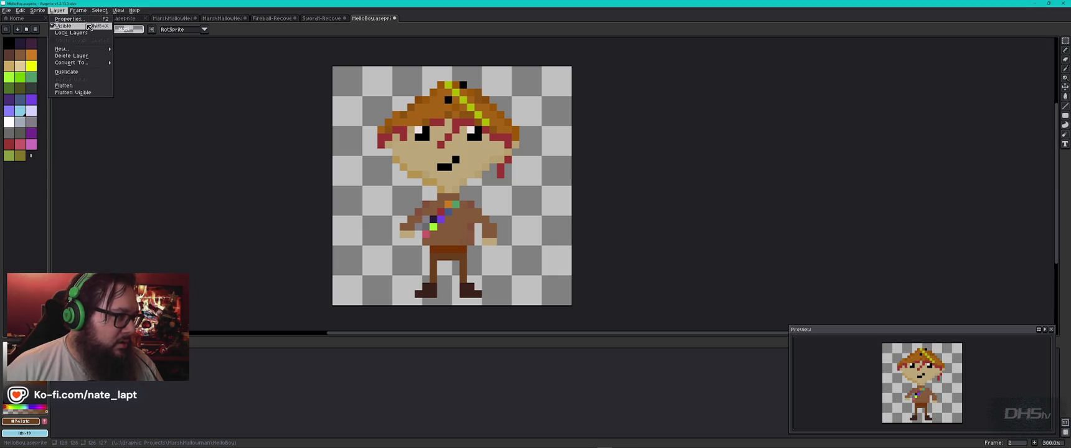
{"action": "mouse_move", "coordinate": [84, 50]}
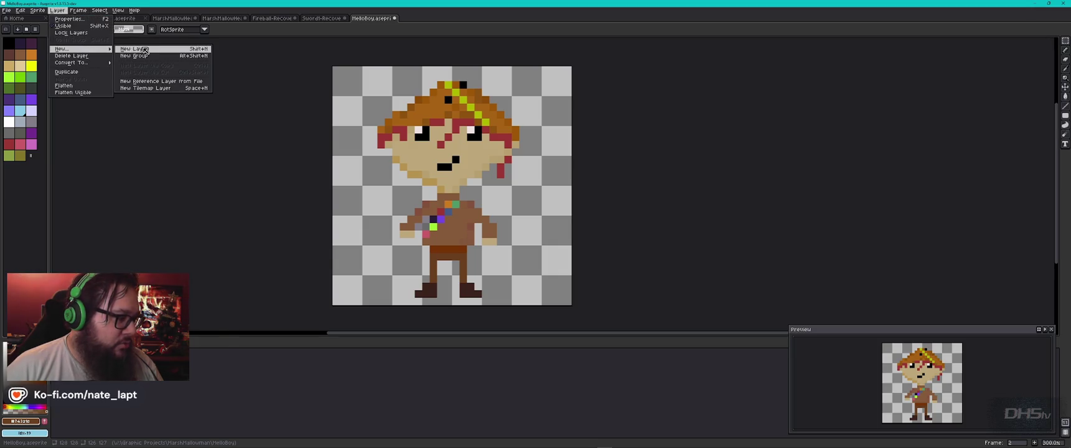
{"action": "left_click", "coordinate": [143, 49]}
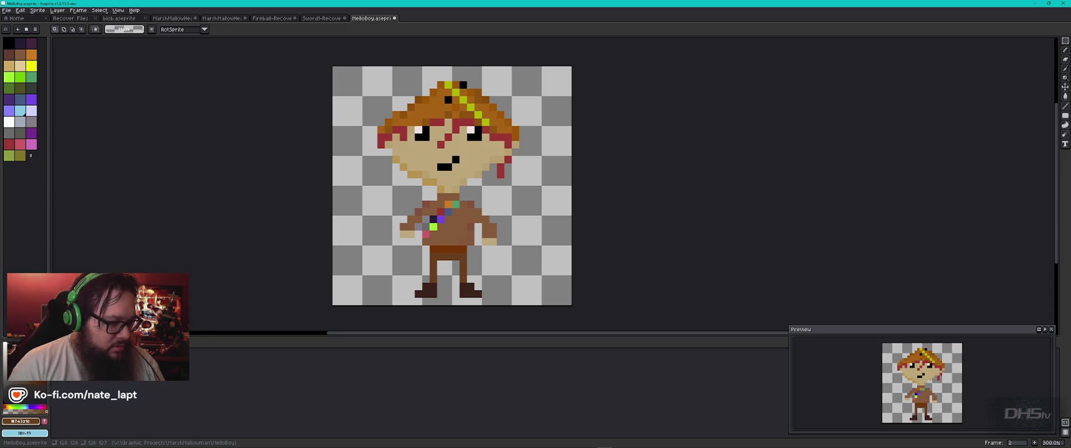
{"action": "key", "text": "shift+p"}
{"action": "type", "text": "Idle"}
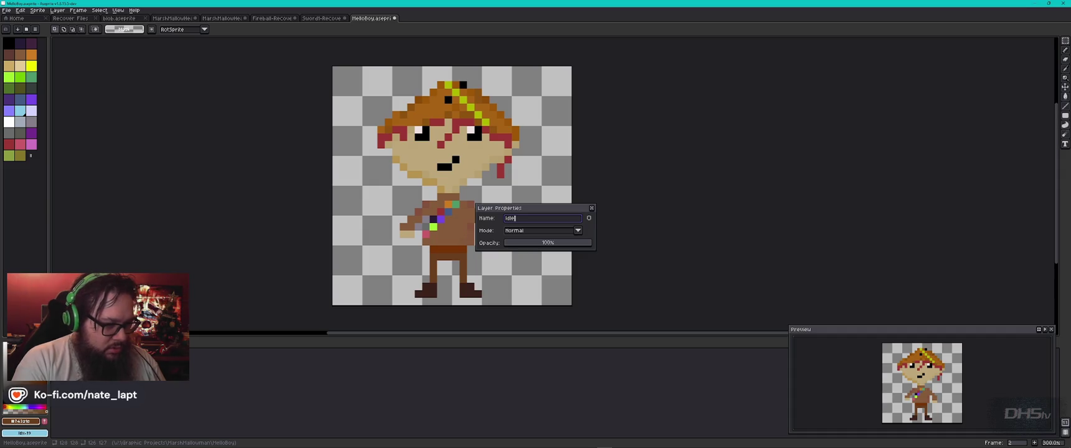
{"action": "key", "text": "Return"}
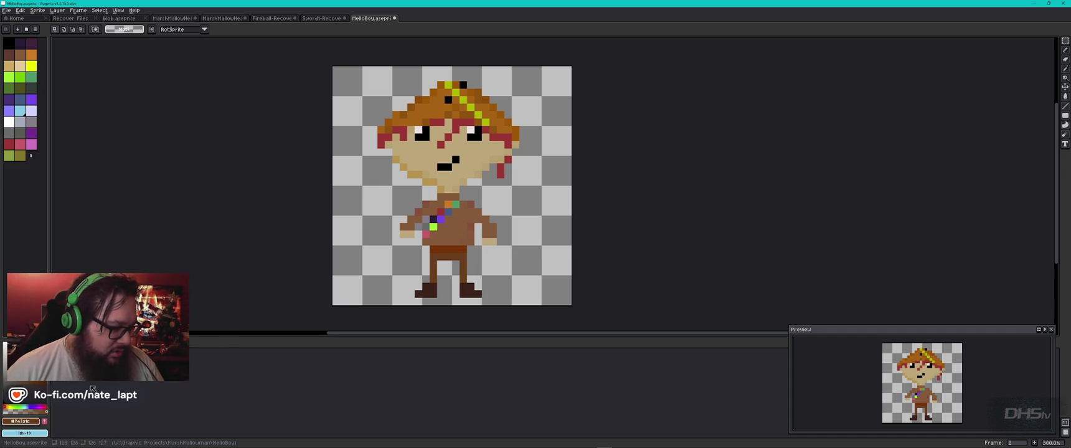
- Duplicate the Idle layer as 'Idle Copy', confirm its properties, and select the sprite area
{"action": "key", "text": "ctrl+j"}
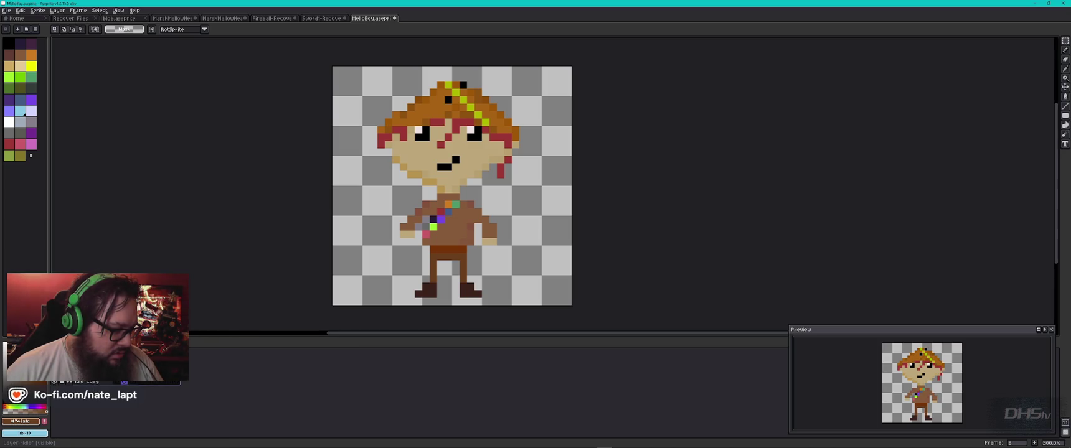
{"action": "right_click", "coordinate": [97, 382]}
{"action": "left_click", "coordinate": [122, 418]}
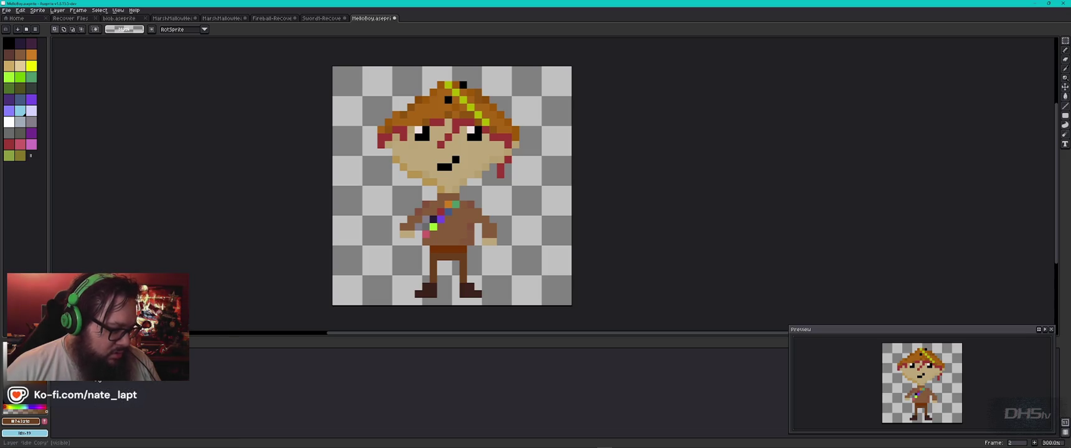
{"action": "double_click", "coordinate": [123, 418]}
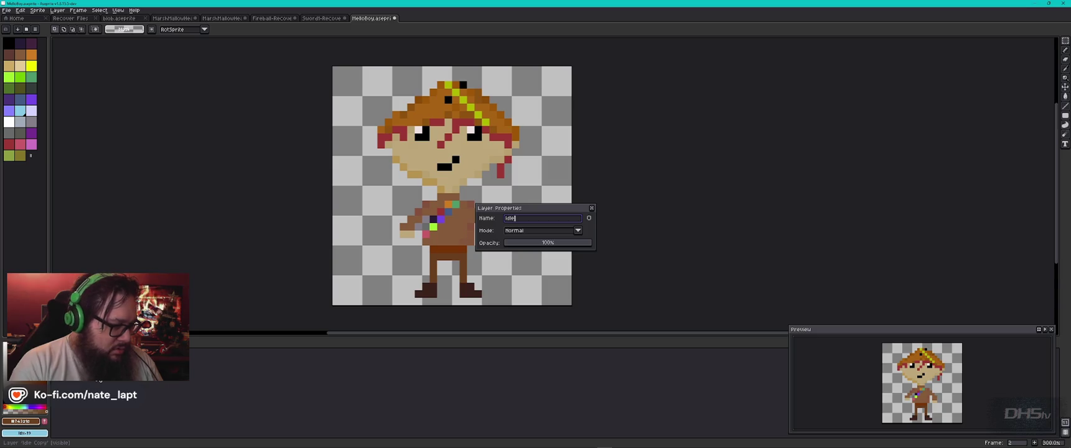
{"action": "key", "text": "Return"}
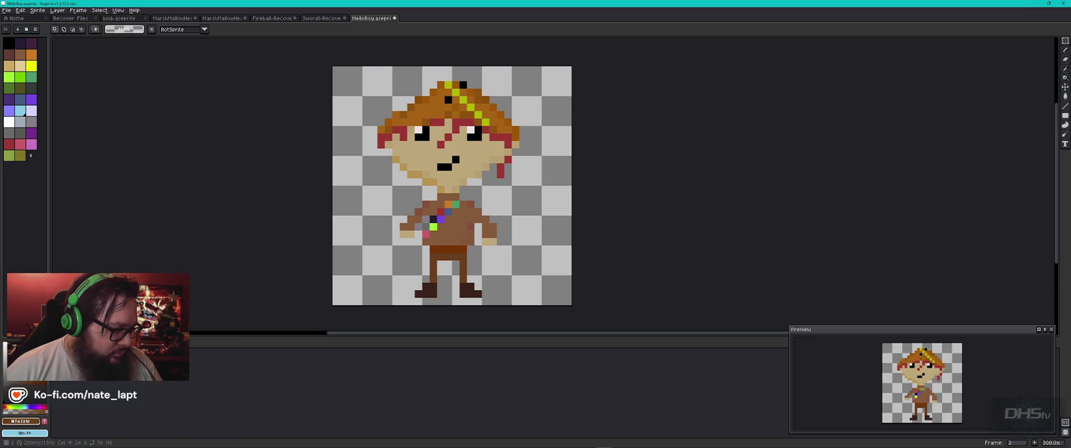
{"action": "left_click_drag", "start_coordinate": [565, 70], "coordinate": [304, 328]}
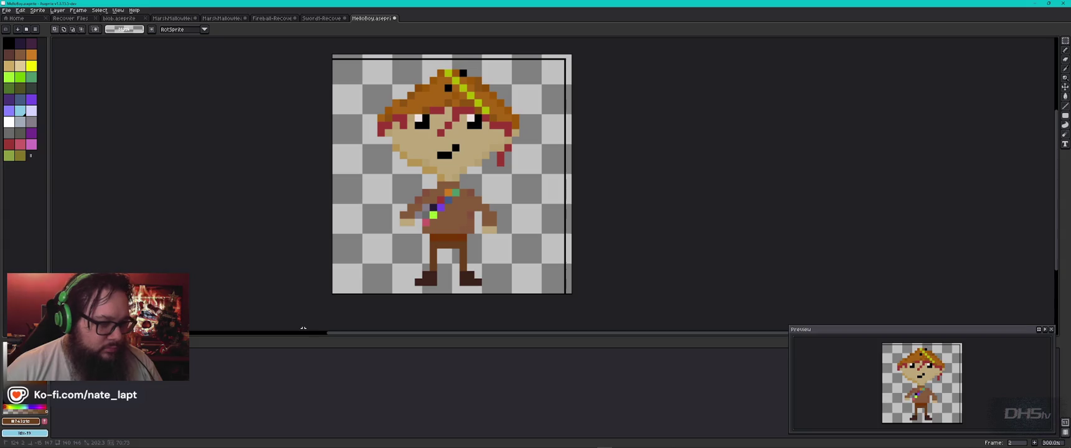
- Erase and restore the character, undo the pasted layers, deselect, toggle Idle, and play the animation
{"action": "key", "text": "Delete"}
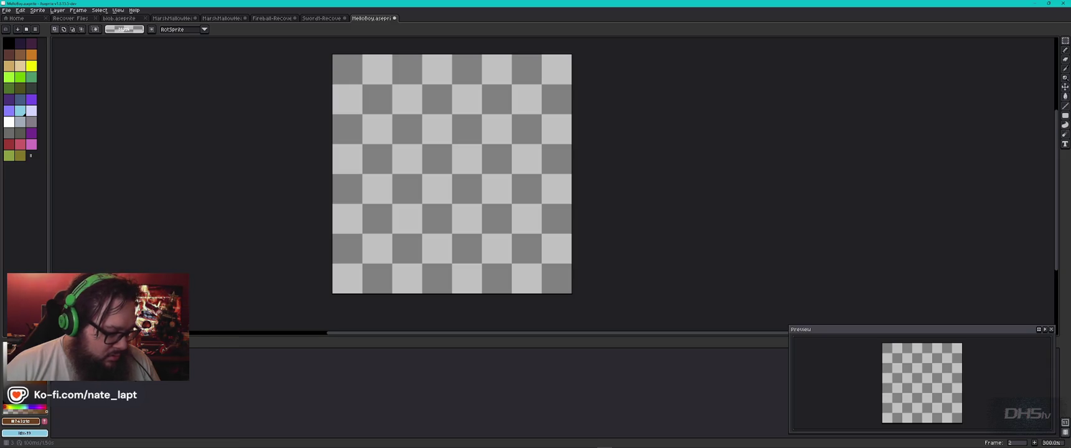
{"action": "key", "text": "ctrl+z"}
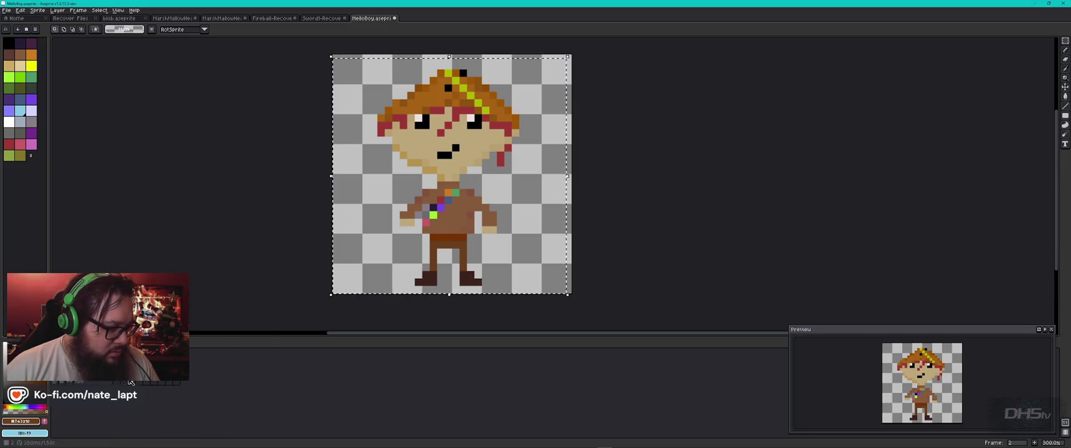
{"action": "key", "text": "ctrl+z"}
{"action": "key", "text": "ctrl+z"}
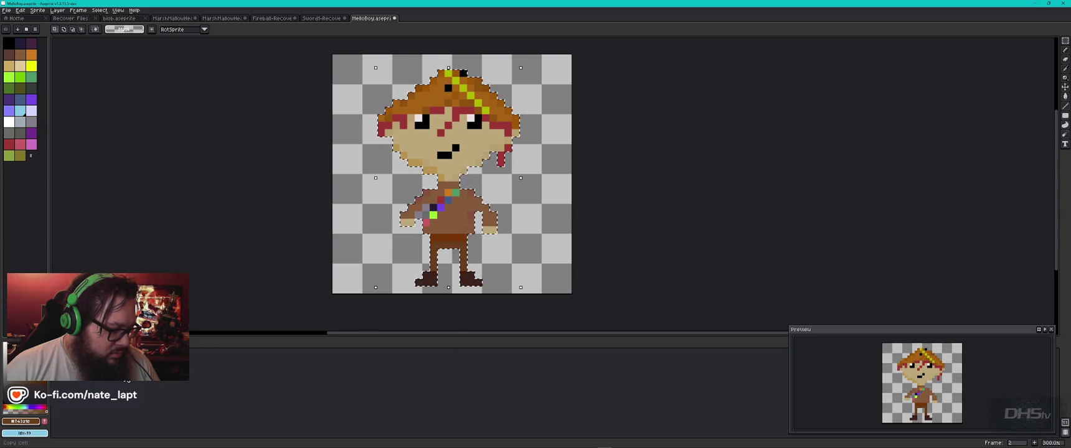
{"action": "key", "text": "ctrl+d"}
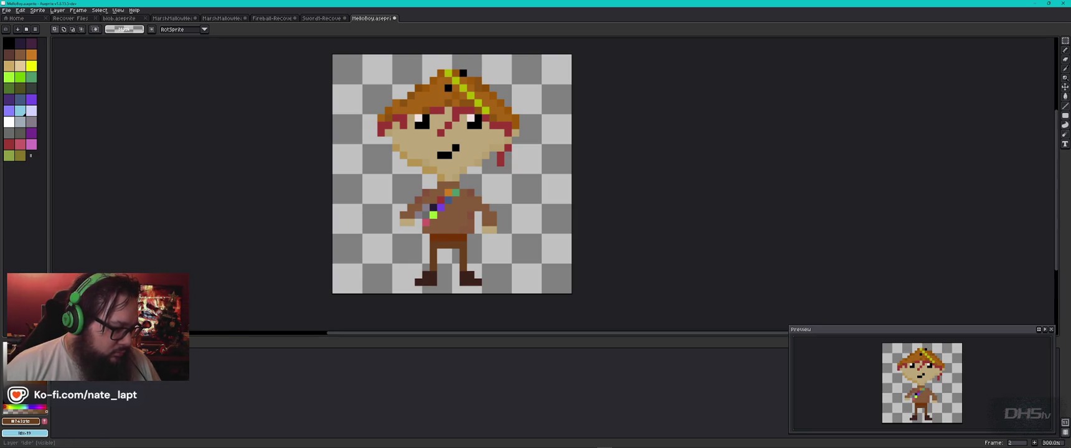
{"action": "key", "text": "shift+x"}
{"action": "key", "text": "shift+x"}
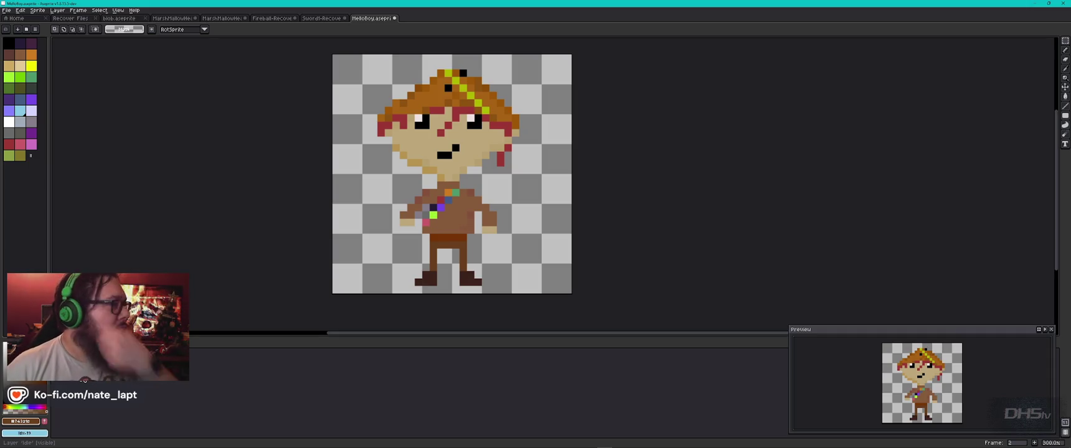
{"action": "key", "text": "Return"}
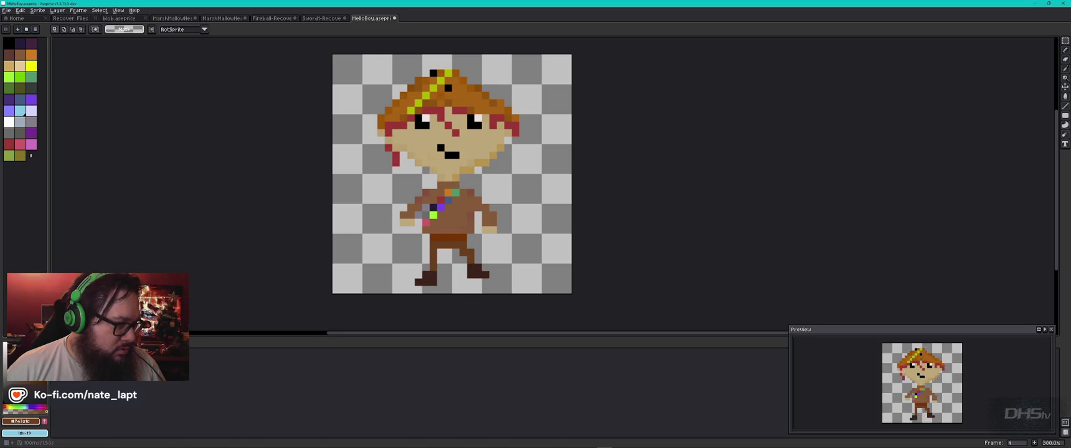
- Stop playback and switch to the Godot editor showing the player scene
{"action": "key", "text": "Return"}
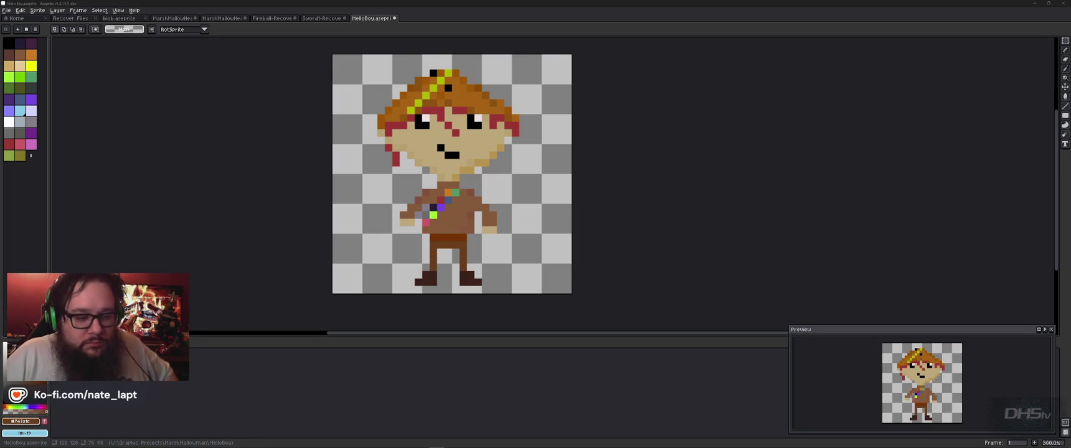
{"action": "key", "text": "alt+Tab"}
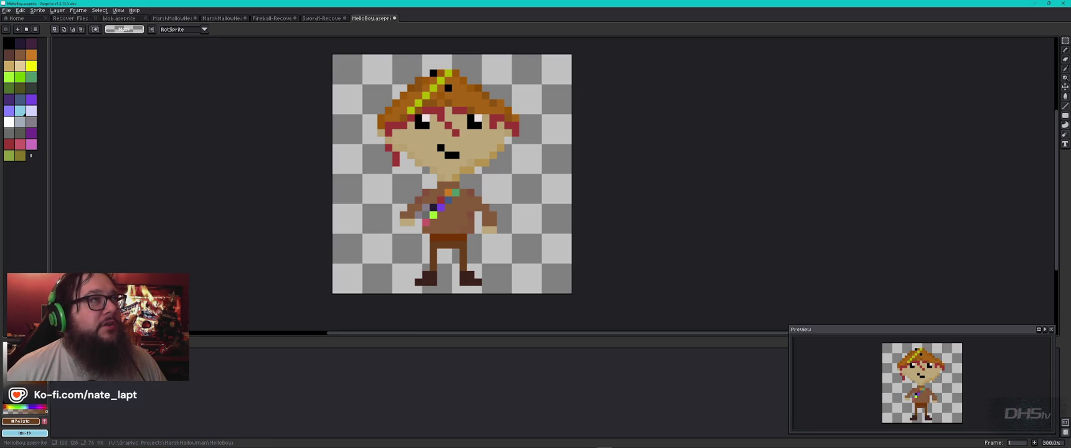
{"action": "key", "text": "alt+Tab"}
{"action": "key", "text": "alt+Tab"}
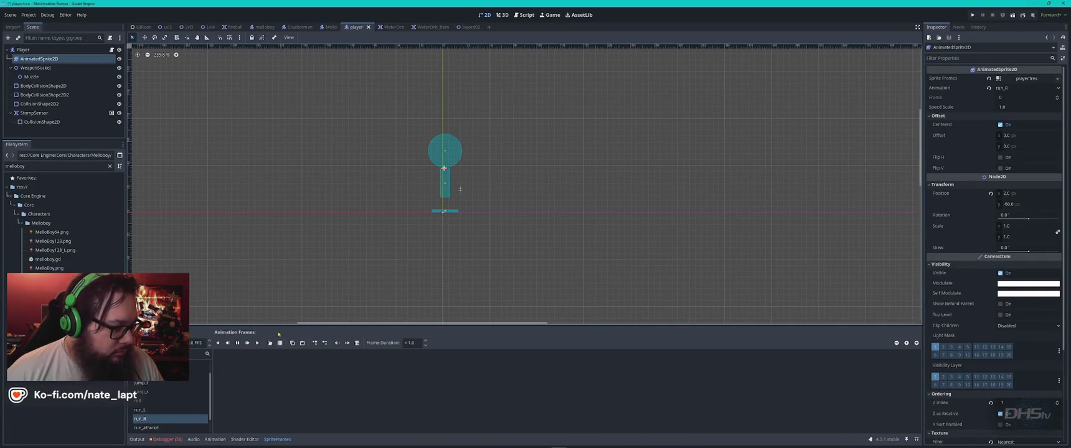
- Switch from Godot back to MelloBoy.aseprite in Aseprite
{"action": "key", "text": "alt+Tab"}
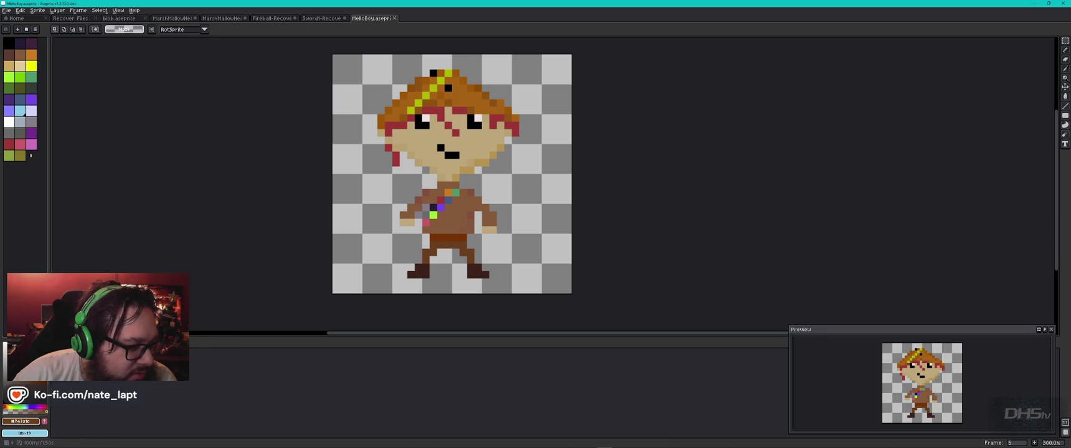
{"action": "key", "text": "Left"}
{"action": "key", "text": "Left"}
{"action": "key", "text": "Right"}
{"action": "key", "text": "Right"}
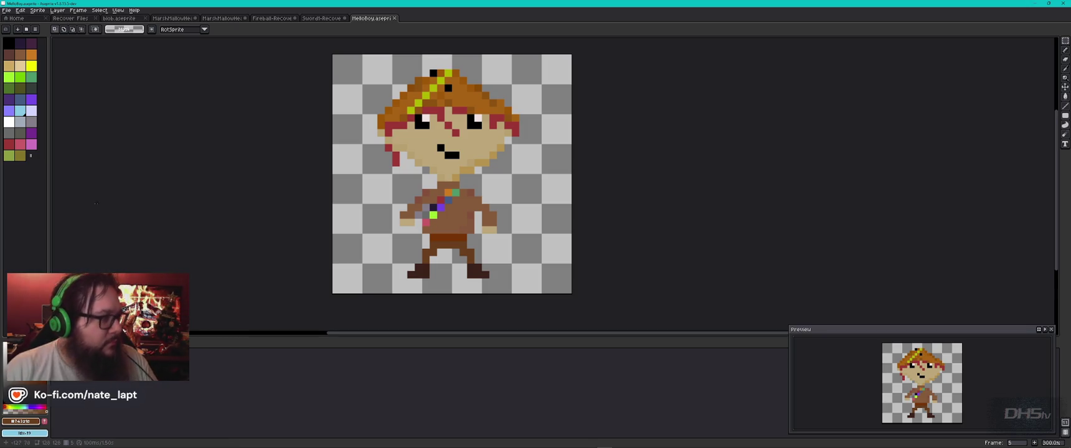
- Add a new layer named 'Eyes' to the sprite and step to frame 6
{"action": "left_click", "coordinate": [56, 10]}
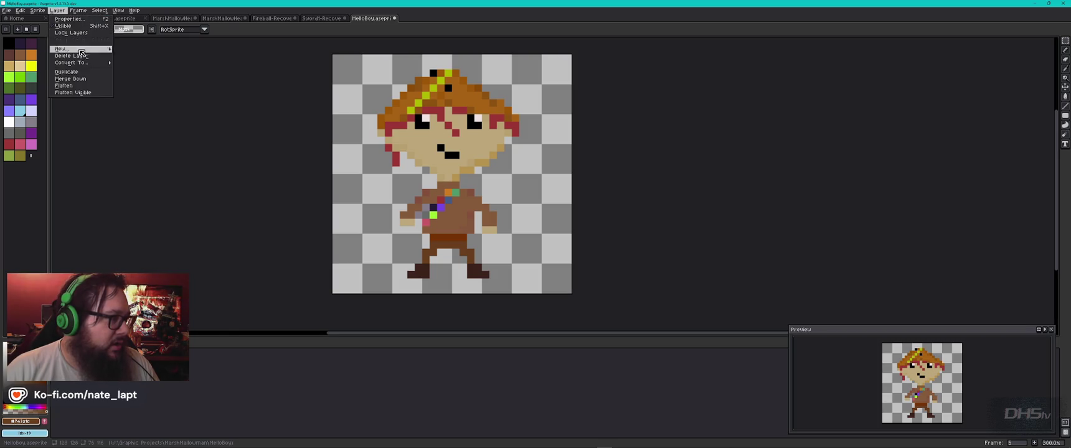
{"action": "mouse_move", "coordinate": [76, 49]}
{"action": "left_click", "coordinate": [137, 50]}
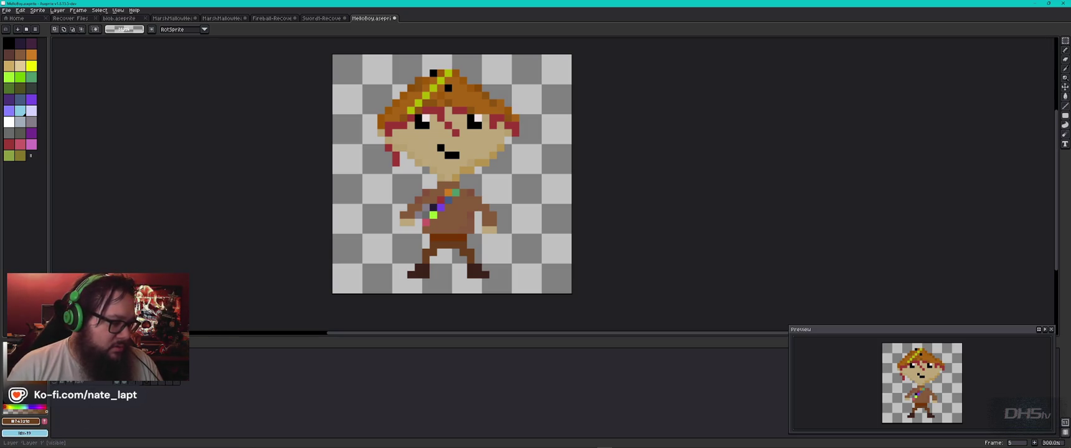
{"action": "double_click", "coordinate": [70, 429]}
{"action": "type", "text": "Eyes"}
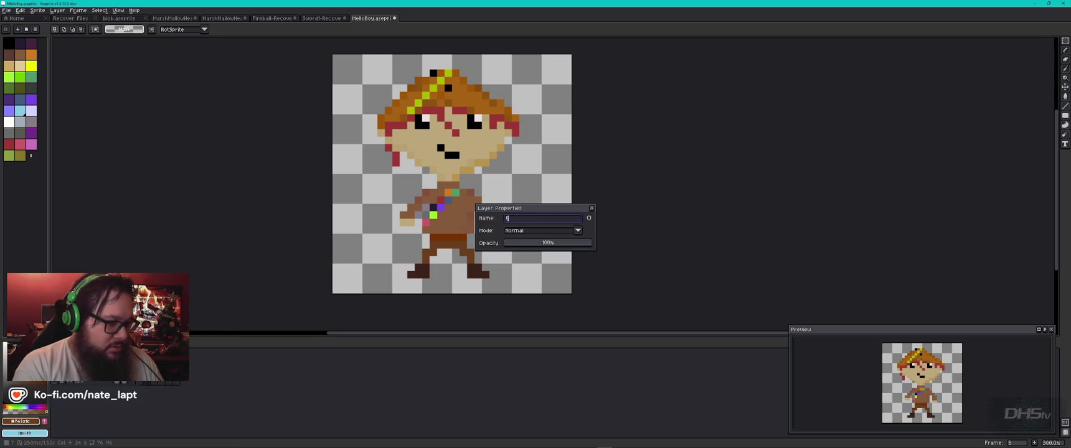
{"action": "key", "text": "Return"}
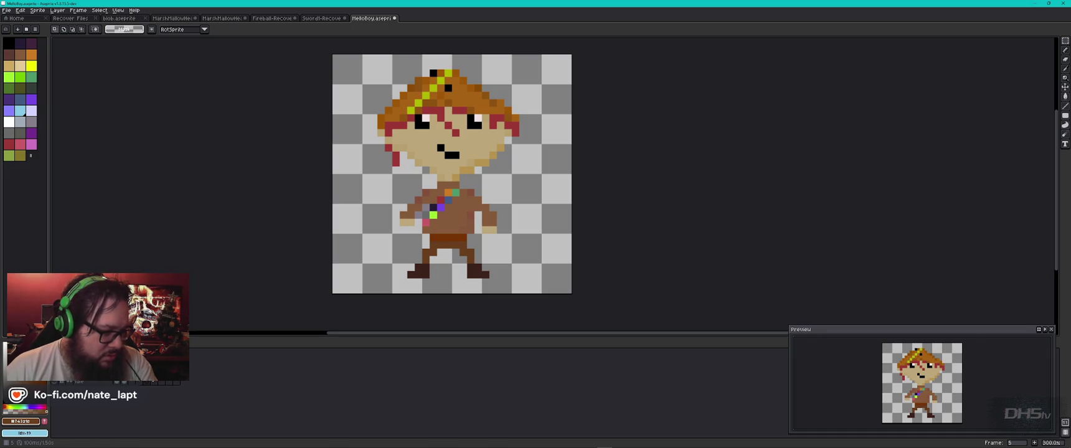
{"action": "key", "text": "Right"}
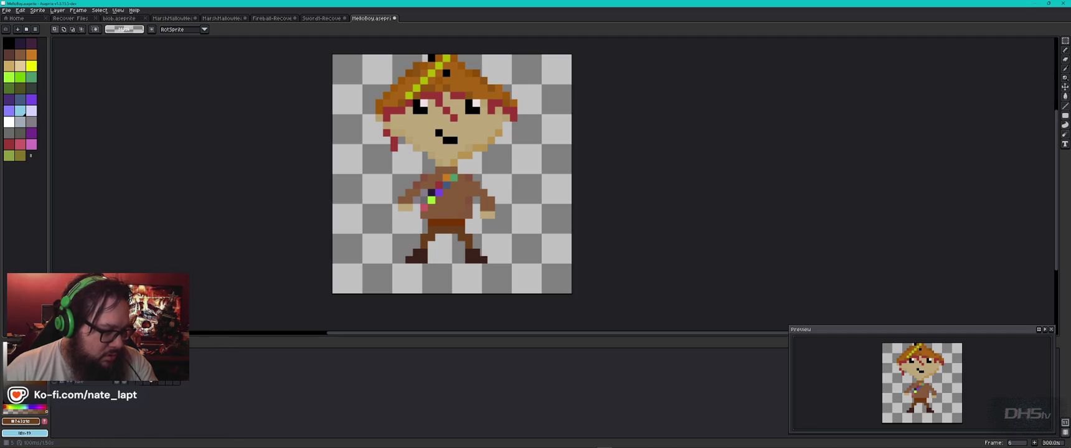
- Return to frame 6, copy its cels, and stop playback
{"action": "key", "text": "Left"}
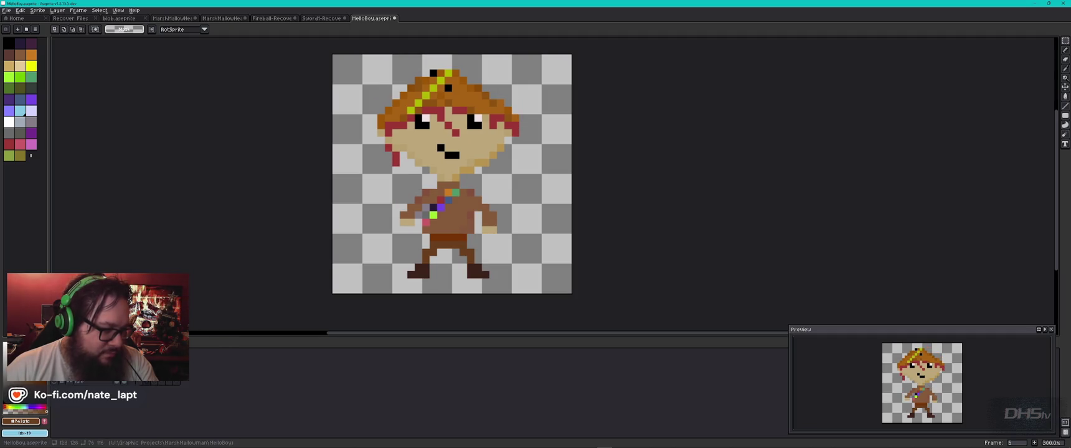
{"action": "key", "text": "Right"}
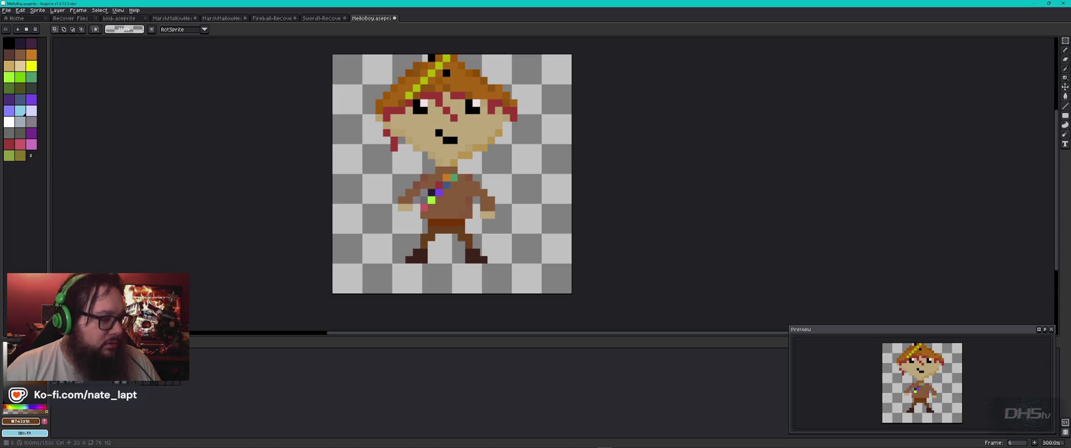
{"action": "key", "text": "ctrl+c"}
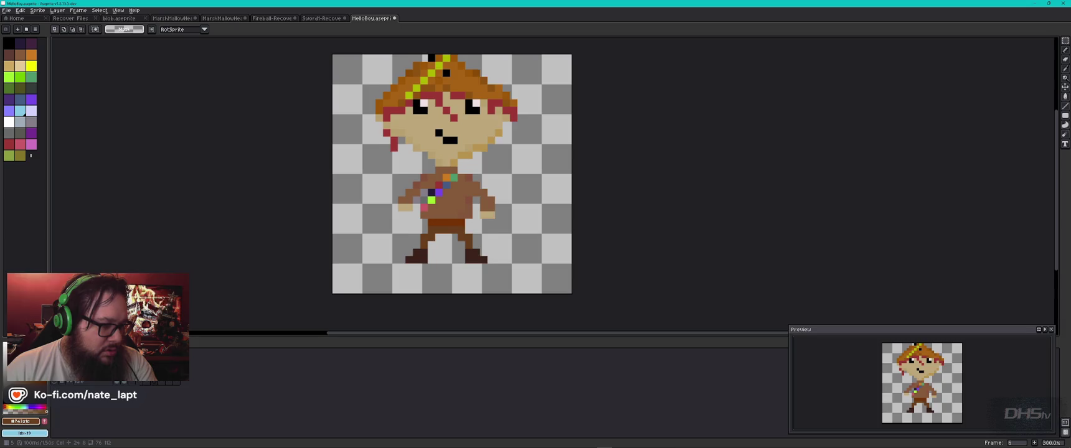
{"action": "key", "text": "Return"}
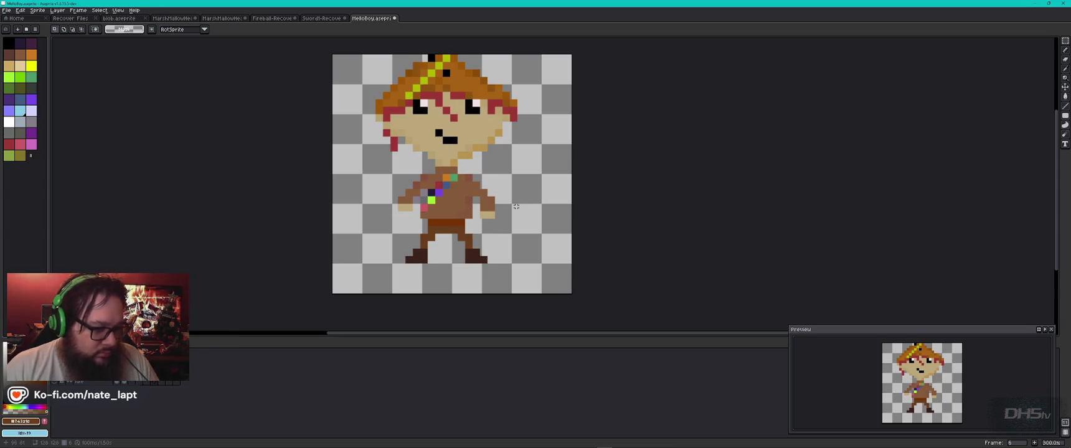
- Select all, nudge Melloboy right, commit the move, and play the animation
{"action": "key", "text": "ctrl+a"}
{"action": "key", "text": "Right"}
{"action": "key", "text": "Right"}
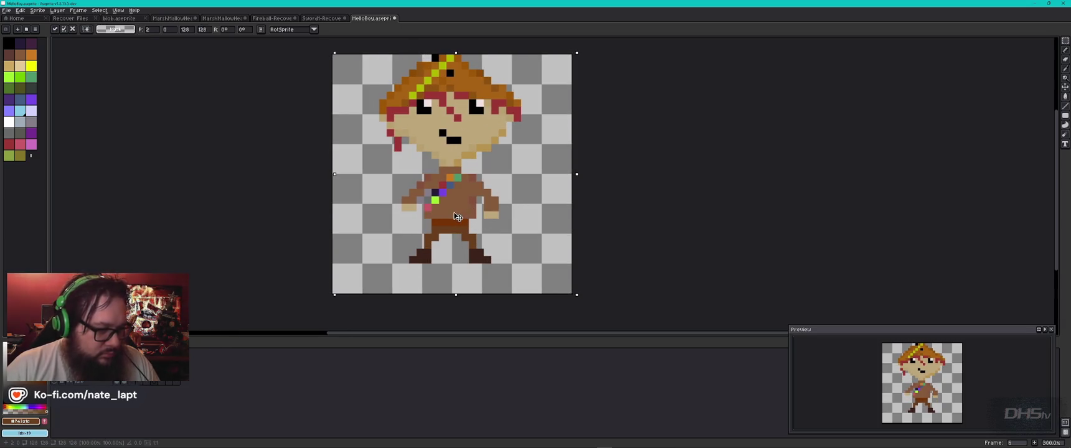
{"action": "key", "text": "comma"}
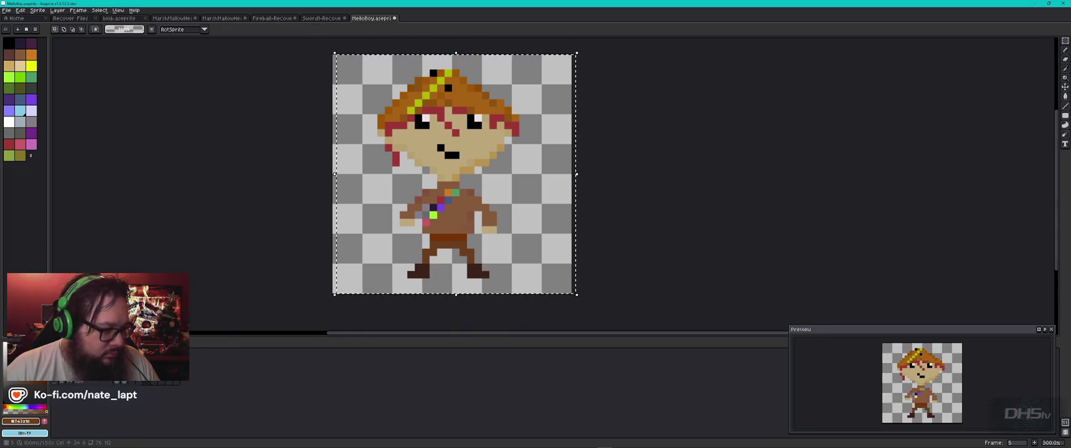
{"action": "key", "text": "Return"}
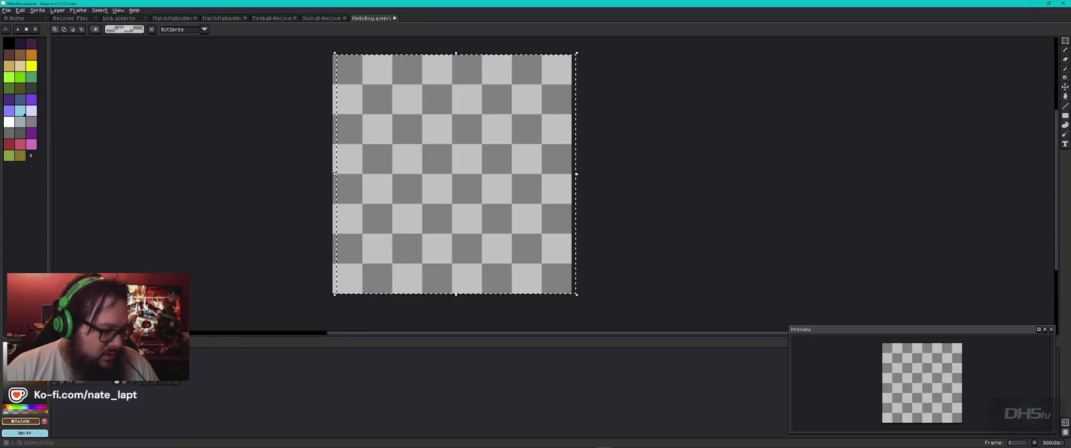
- Stop on frame 5, shift Melloboy a few pixels left, replay the animation, and deselect
{"action": "key", "text": "Return"}
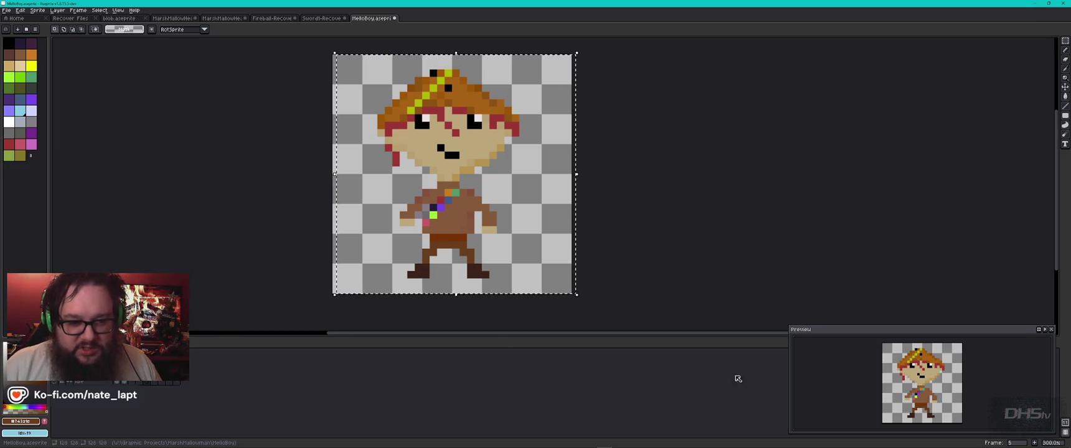
{"action": "mouse_move", "coordinate": [902, 334]}
{"action": "left_mouse_down"}
{"action": "mouse_move", "coordinate": [758, 236]}
{"action": "mouse_move", "coordinate": [908, 336]}
{"action": "left_mouse_up"}
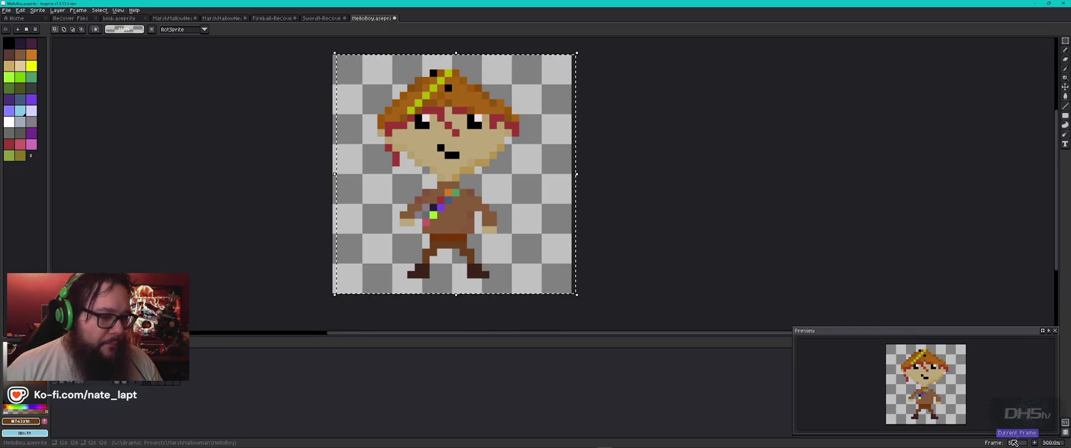
{"action": "key", "text": "Return"}
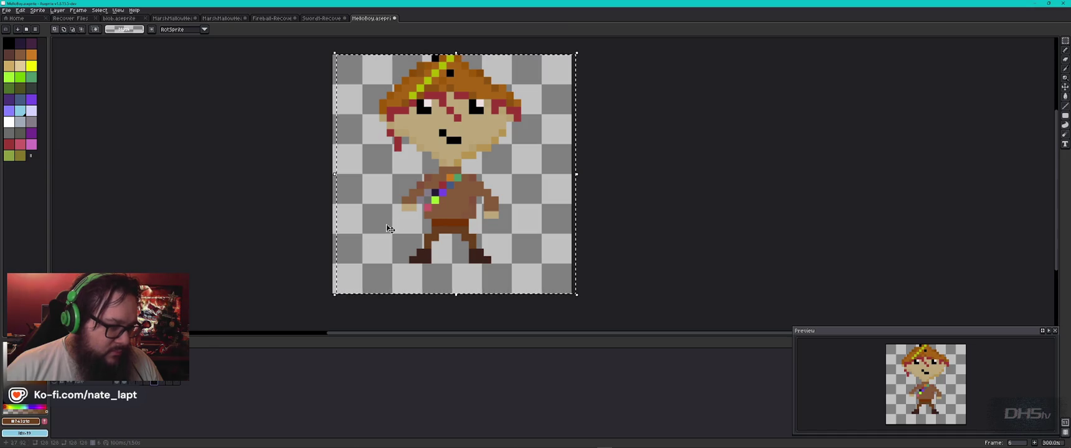
{"action": "left_click_drag", "start_coordinate": [441, 196], "coordinate": [439, 196]}
{"action": "key", "text": "Return"}
{"action": "key", "text": "ctrl+d"}
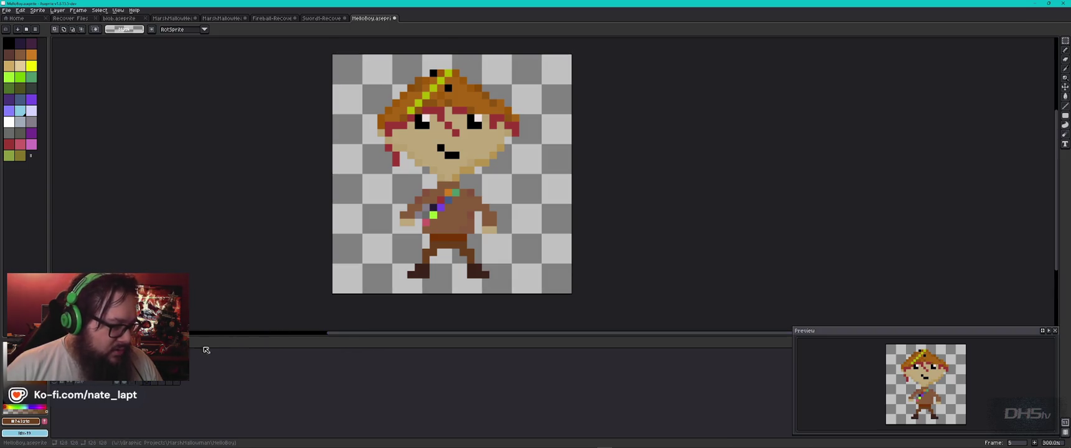
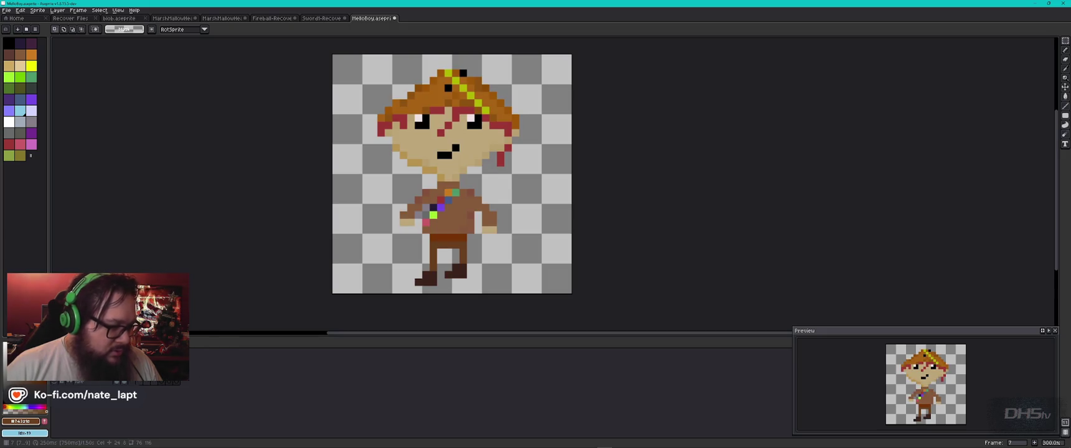
- Flip the character sprite horizontally with Edit > Flip Horizontal
{"action": "left_click", "coordinate": [36, 11]}
{"action": "mouse_move", "coordinate": [20, 10]}
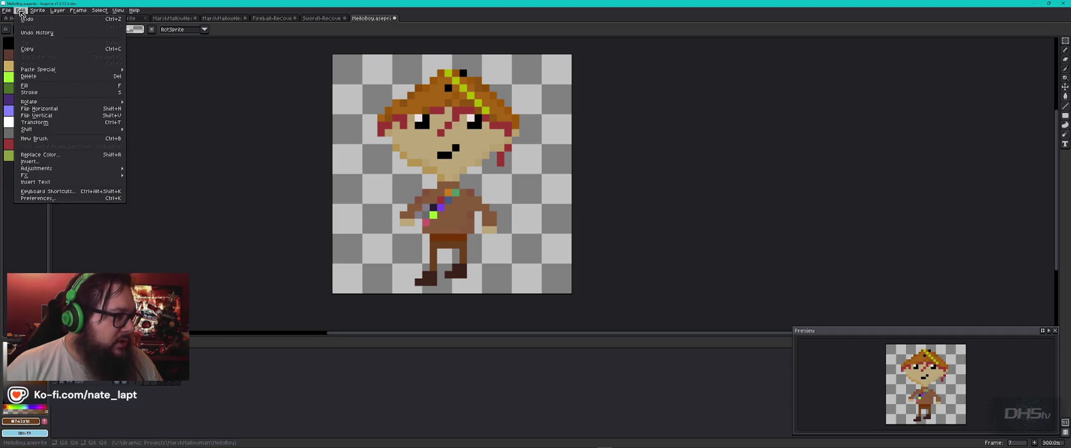
{"action": "left_click", "coordinate": [43, 110]}
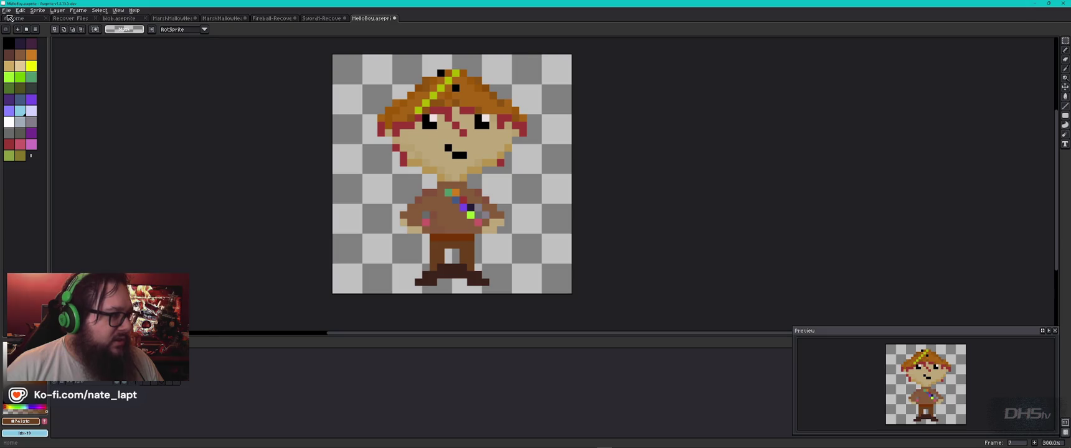
- Step through frames 7–9 and toggle the RightFace layer to check the poses
{"action": "left_click", "coordinate": [6, 10]}
{"action": "left_click", "coordinate": [234, 369]}
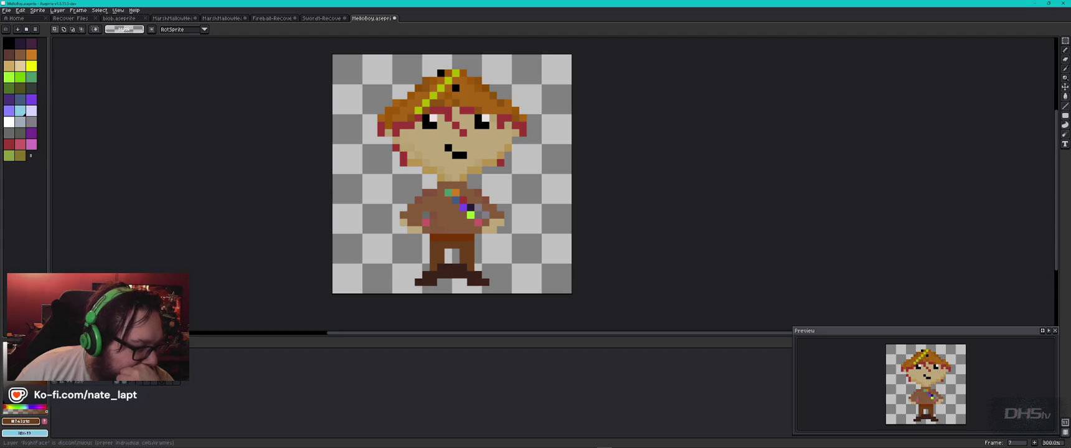
{"action": "key", "text": "Right"}
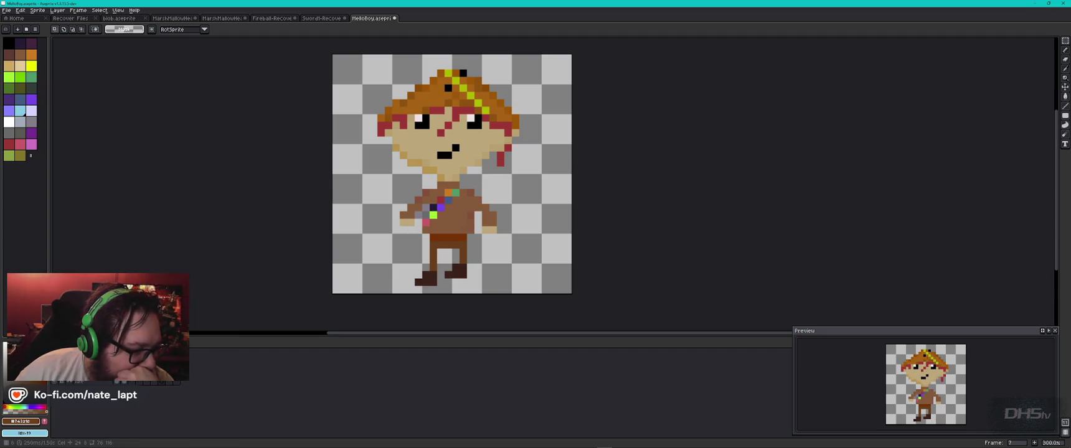
{"action": "key", "text": "Right"}
{"action": "key", "text": "Right"}
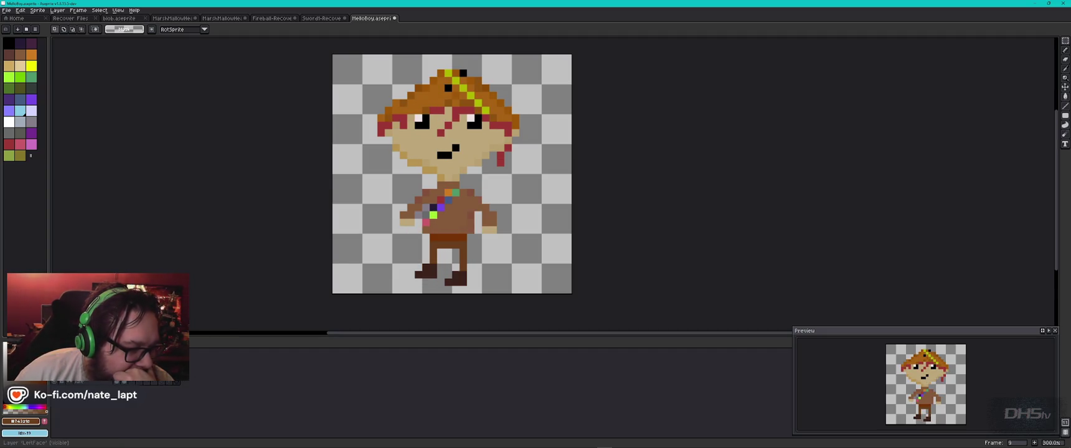
{"action": "left_click", "coordinate": [183, 368]}
{"action": "left_click", "coordinate": [186, 372]}
{"action": "key", "text": "Left"}
{"action": "key", "text": "Left"}
{"action": "key", "text": "Right"}
{"action": "key", "text": "Right"}
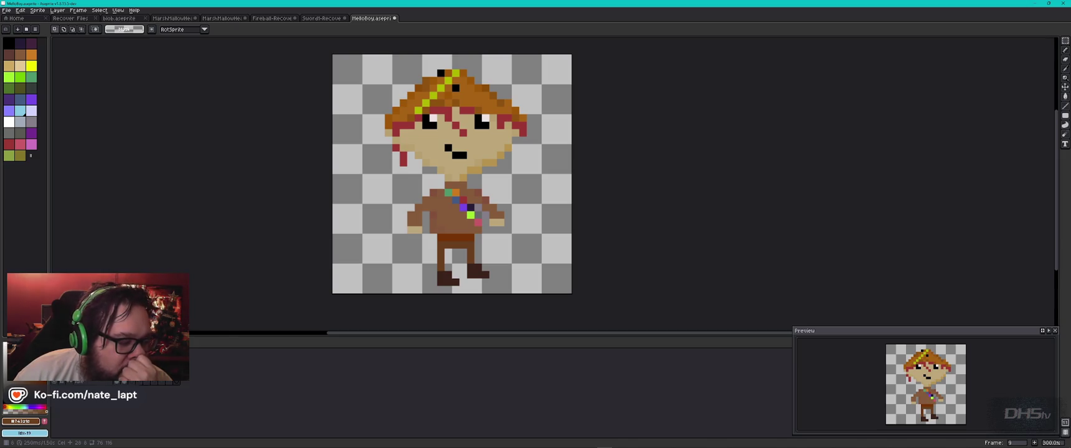
{"action": "key", "text": "Right"}
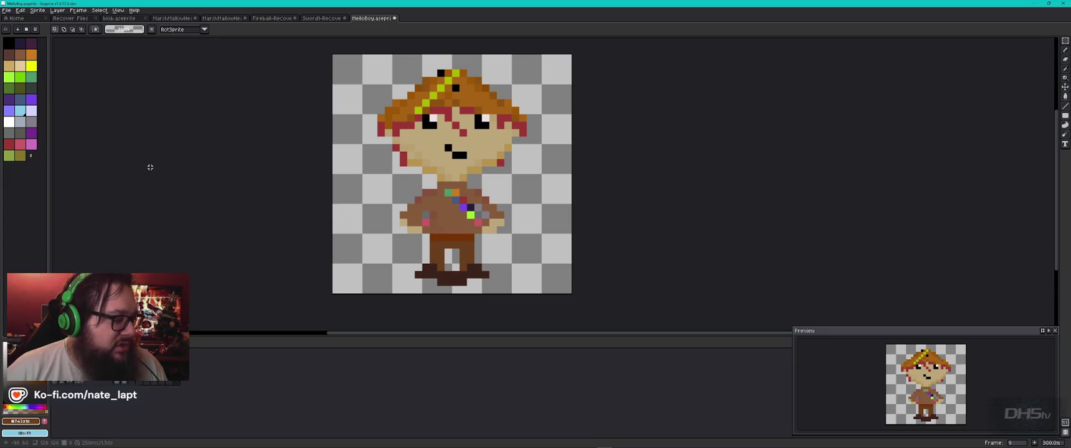
{"action": "left_click", "coordinate": [7, 10]}
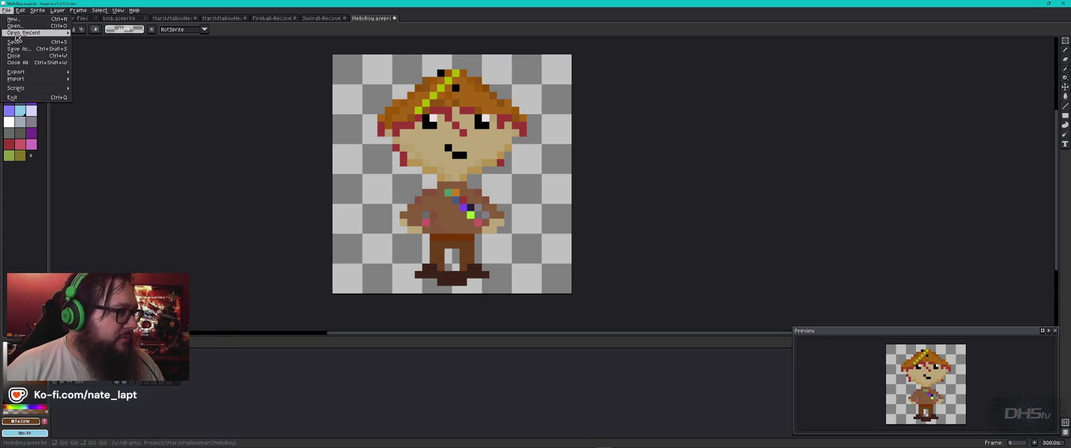
{"action": "mouse_move", "coordinate": [37, 73]}
{"action": "left_click", "coordinate": [133, 82]}
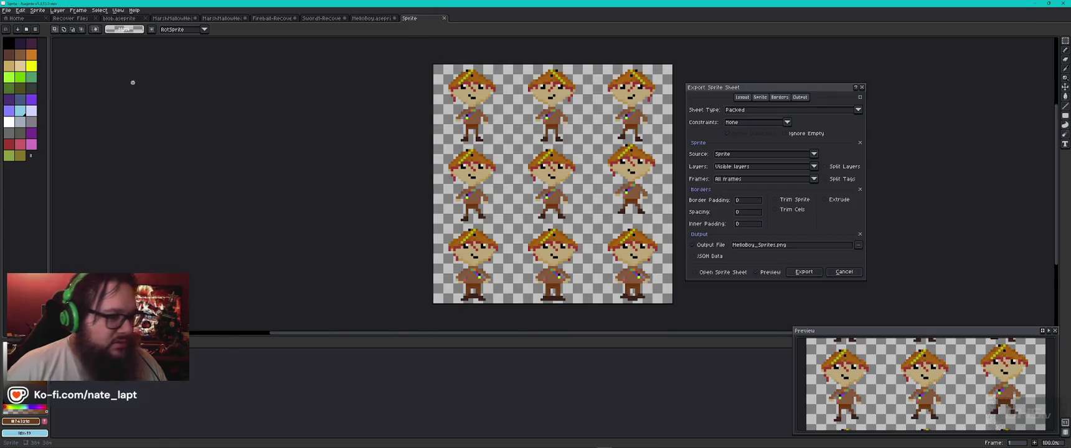
{"action": "left_click", "coordinate": [742, 165]}
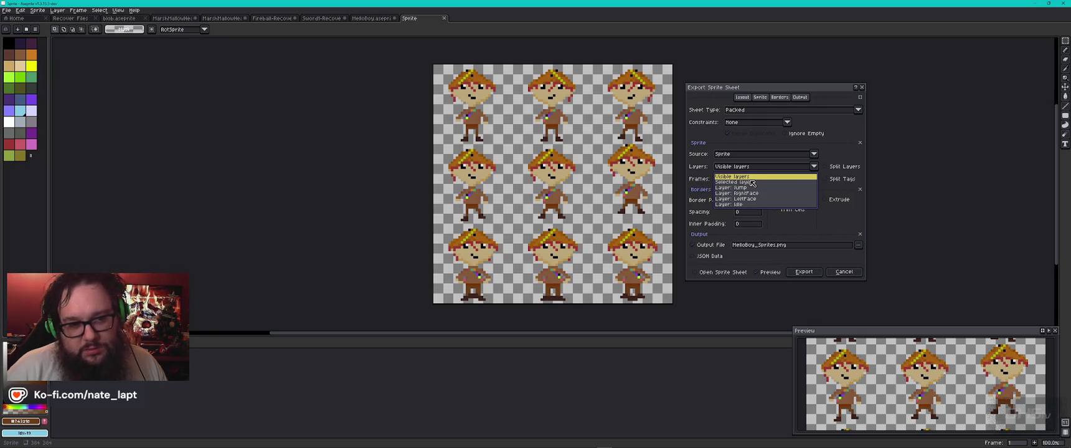
{"action": "left_click", "coordinate": [756, 168]}
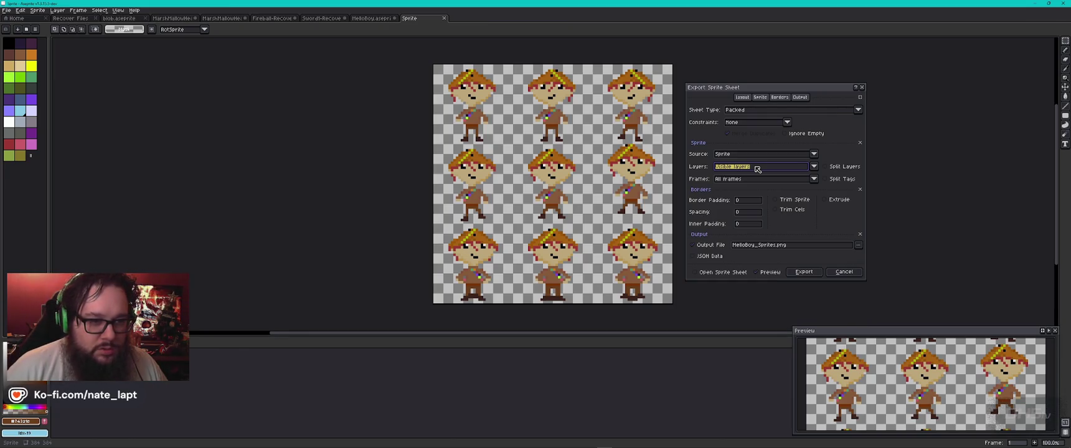
{"action": "left_click", "coordinate": [746, 180]}
{"action": "left_click", "coordinate": [754, 195]}
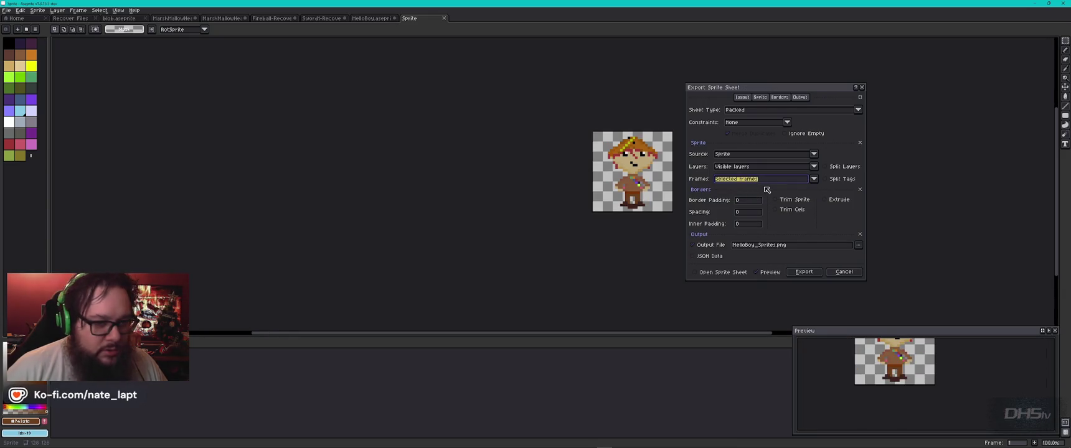
{"action": "key", "text": "Escape"}
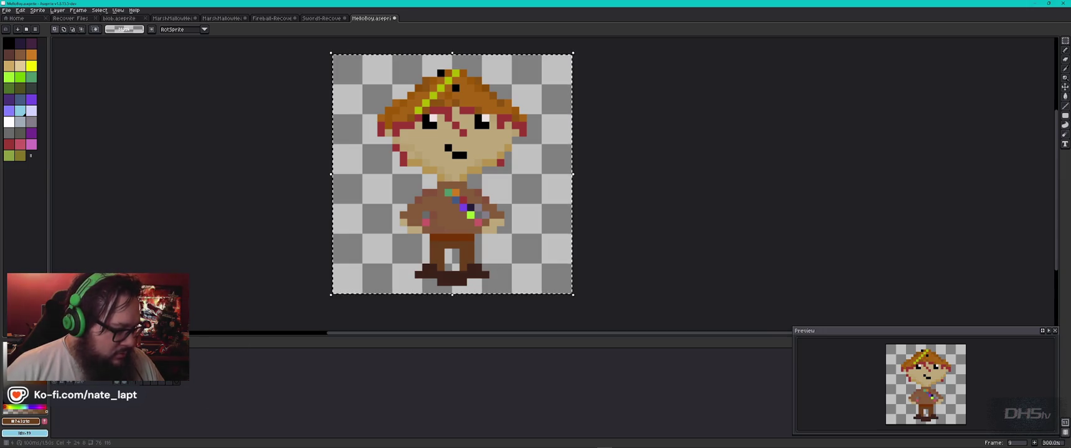
{"action": "key", "text": "ctrl+shift+d"}
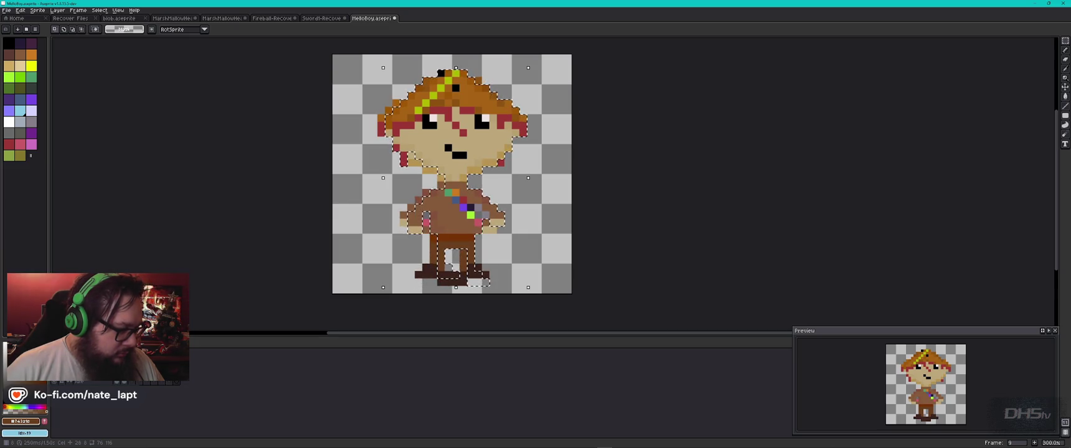
{"action": "key", "text": "Return"}
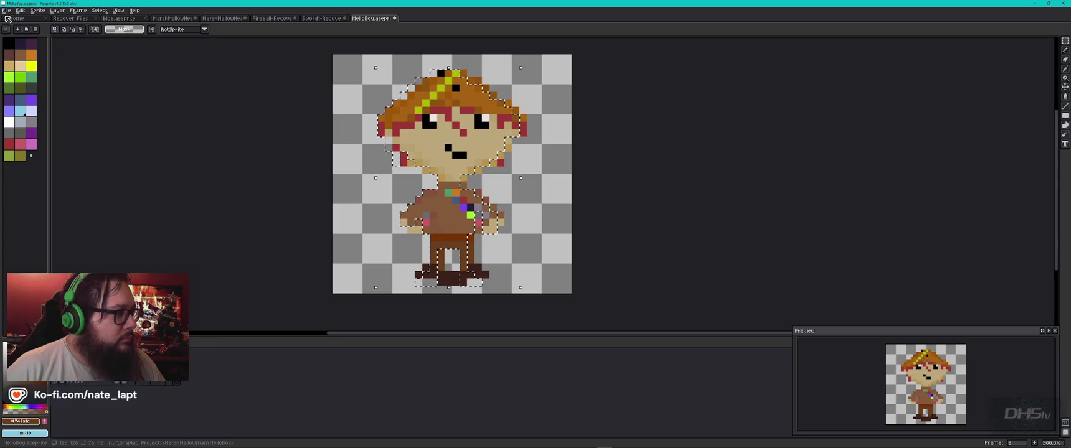
{"action": "left_click", "coordinate": [7, 10]}
{"action": "mouse_move", "coordinate": [37, 71]}
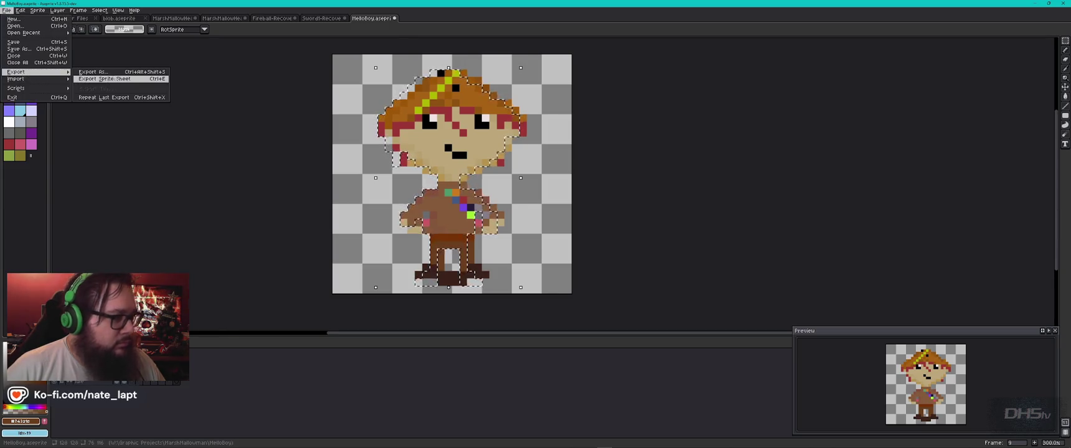
{"action": "left_click", "coordinate": [105, 79]}
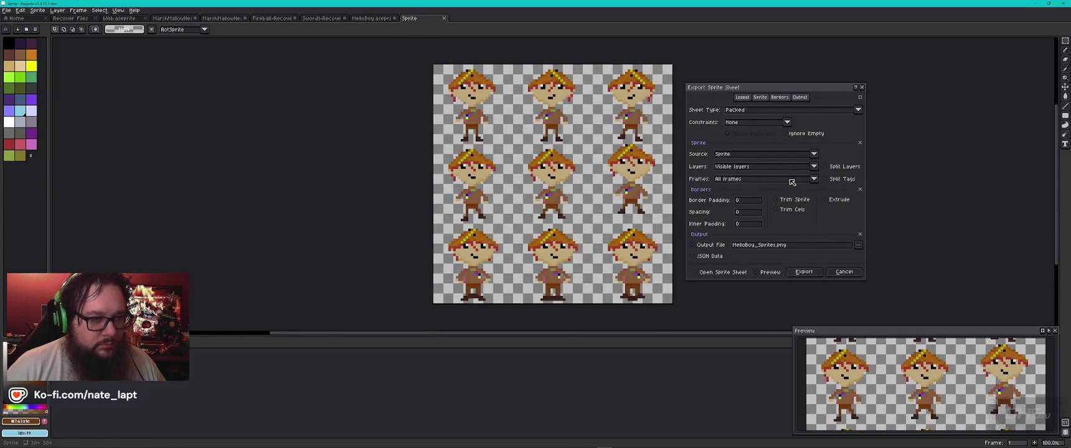
{"action": "key", "text": "Escape"}
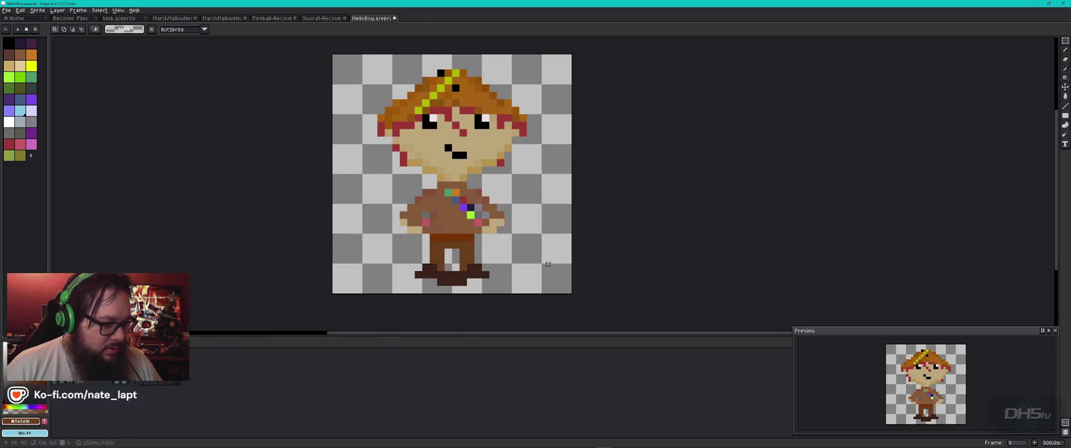
{"action": "left_click", "coordinate": [245, 364]}
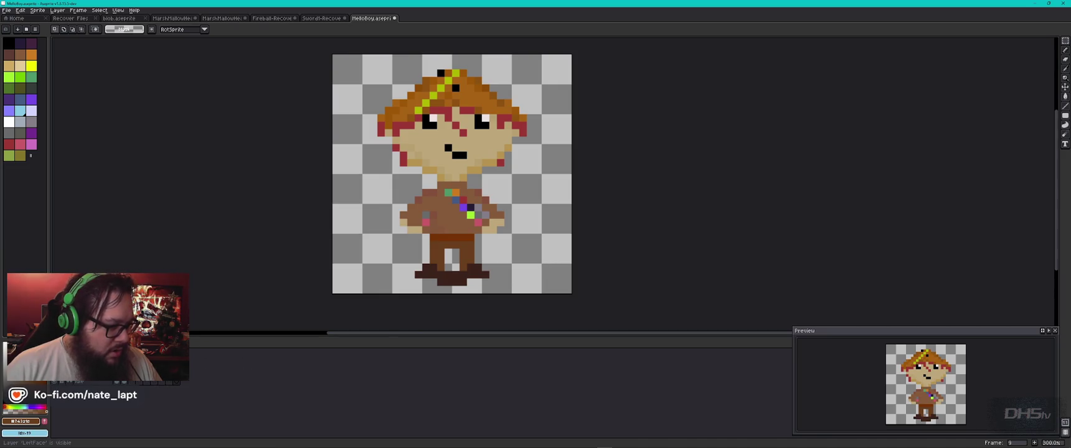
- Show the RightFace layer again and step back and forth through frames 7–8
{"action": "left_click", "coordinate": [245, 364]}
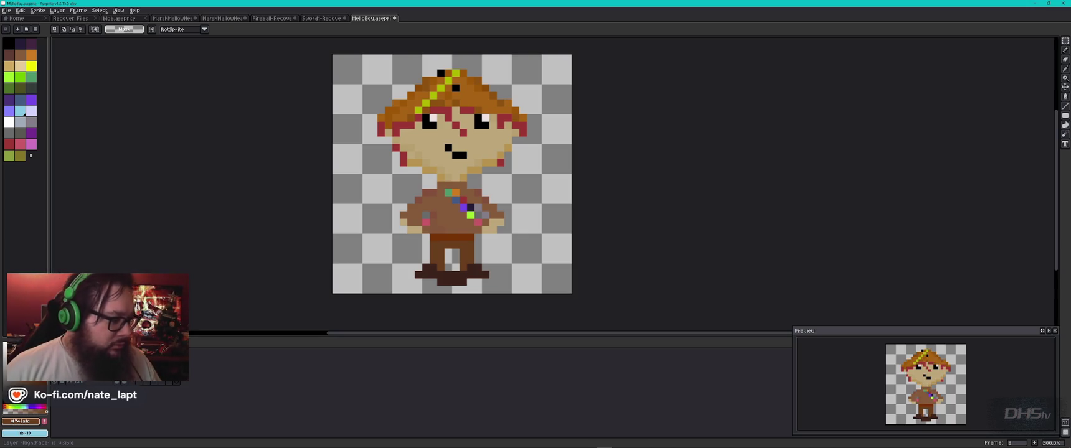
{"action": "key", "text": "ctrl+a"}
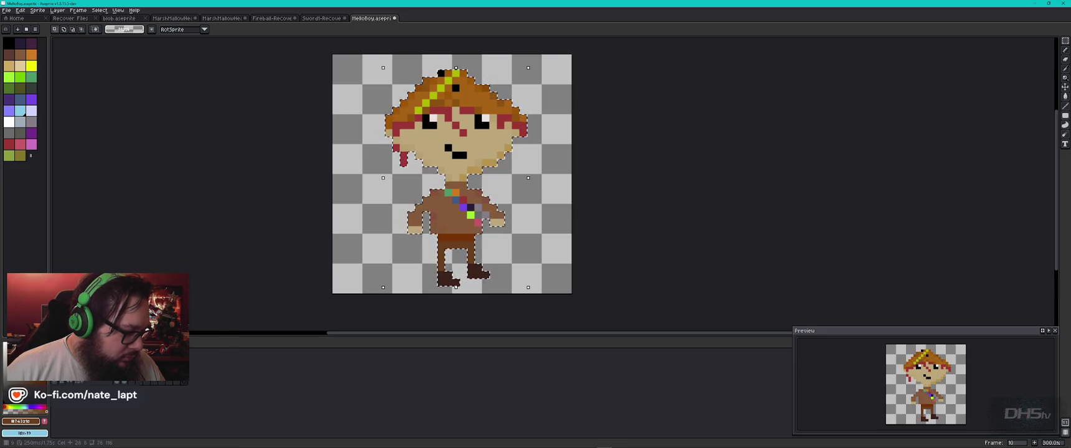
{"action": "key", "text": "ctrl+d"}
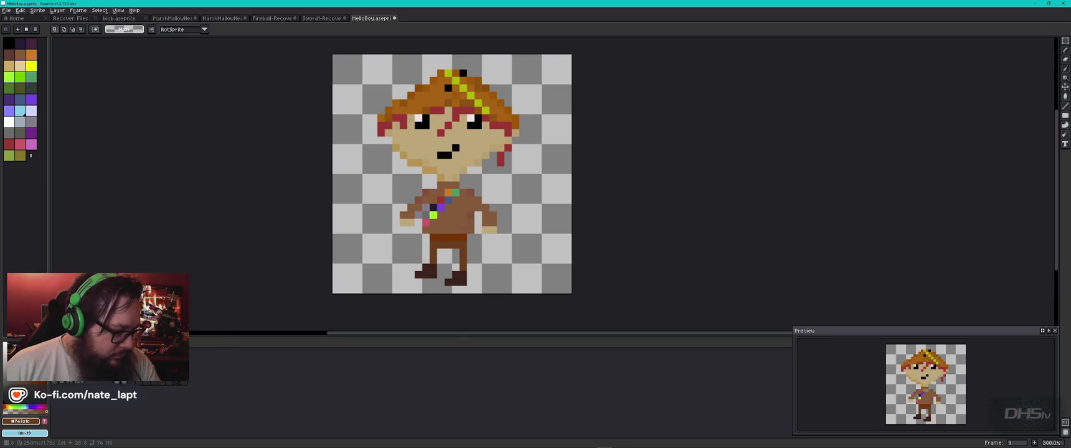
{"action": "key", "text": "comma"}
{"action": "key", "text": "period"}
{"action": "key", "text": "comma"}
{"action": "key", "text": "period"}
{"action": "key", "text": "comma"}
{"action": "key", "text": "comma"}
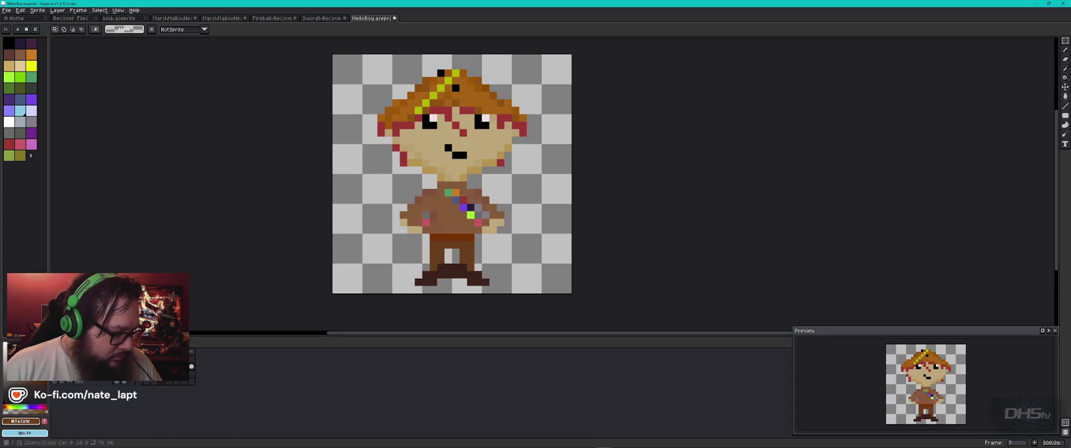
- Add a new frame 12, go to frame 11, and save MelloBoy.aseprite
{"action": "key", "text": "period"}
{"action": "key", "text": "alt+n"}
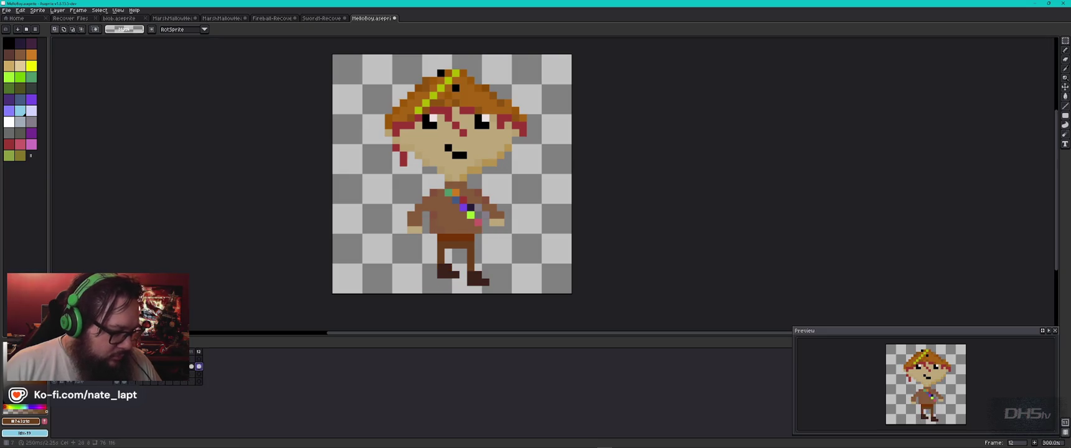
{"action": "key", "text": "comma"}
{"action": "key", "text": "comma"}
{"action": "left_click", "coordinate": [128, 382]}
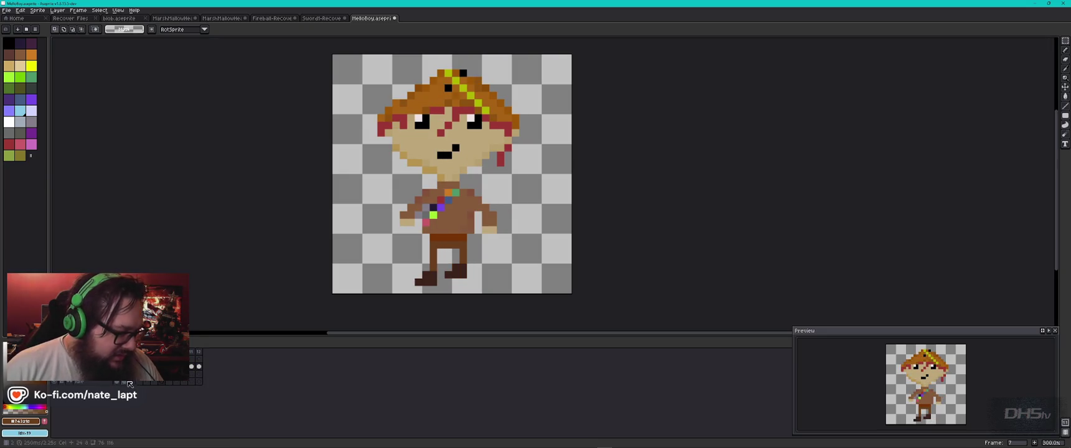
{"action": "left_click", "coordinate": [192, 383]}
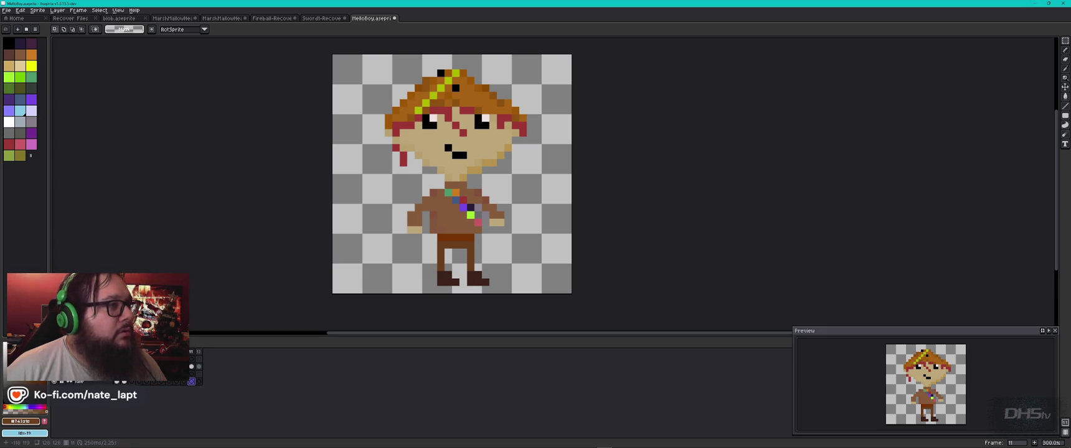
{"action": "key", "text": "ctrl+s"}
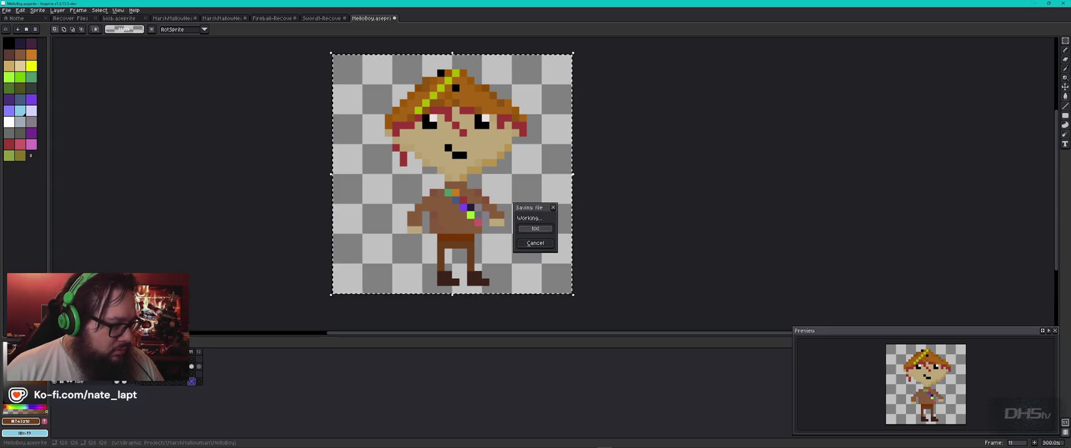
{"action": "left_click", "coordinate": [6, 10]}
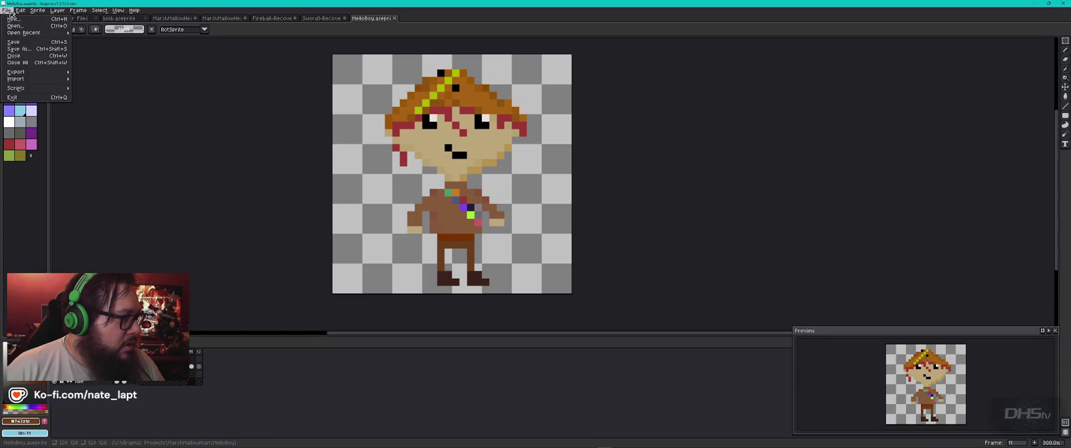
- Export the sprite sheet, confirming the overwrite of the existing MelloBoy_Sprites.png
{"action": "mouse_move", "coordinate": [34, 72]}
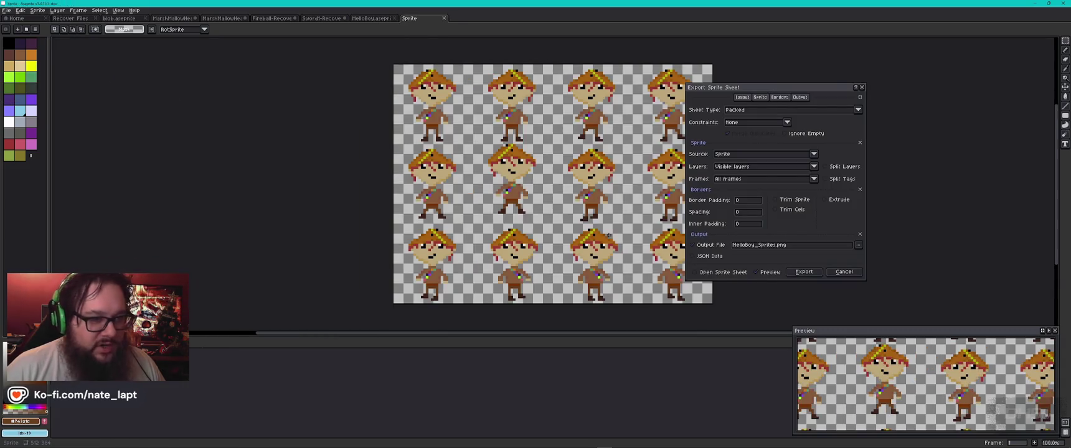
{"action": "left_click_drag", "start_coordinate": [812, 89], "coordinate": [890, 76]}
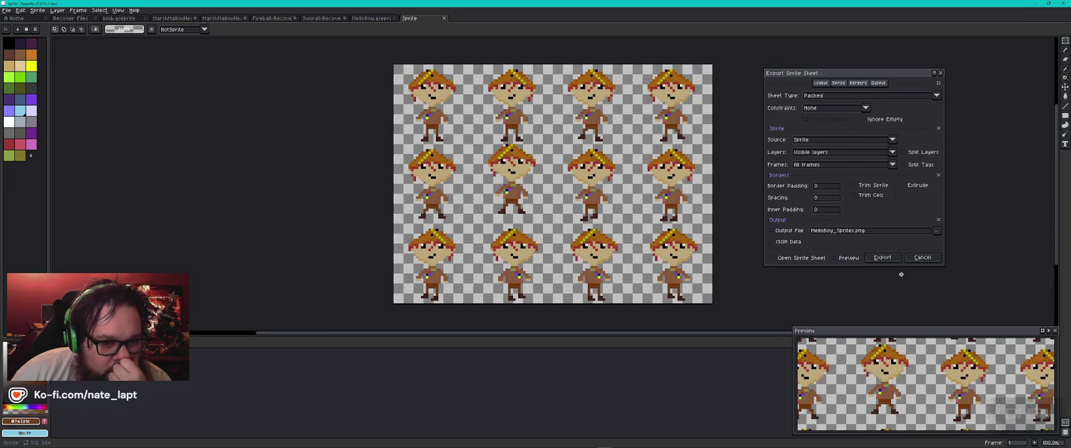
{"action": "left_click", "coordinate": [883, 258]}
{"action": "left_click", "coordinate": [515, 245]}
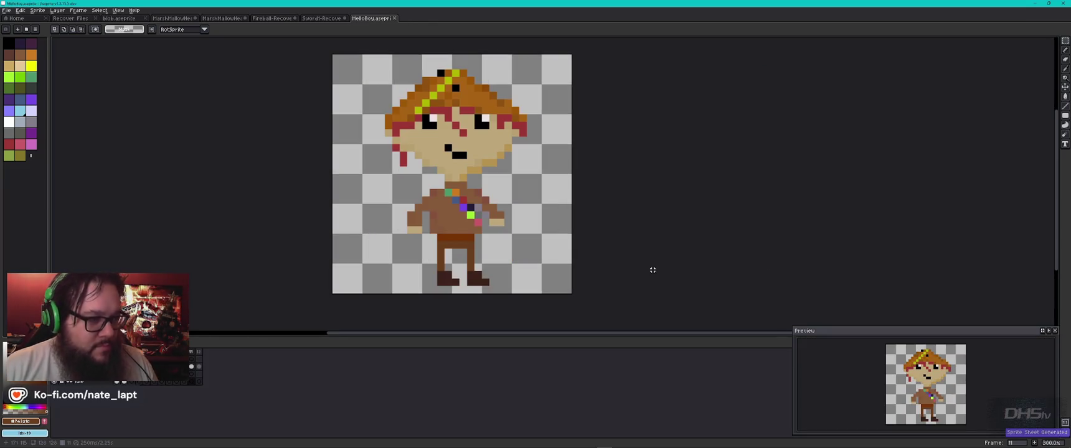
{"action": "key", "text": "alt+Tab"}
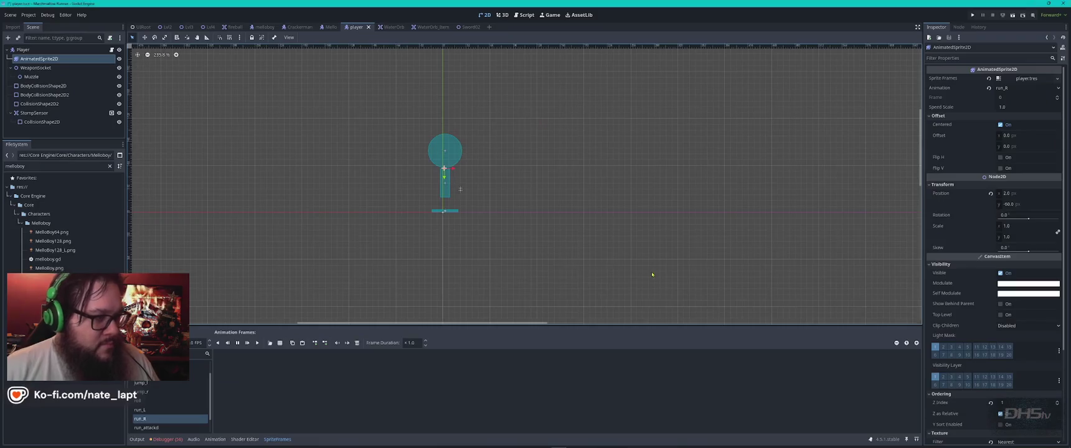
- Preview MelloBoy_Sprites.png sliced into four columns, then close the frame picker without adding frames
{"action": "key", "text": "alt+Tab"}
{"action": "key", "text": "Tab"}
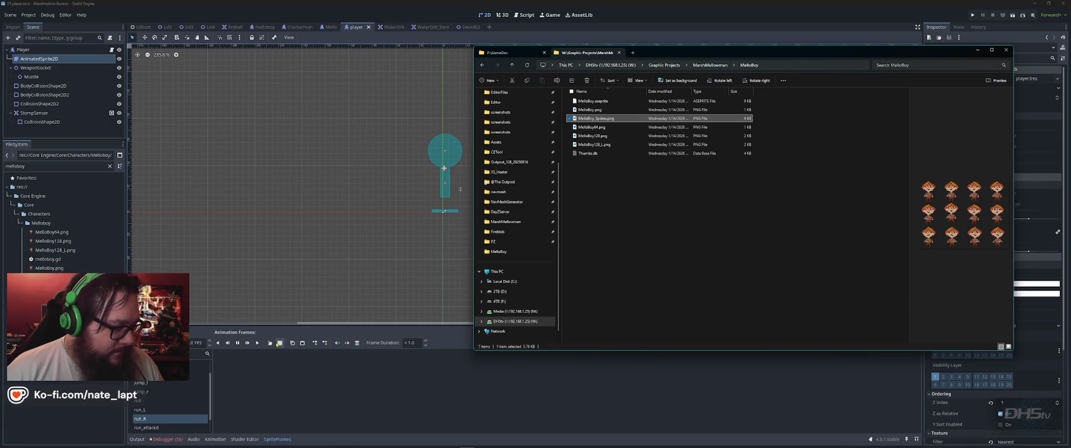
{"action": "left_click", "coordinate": [280, 344]}
{"action": "double_click", "coordinate": [574, 151]}
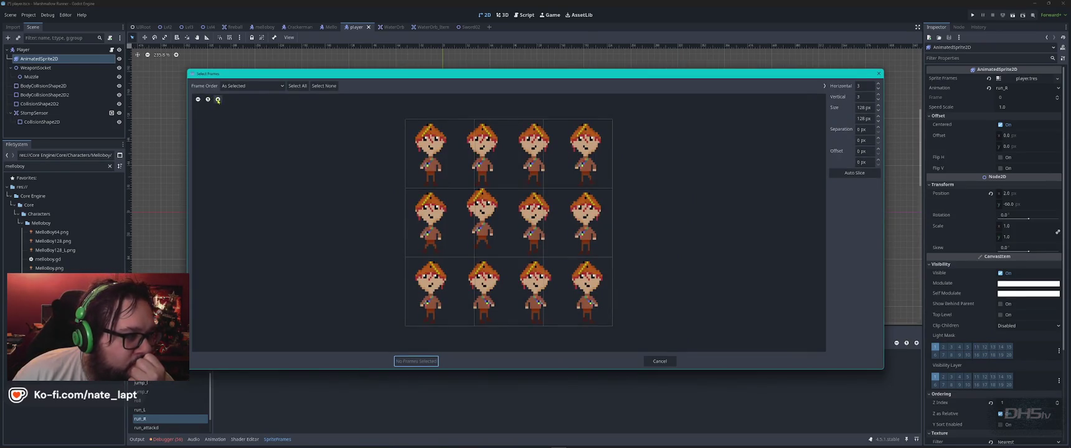
{"action": "left_click", "coordinate": [218, 99]}
{"action": "left_click", "coordinate": [855, 172]}
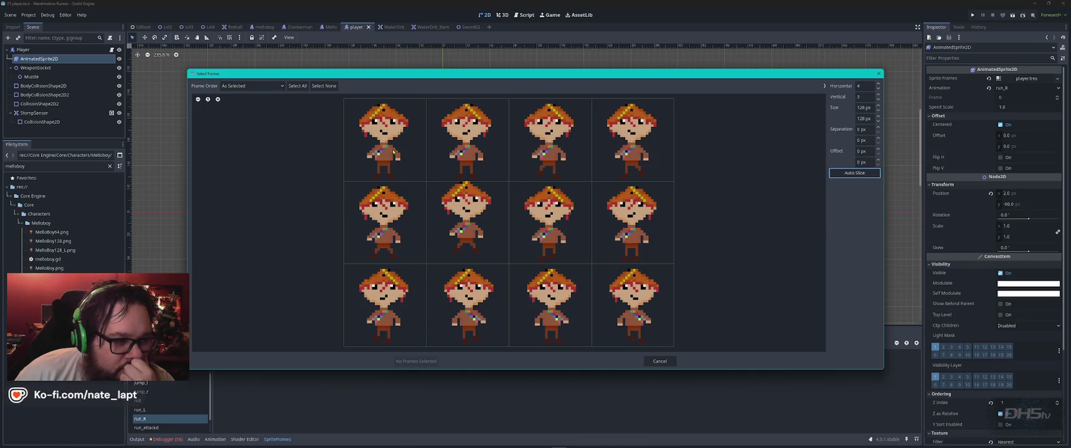
{"action": "key", "text": "Escape"}
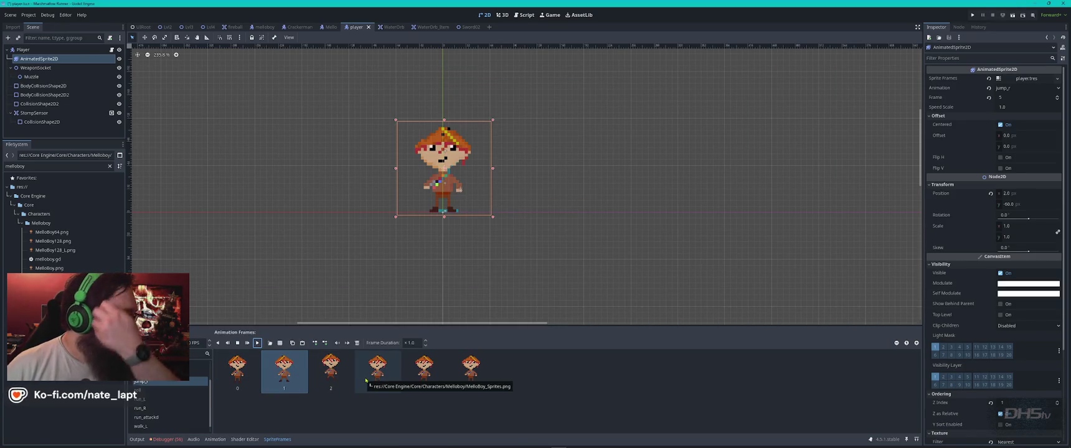
- Delete frames 3–5 from jump_r, paste a copied frame, and preview the animation
{"action": "left_click", "coordinate": [372, 374]}
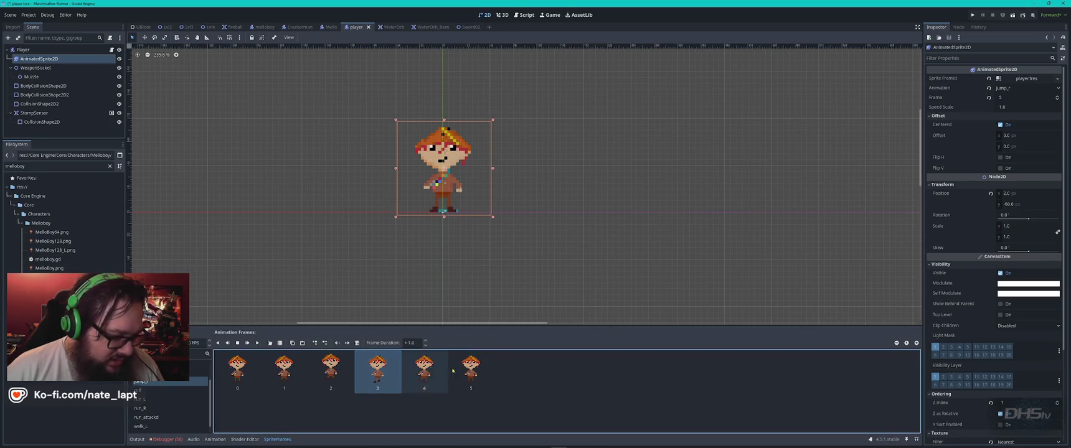
{"action": "left_click", "coordinate": [476, 372], "text": "shift"}
{"action": "key", "text": "Delete"}
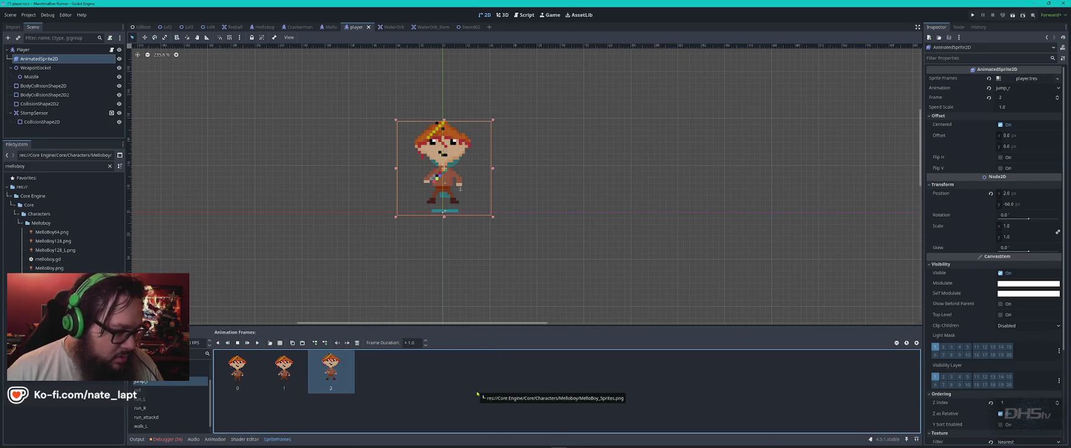
{"action": "left_click", "coordinate": [257, 343]}
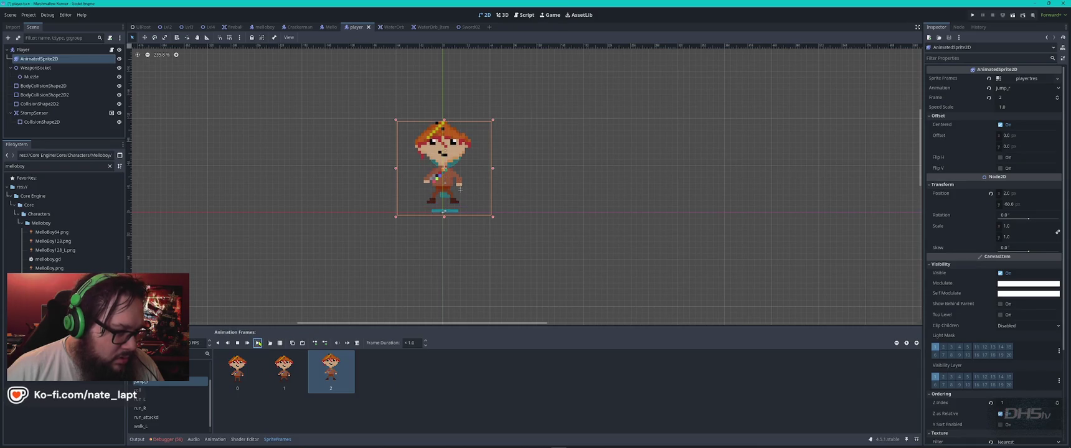
{"action": "left_click", "coordinate": [244, 380]}
{"action": "key", "text": "ctrl+v"}
{"action": "left_click", "coordinate": [258, 343]}
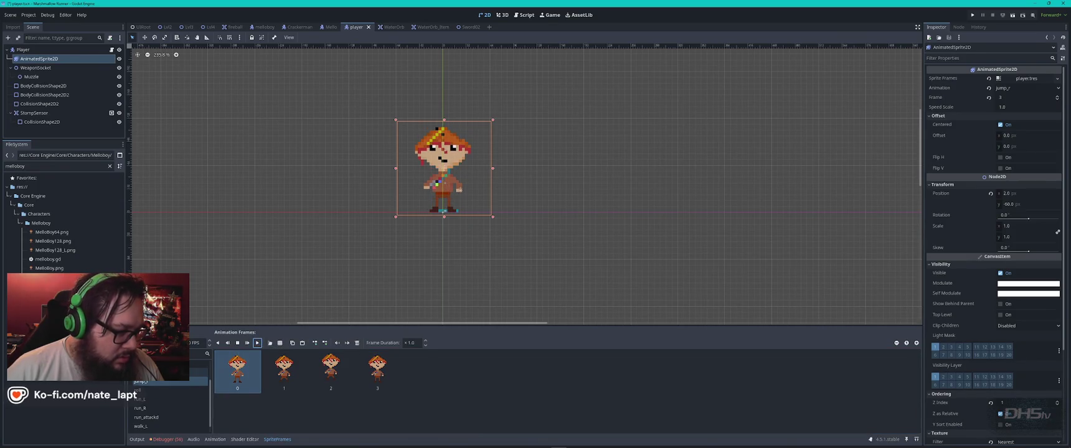
- Trim jump_l to three frames, duplicate frame 2, move the copy first, and preview
{"action": "left_click", "coordinate": [165, 372]}
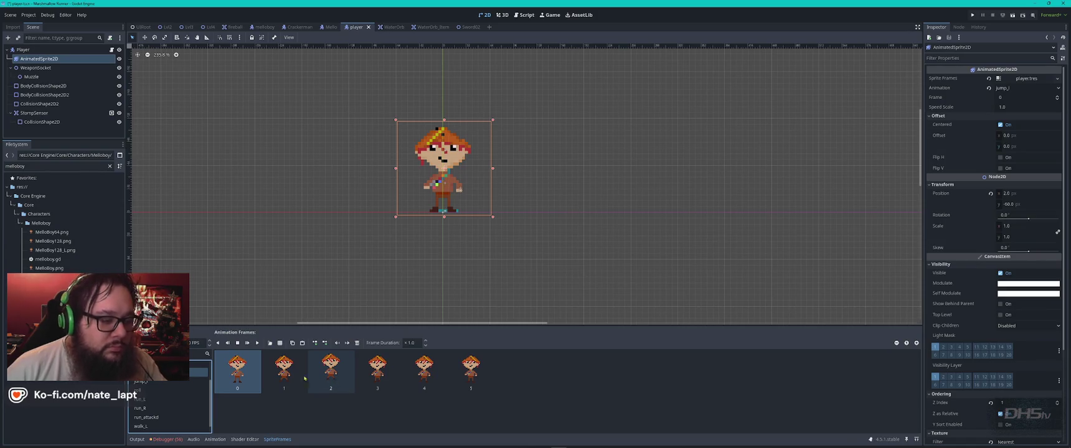
{"action": "left_click", "coordinate": [335, 369], "text": "shift"}
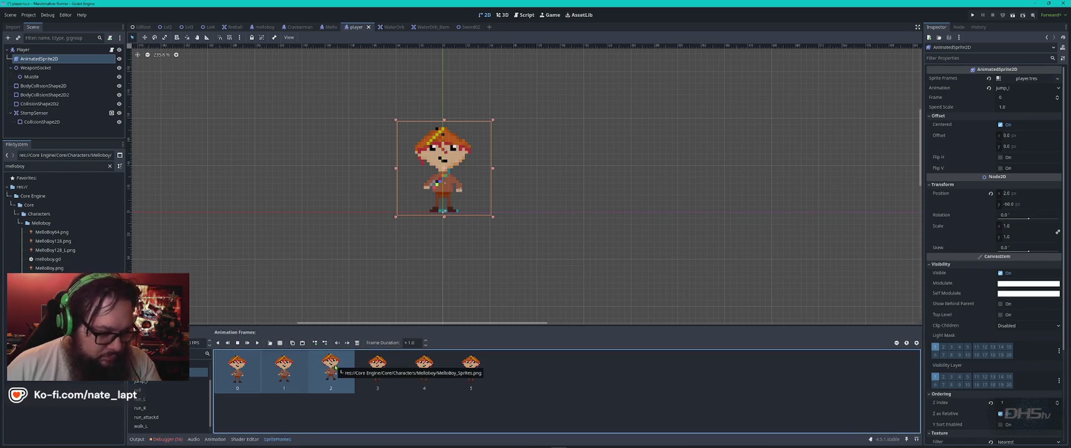
{"action": "key", "text": "Delete"}
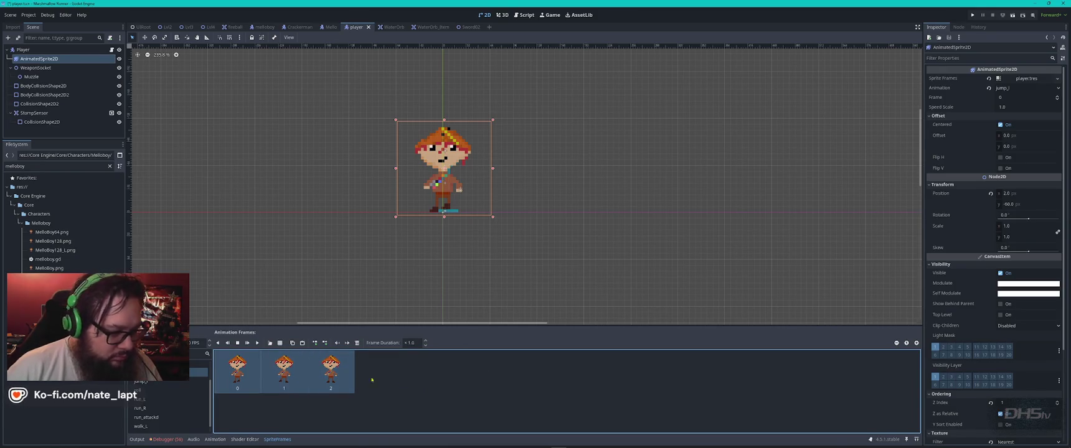
{"action": "left_click", "coordinate": [335, 388]}
{"action": "key", "text": "ctrl+c"}
{"action": "key", "text": "ctrl+v"}
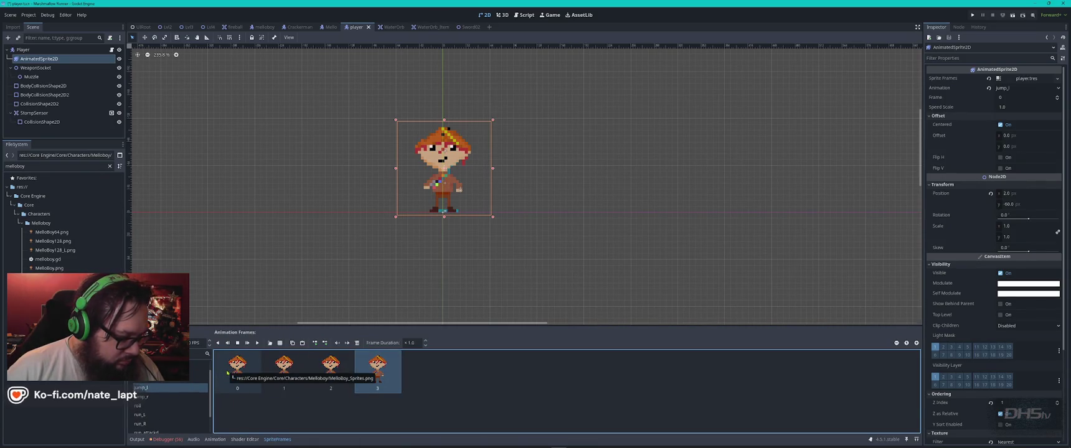
{"action": "left_click", "coordinate": [337, 343]}
{"action": "left_click", "coordinate": [337, 343]}
{"action": "left_click", "coordinate": [337, 343]}
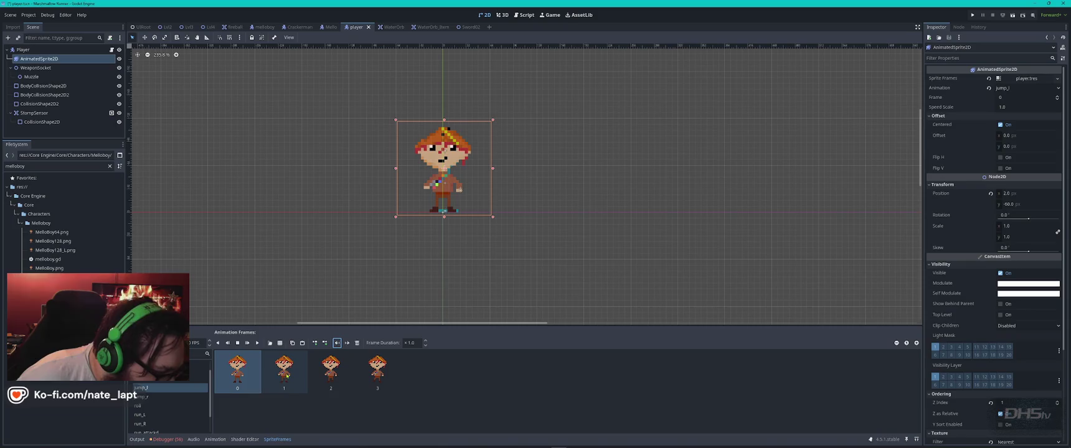
{"action": "left_click", "coordinate": [258, 343]}
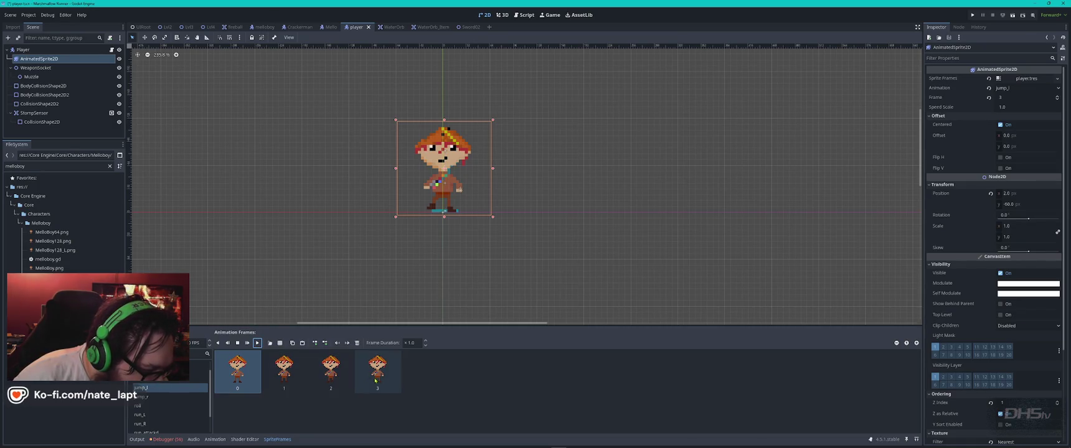
- Delete every jump_l frame so it can be rebuilt from the sprite sheet
{"action": "left_click", "coordinate": [334, 374]}
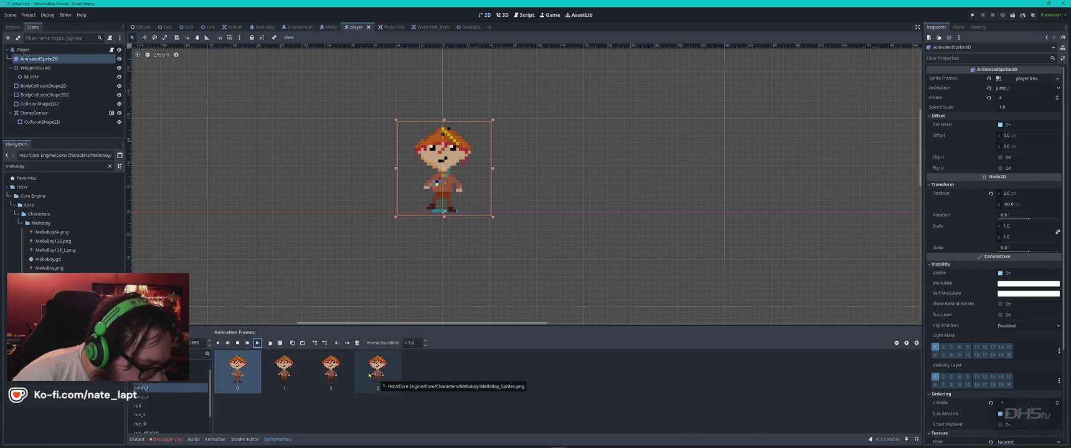
{"action": "key", "text": "ctrl+a"}
{"action": "key", "text": "Delete"}
{"action": "left_click", "coordinate": [279, 344]}
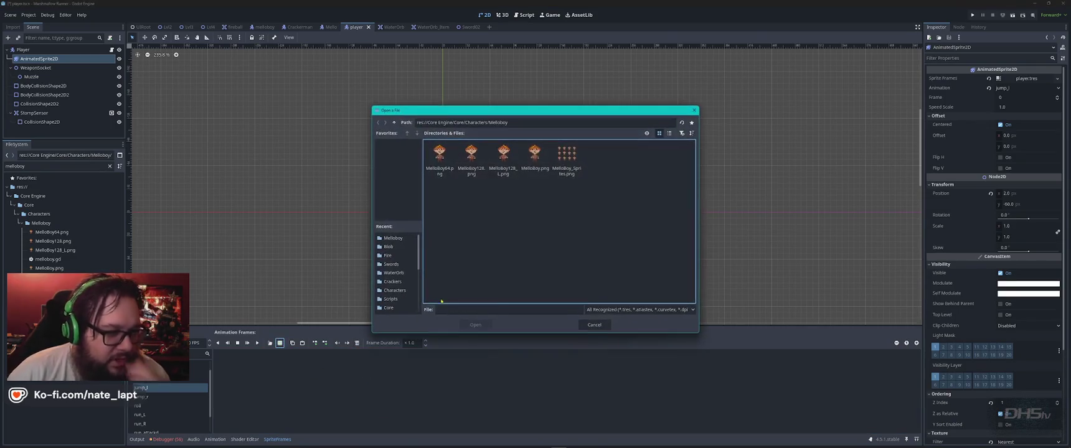
- Add three MelloBoy_Sprites.png frames (top-row second, two middle-row) to jump_l
{"action": "double_click", "coordinate": [564, 159]}
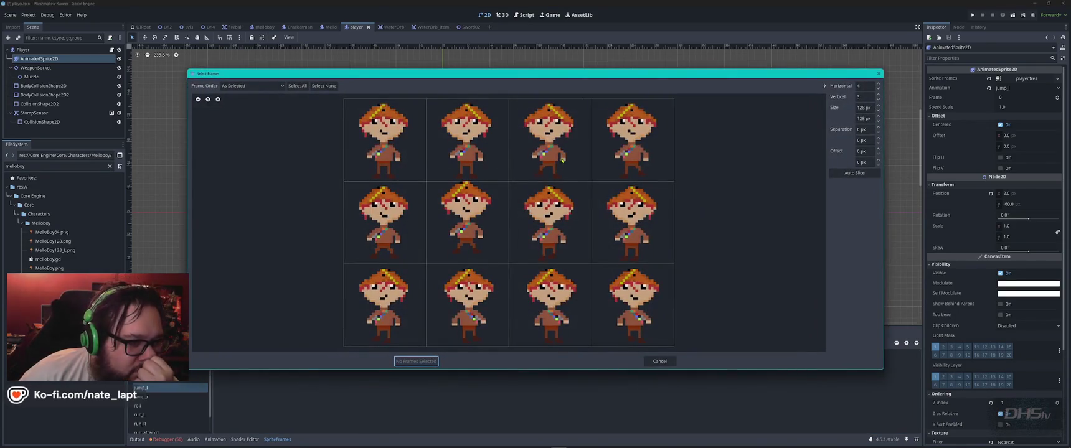
{"action": "left_click", "coordinate": [464, 148]}
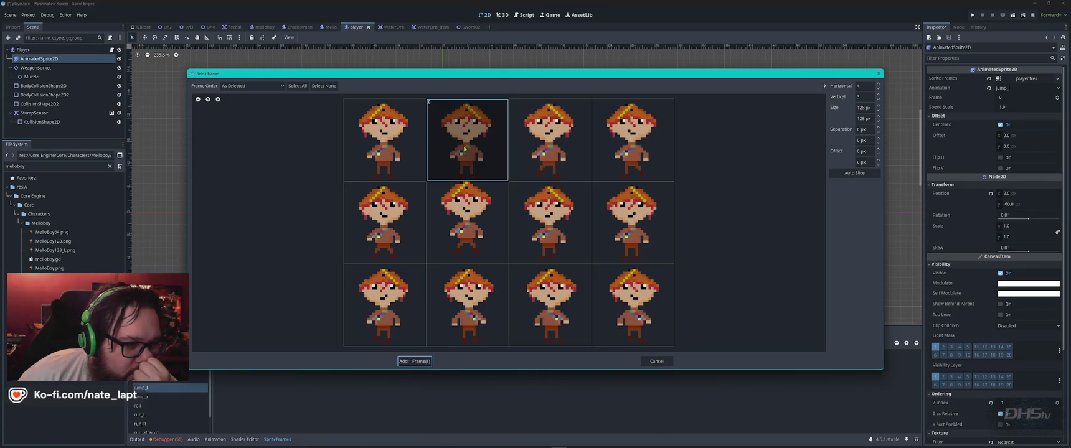
{"action": "left_click", "coordinate": [416, 237]}
{"action": "left_click", "coordinate": [462, 231]}
{"action": "left_click", "coordinate": [455, 229]}
{"action": "left_click", "coordinate": [411, 221]}
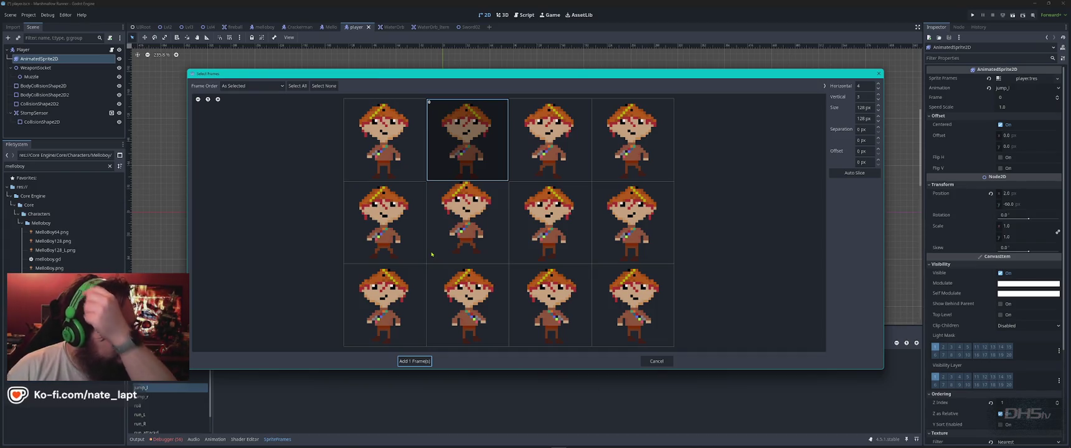
{"action": "left_click", "coordinate": [392, 236]}
{"action": "left_click", "coordinate": [475, 231]}
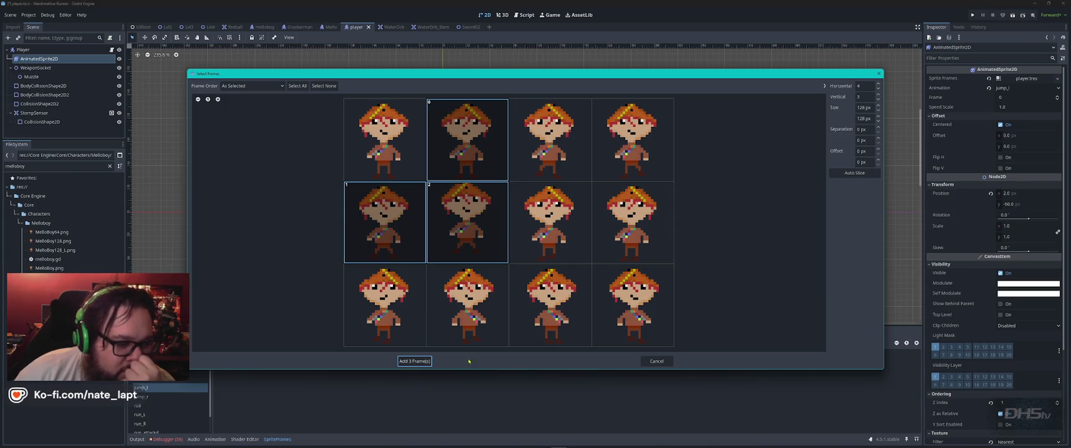
{"action": "left_click", "coordinate": [415, 361]}
- Append a copy of frame 0 to jump_l, preview it, save the scene, and run the game
{"action": "left_click", "coordinate": [257, 409]}
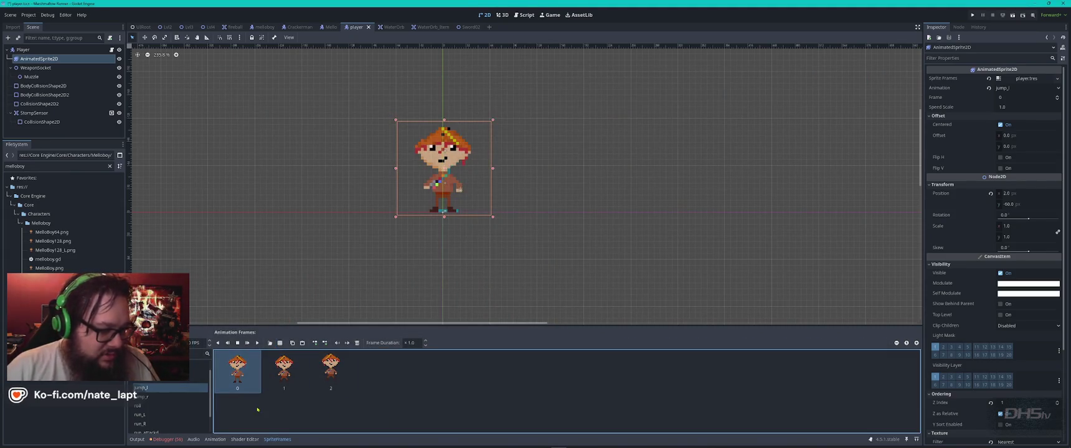
{"action": "left_click", "coordinate": [302, 342]}
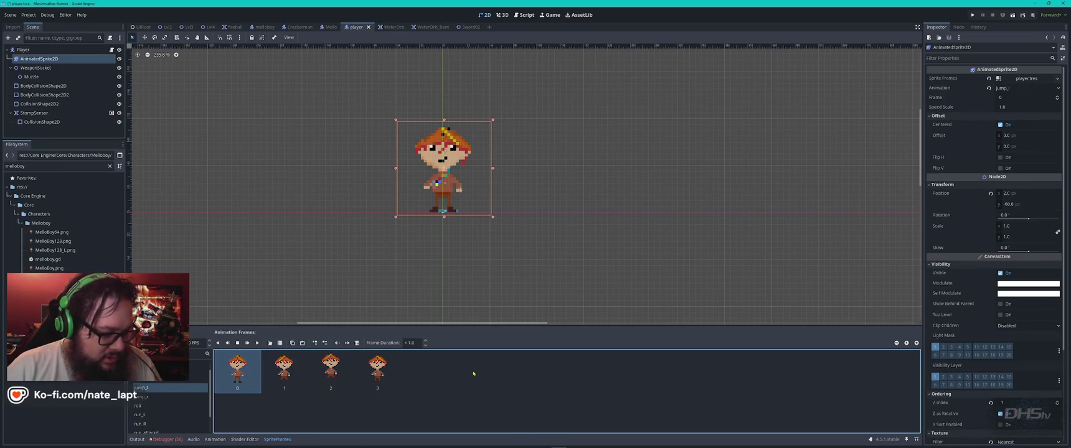
{"action": "left_click", "coordinate": [257, 343]}
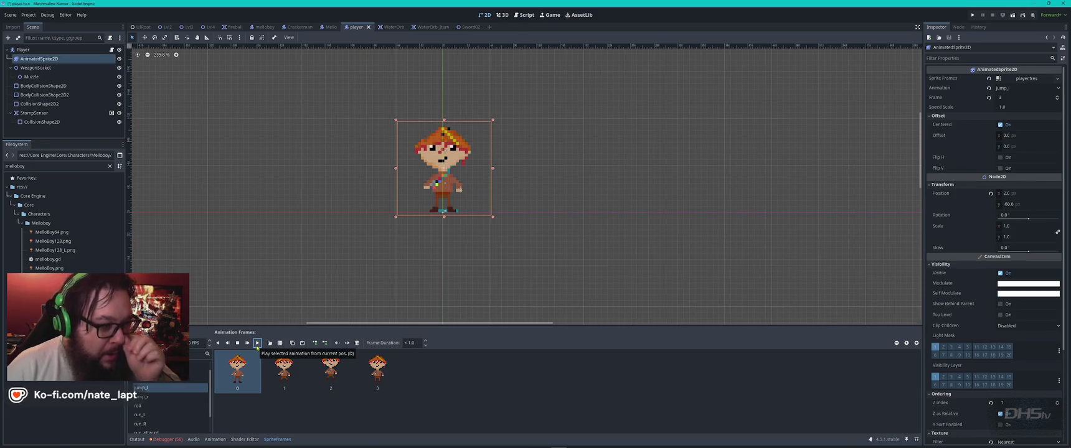
{"action": "left_click", "coordinate": [257, 346]}
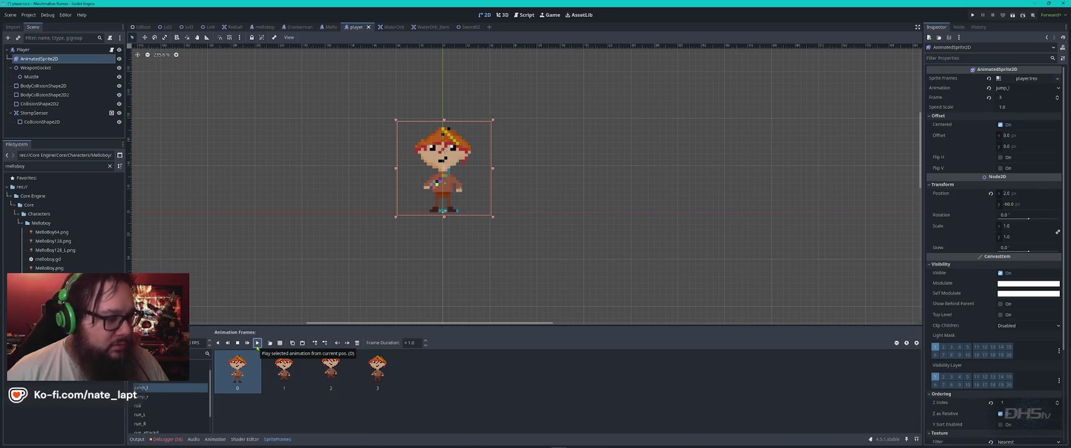
{"action": "left_click", "coordinate": [552, 399]}
{"action": "key", "text": "ctrl+s"}
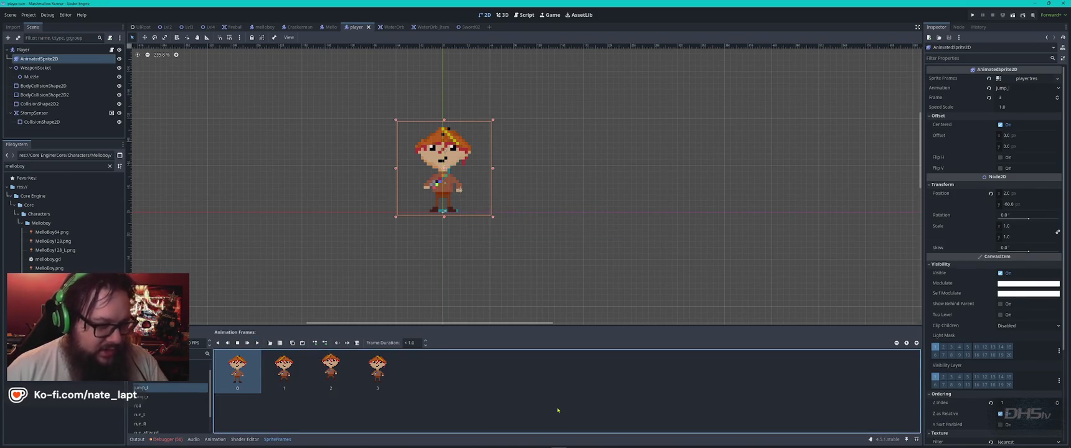
{"action": "key", "text": "F5"}
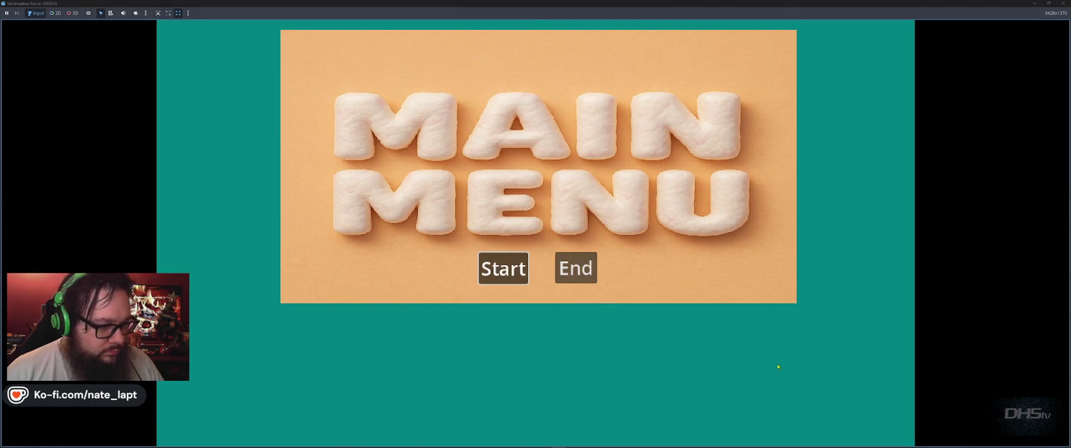
- Start the game and run right, jumping and attacking the marshmallow enemies
{"action": "key", "text": "Return"}
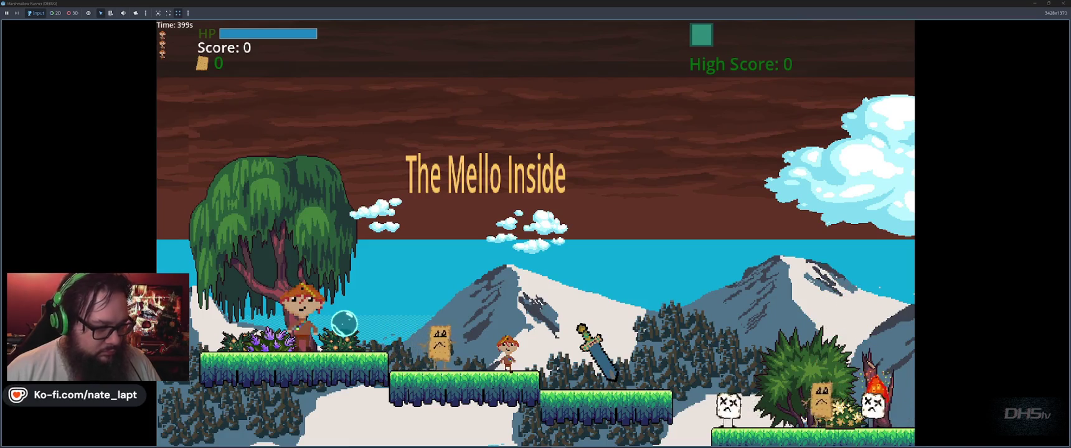
{"action": "key", "text": "Right"}
{"action": "key", "text": "space"}
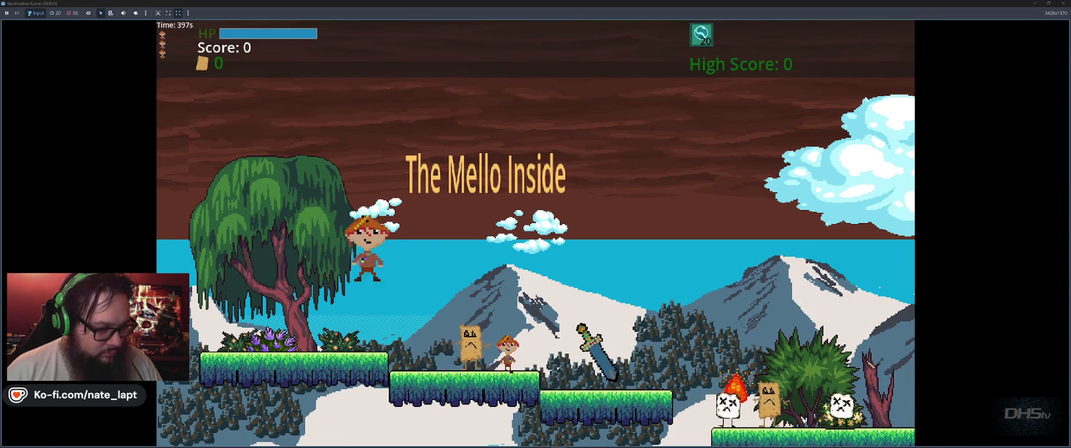
{"action": "key", "text": "Right"}
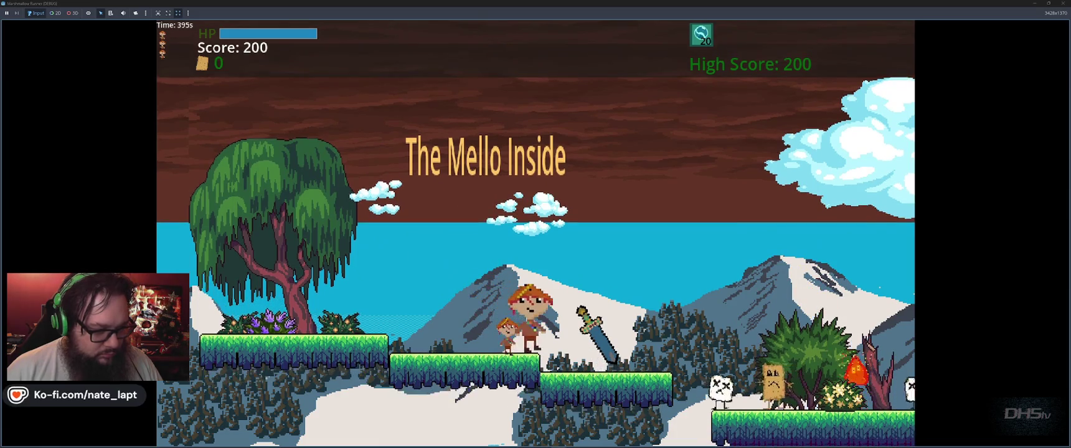
{"action": "key", "text": "space"}
{"action": "key", "text": "Right"}
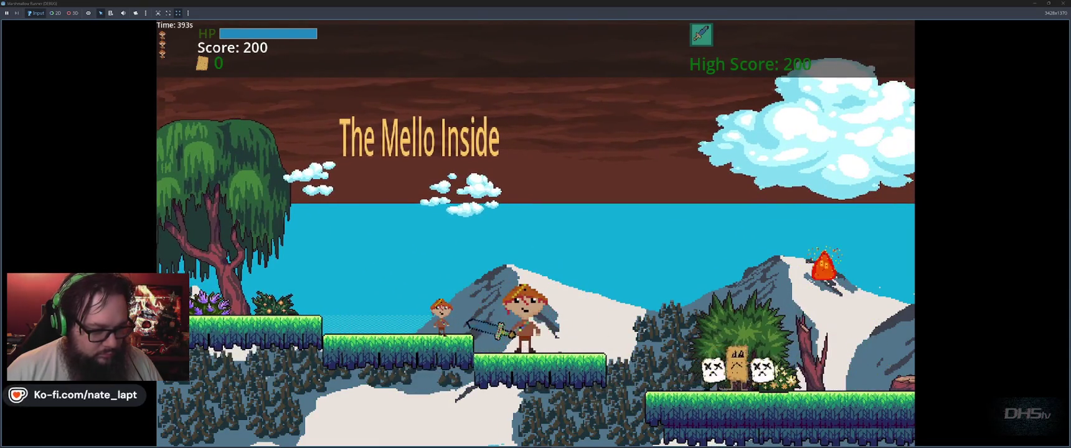
{"action": "key", "text": "Right"}
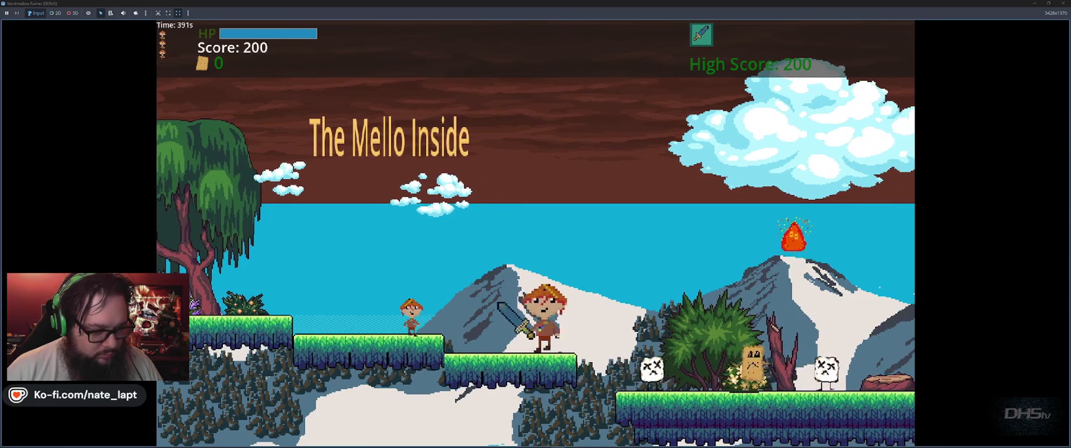
{"action": "key", "text": "space"}
{"action": "key", "text": "Right"}
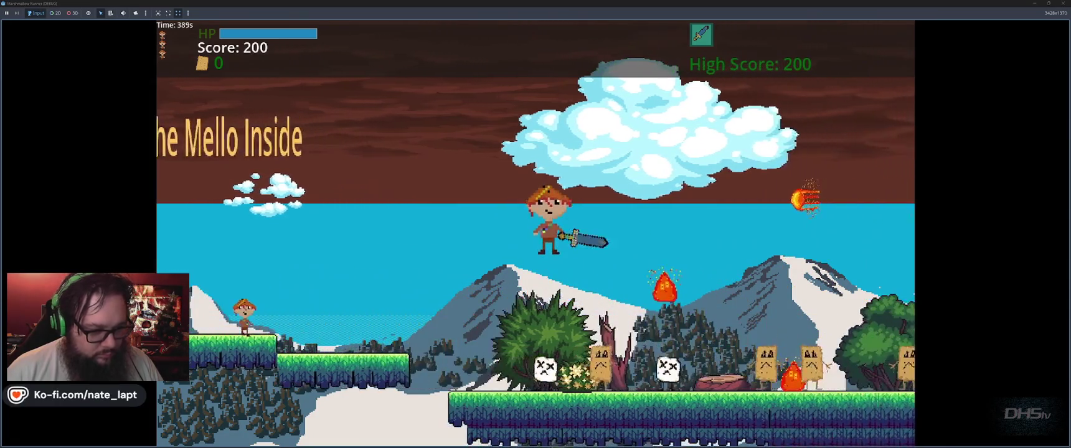
{"action": "key", "text": "space"}
{"action": "key", "text": "Right"}
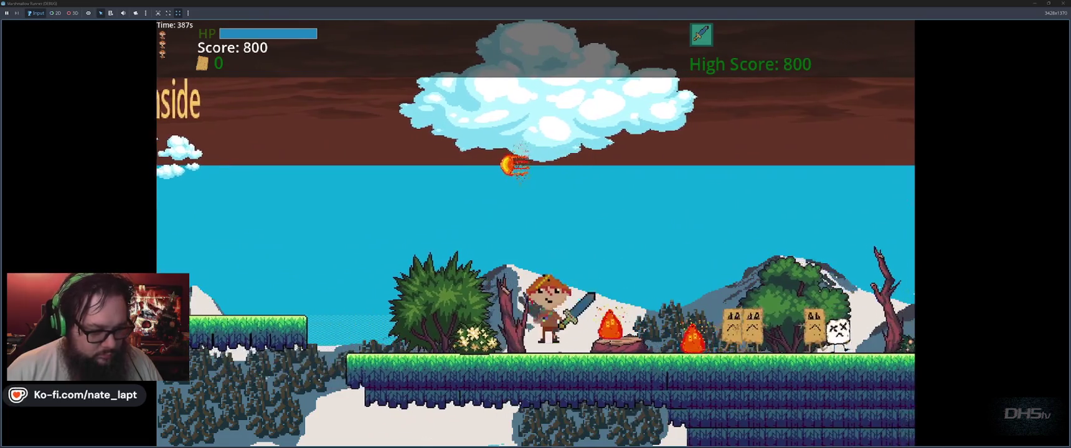
{"action": "key", "text": "space"}
{"action": "key", "text": "Right"}
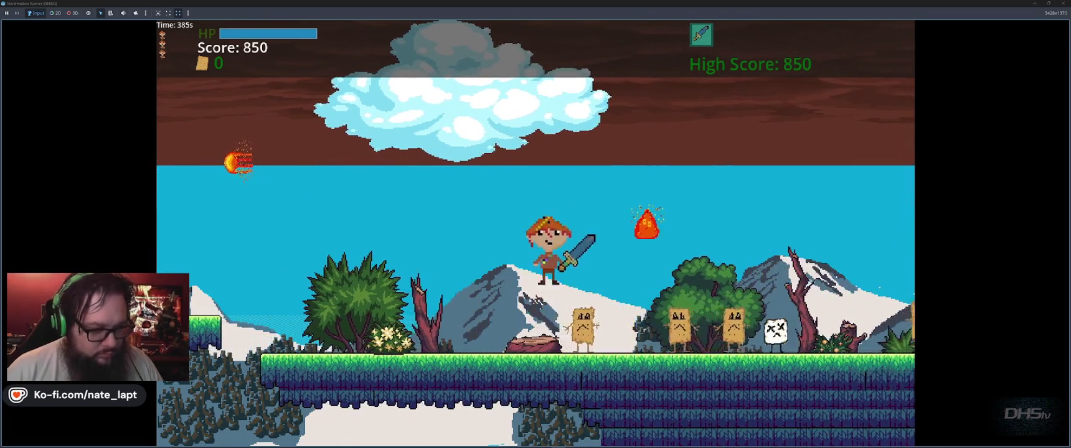
{"action": "key", "text": "Right"}
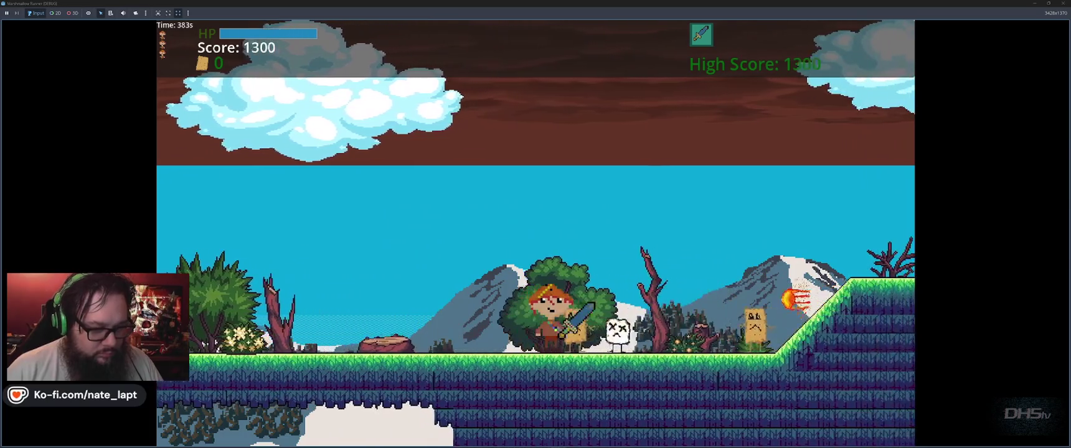
{"action": "key", "text": "space"}
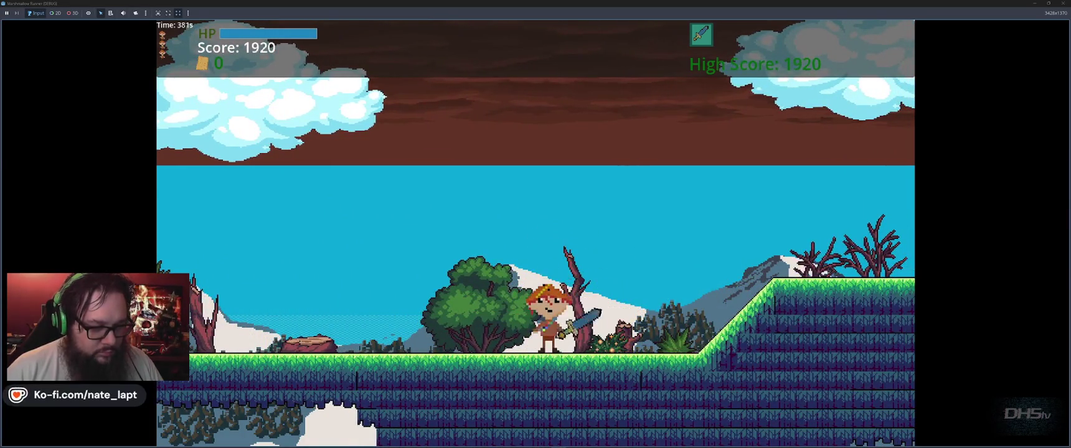
- Continue over the hill until dying, restart the level, then stop the game with F8
{"action": "key", "text": "Right"}
{"action": "key", "text": "space"}
{"action": "key", "text": "space"}
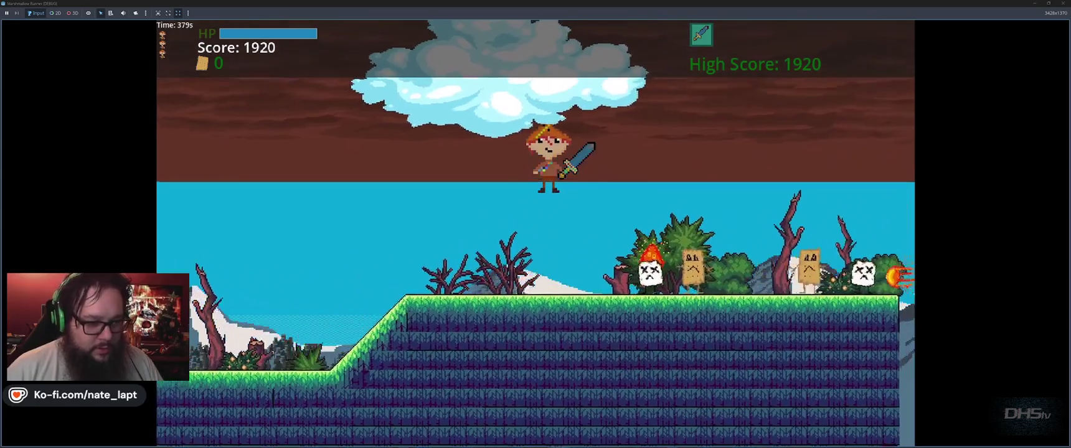
{"action": "key", "text": "Right"}
{"action": "key", "text": "space"}
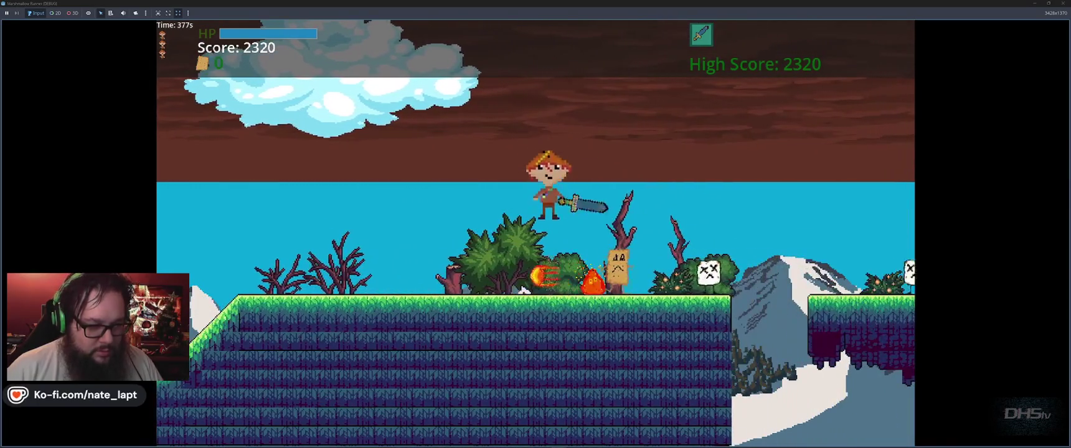
{"action": "key", "text": "Left"}
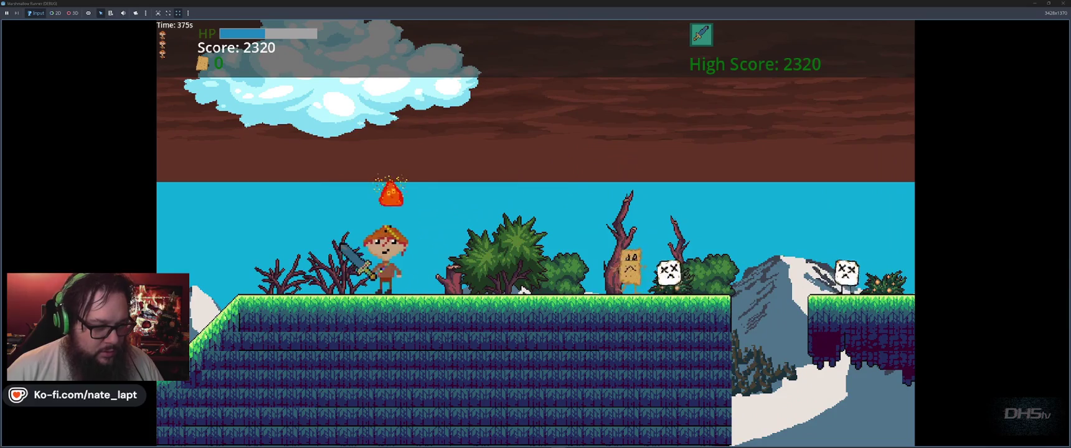
{"action": "key", "text": "Left"}
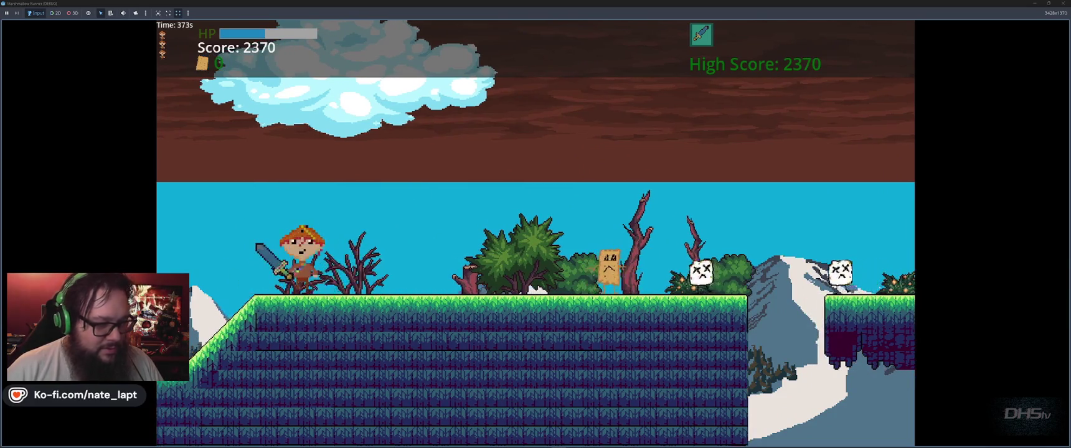
{"action": "key", "text": "Right"}
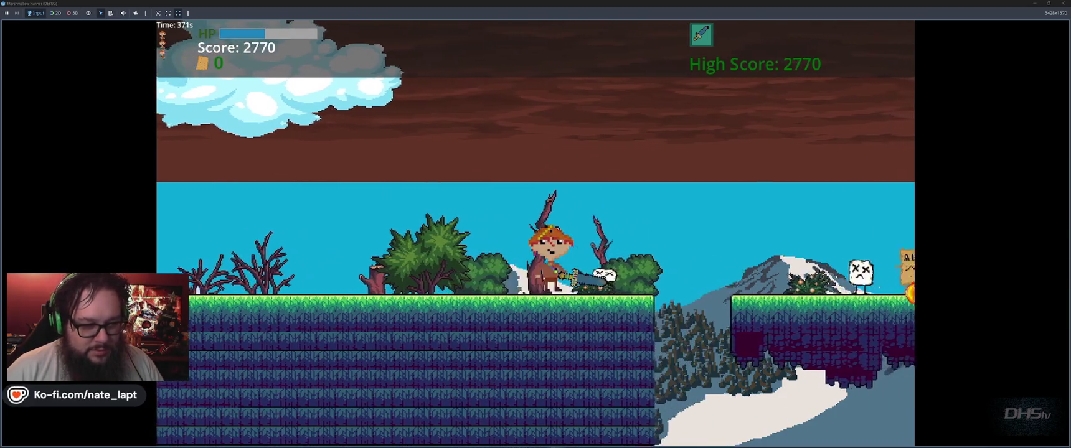
{"action": "key", "text": "space"}
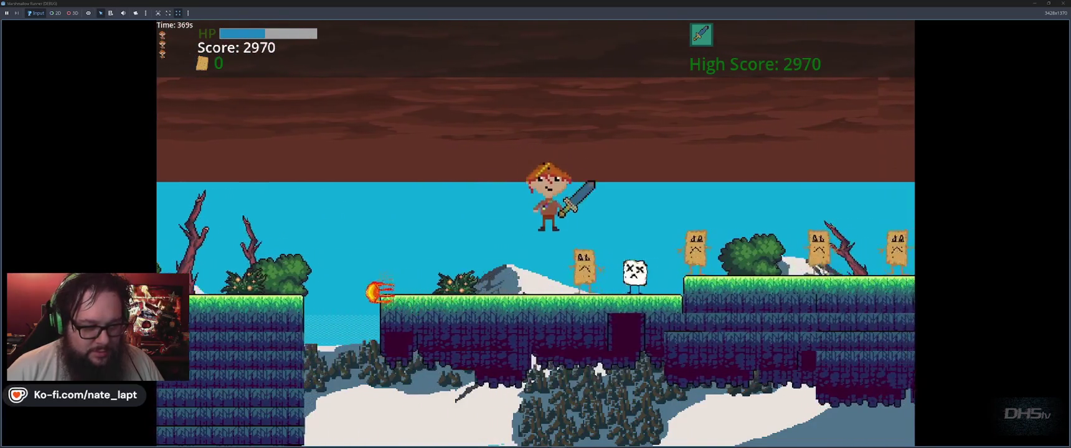
{"action": "key", "text": "space"}
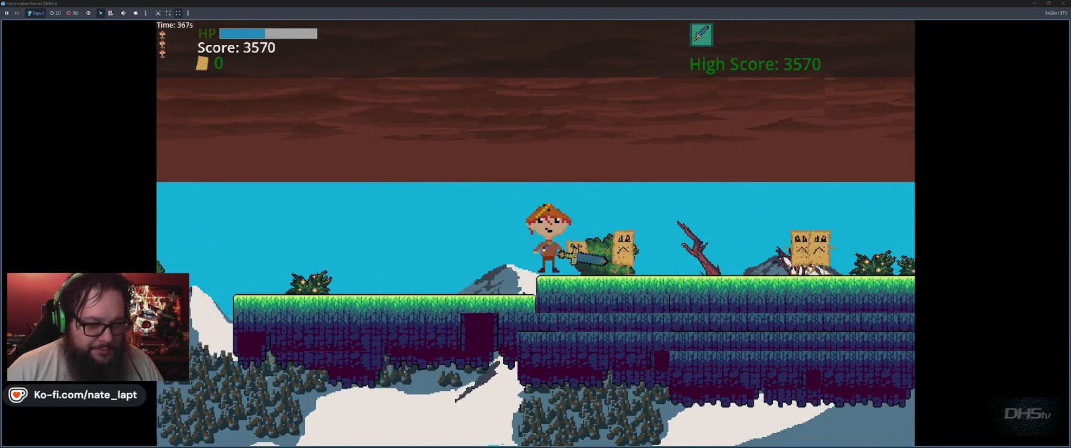
{"action": "key", "text": "space"}
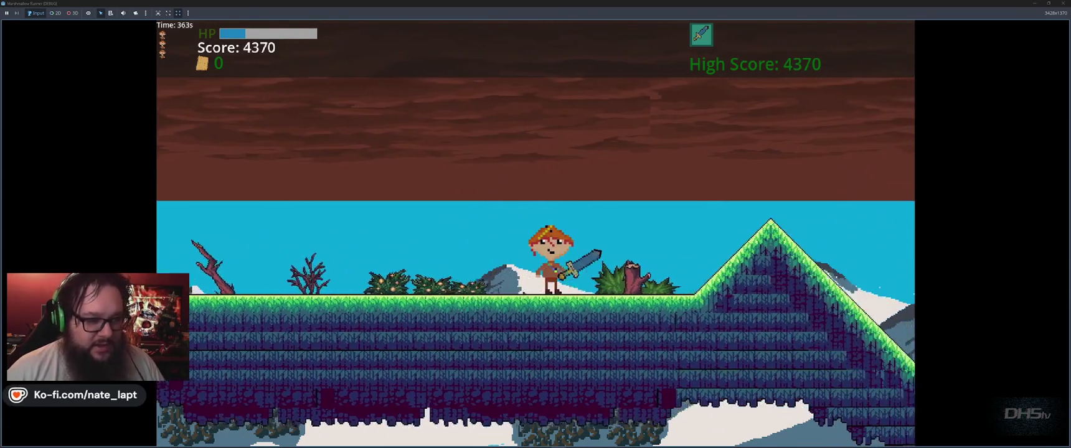
{"action": "key", "text": "space"}
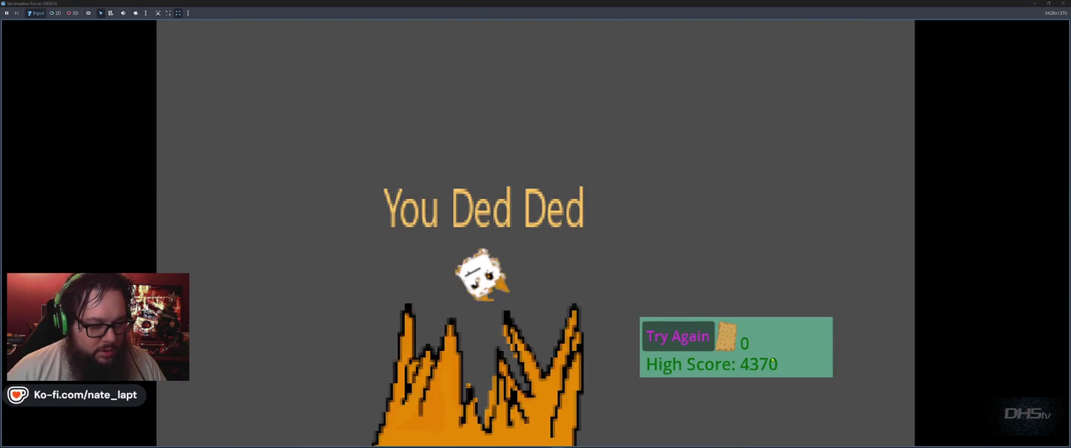
{"action": "left_click", "coordinate": [677, 337]}
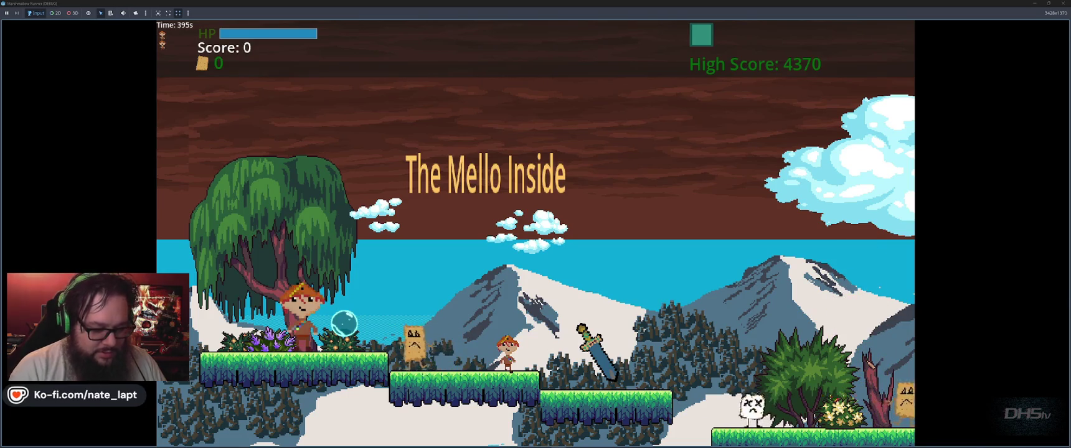
{"action": "key", "text": "F8"}
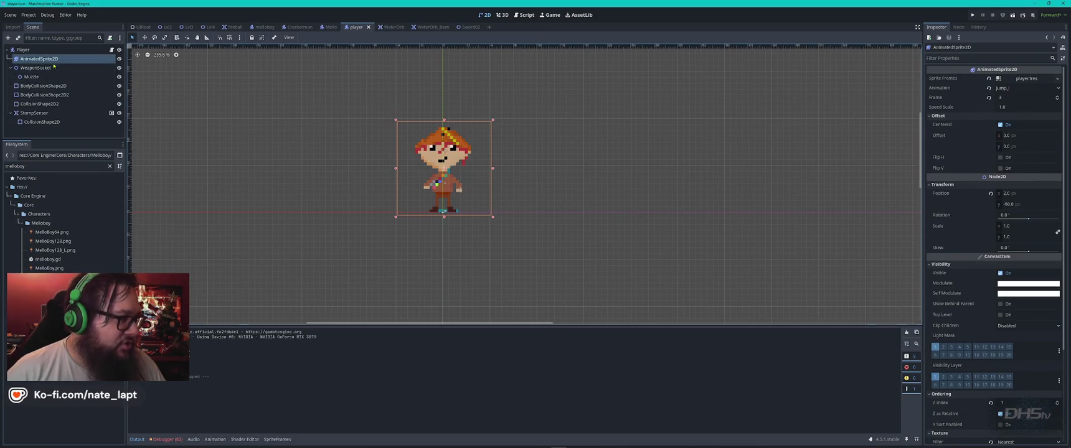
- Select the AnimatedSprite2D node and switch it to the duck animation
{"action": "key", "text": "F5"}
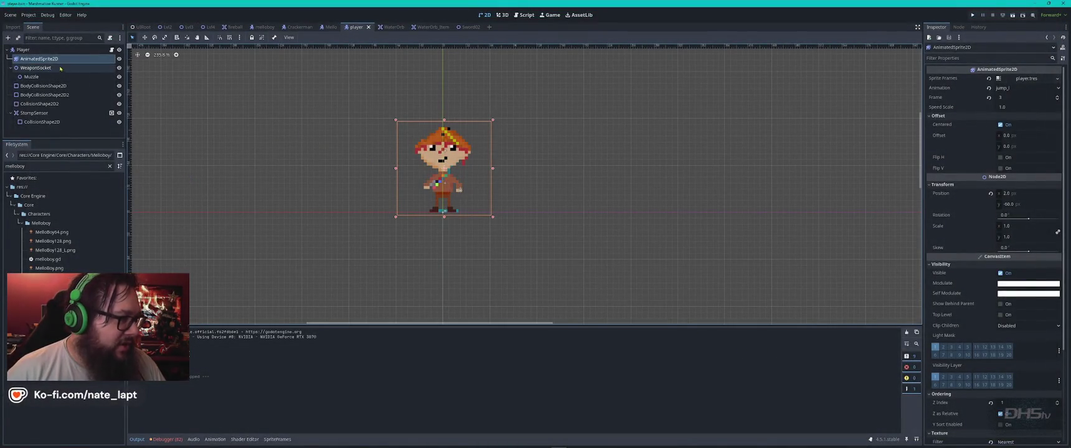
{"action": "left_click", "coordinate": [45, 66]}
{"action": "left_click", "coordinate": [43, 58]}
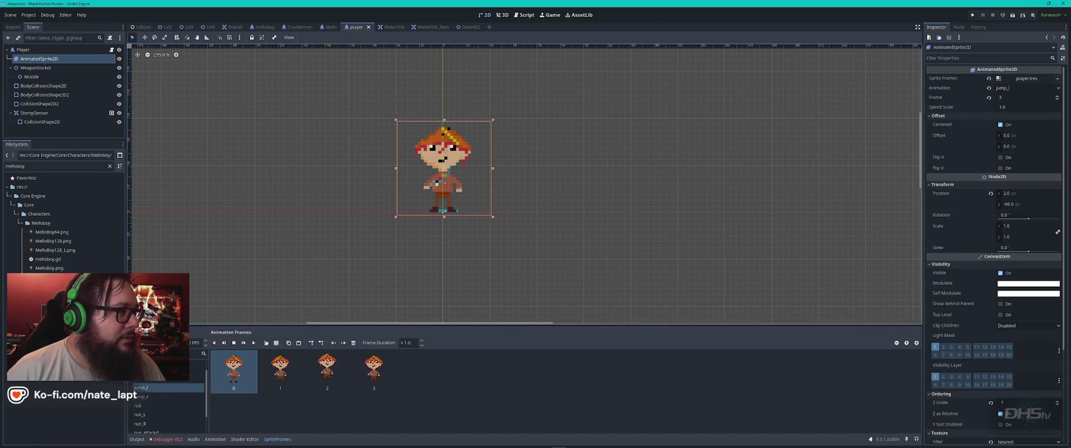
{"action": "scroll", "coordinate": [162, 402], "scroll_direction": "down", "scroll_amount": 2}
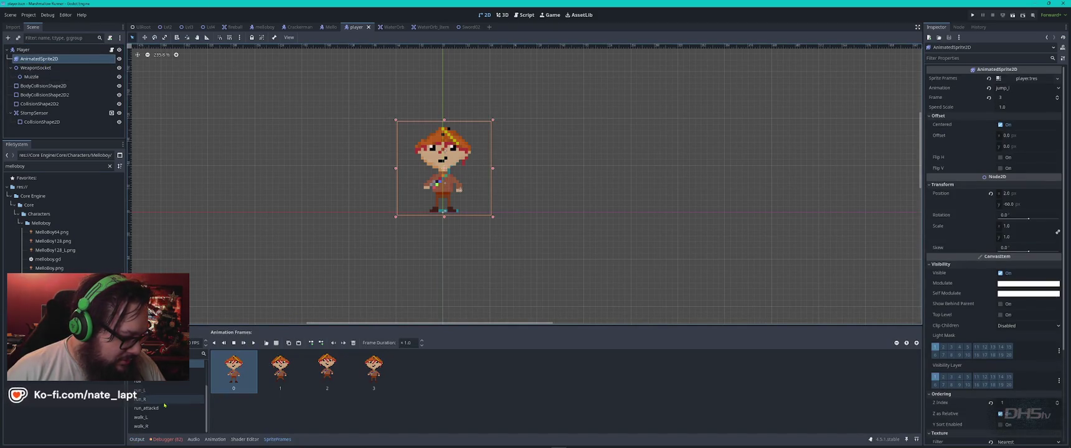
{"action": "scroll", "coordinate": [165, 406], "scroll_direction": "up", "scroll_amount": 4}
{"action": "left_click", "coordinate": [145, 381]}
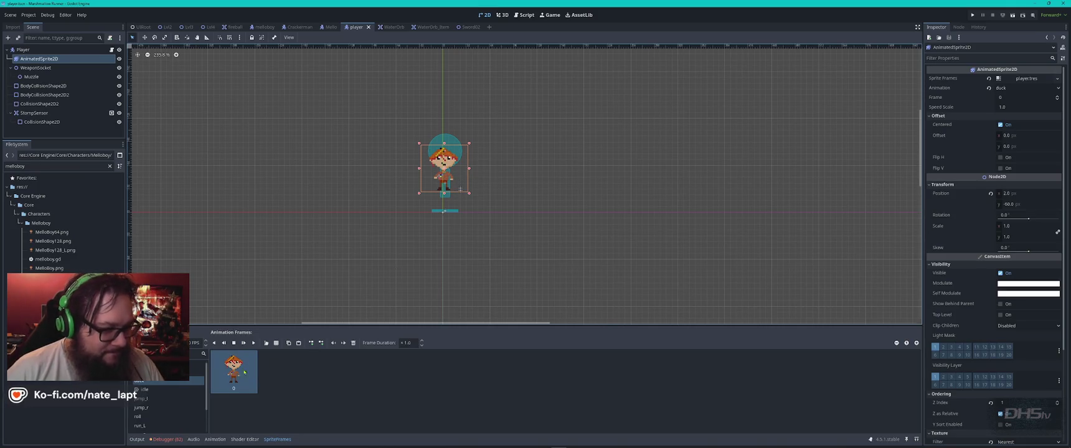
- Move the sprite onto the collision shapes, scale it to 1.266 wide, and delete the duck frame
{"action": "left_click_drag", "start_coordinate": [440, 178], "coordinate": [440, 197]}
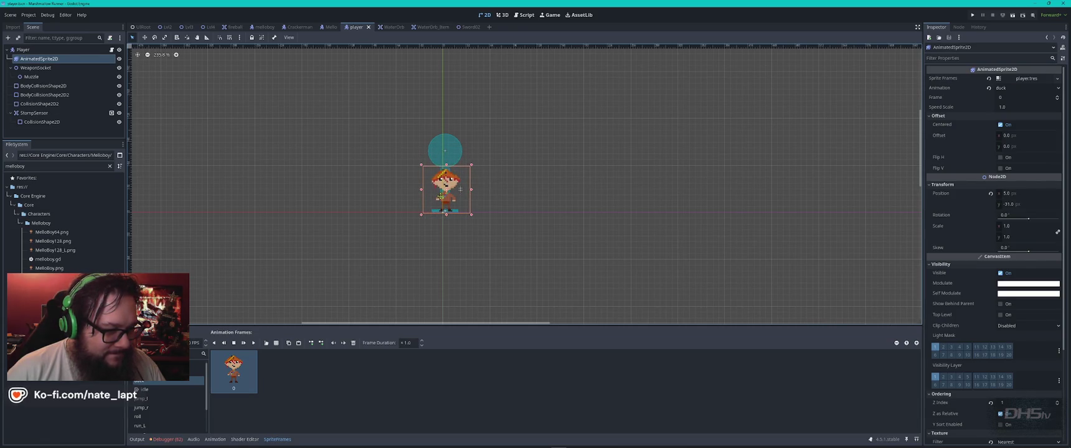
{"action": "left_click_drag", "start_coordinate": [471, 165], "coordinate": [483, 145]}
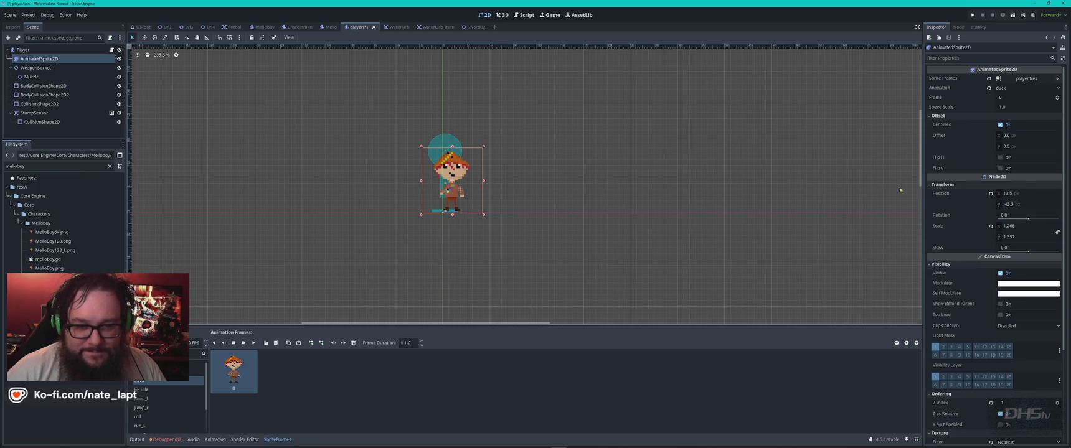
{"action": "left_click", "coordinate": [1027, 226]}
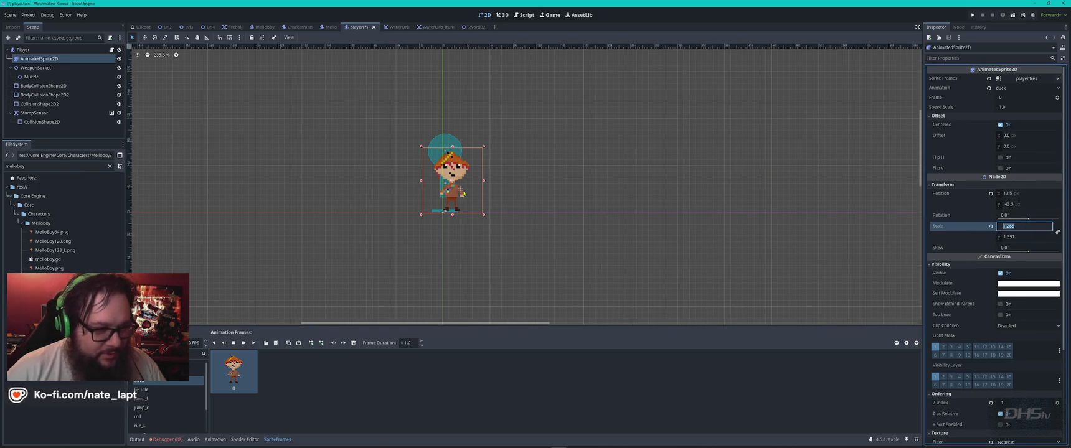
{"action": "left_click", "coordinate": [241, 378]}
{"action": "key", "text": "Delete"}
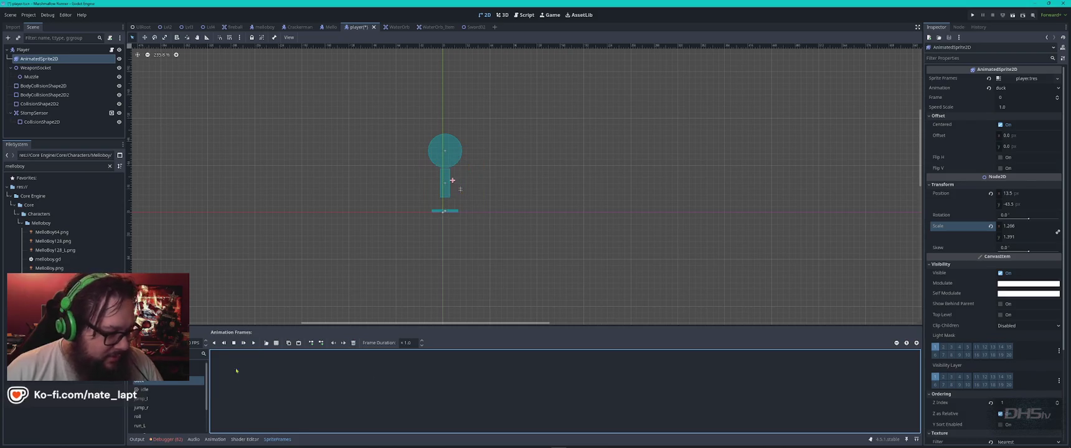
- Slice MelloBoy_Sprites.png into a 4×3 grid, add its first frame to duck, and launch the game
{"action": "left_click", "coordinate": [276, 342]}
{"action": "double_click", "coordinate": [566, 157]}
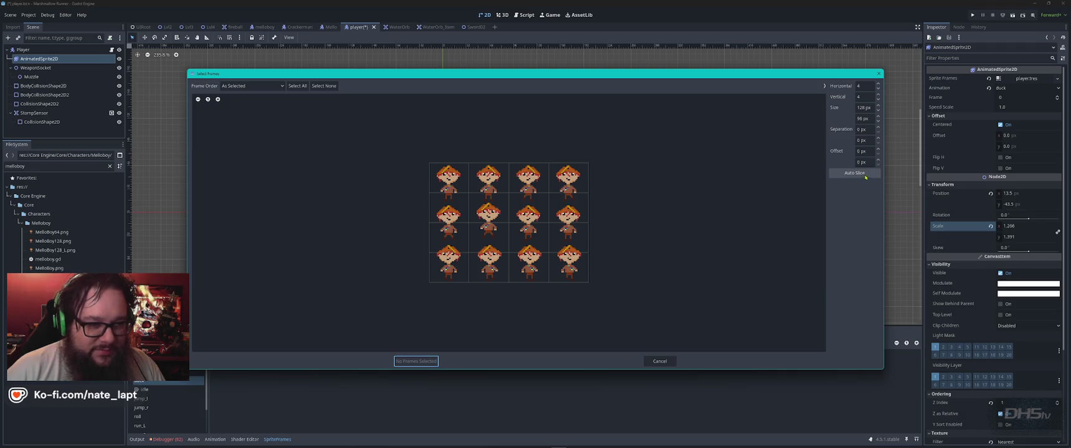
{"action": "left_click", "coordinate": [864, 175]}
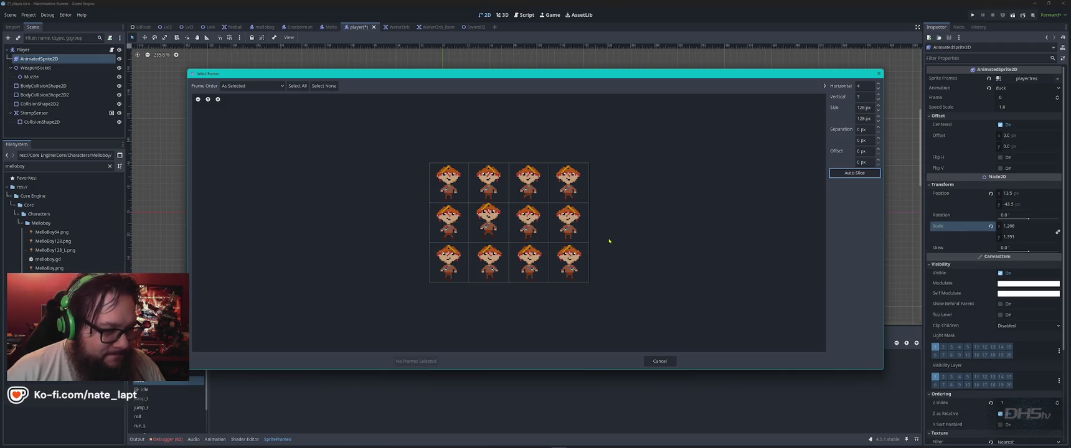
{"action": "left_click", "coordinate": [449, 183]}
{"action": "left_click", "coordinate": [449, 182]}
{"action": "left_click", "coordinate": [448, 183]}
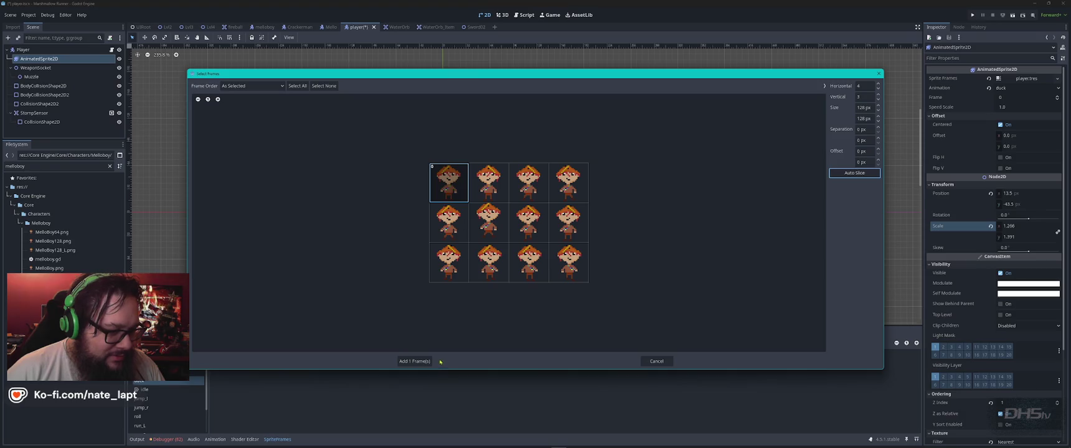
{"action": "left_click", "coordinate": [416, 361]}
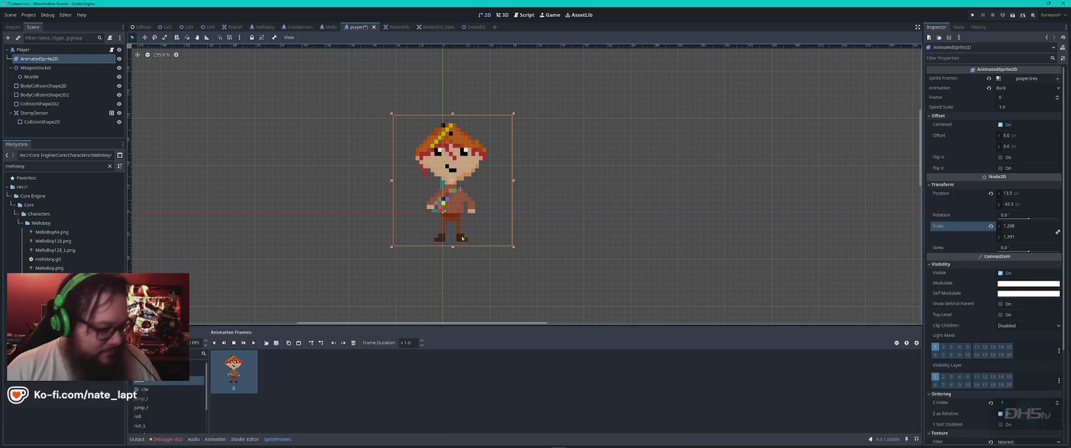
{"action": "key", "text": "F5"}
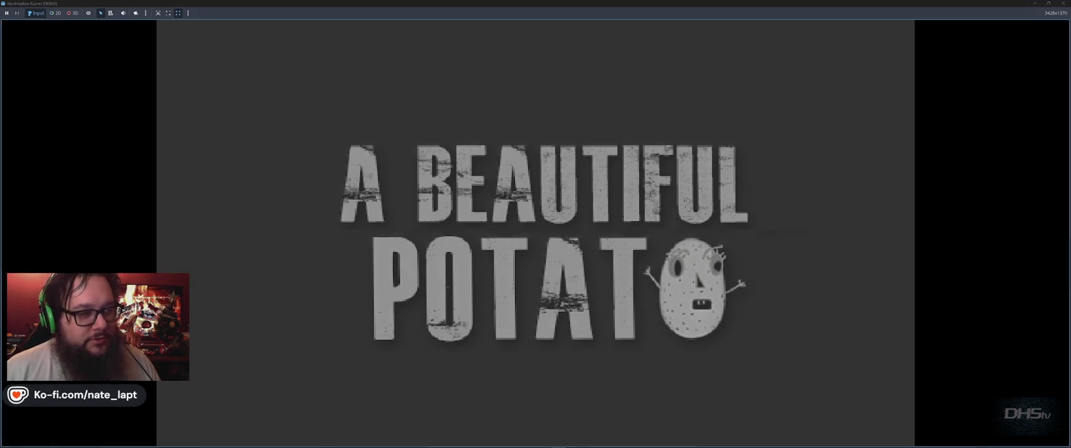
- Start the game, test a jump, stop it with F8, and undo the sprite's scale change
{"action": "key", "text": "Return"}
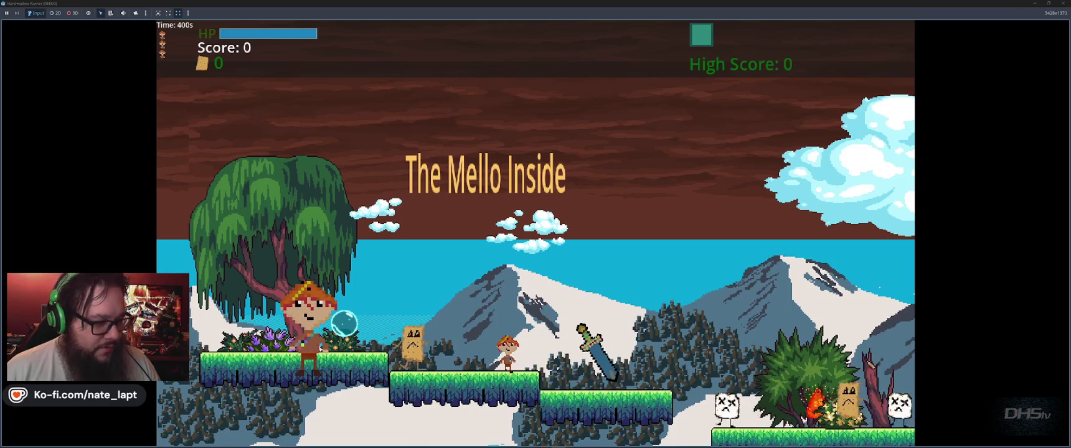
{"action": "key", "text": "space"}
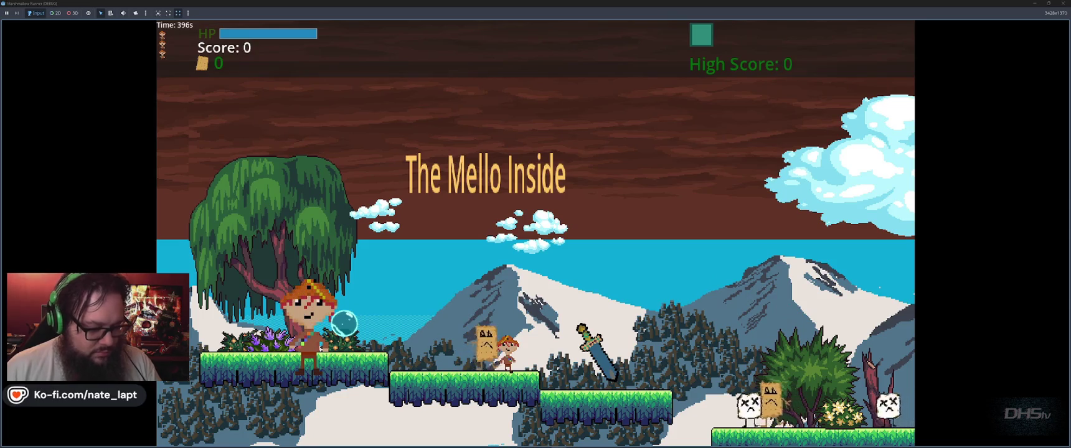
{"action": "key", "text": "F8"}
{"action": "key", "text": "ctrl+z"}
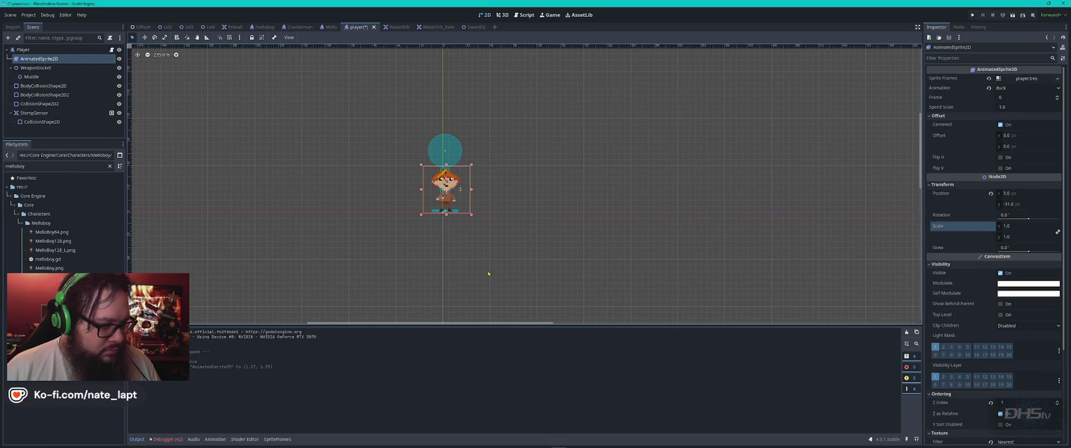
- Undo the sprite's last move and reselect the AnimatedSprite2D node
{"action": "key", "text": "ctrl+z"}
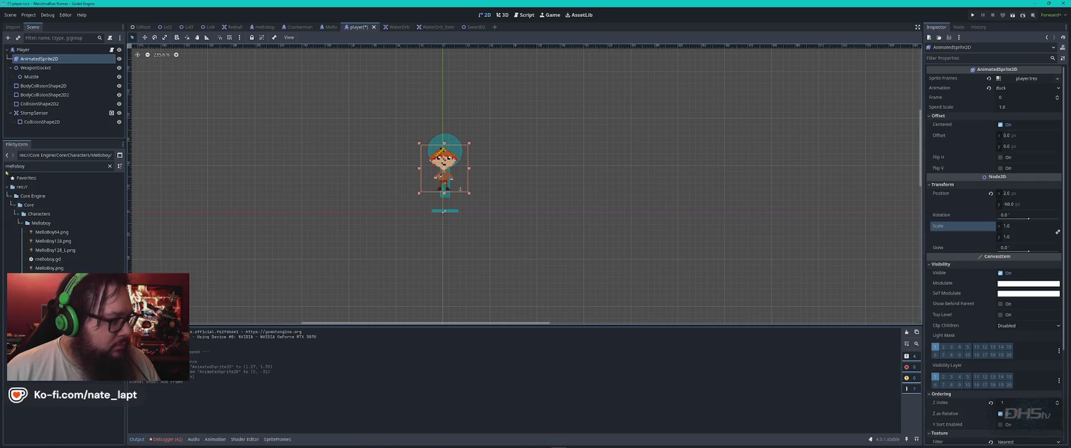
{"action": "left_click", "coordinate": [47, 67]}
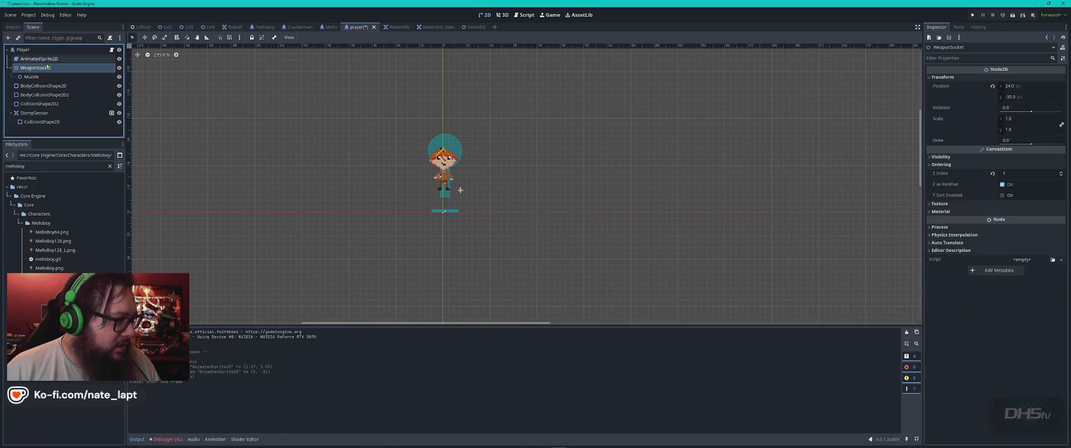
{"action": "left_click", "coordinate": [44, 59]}
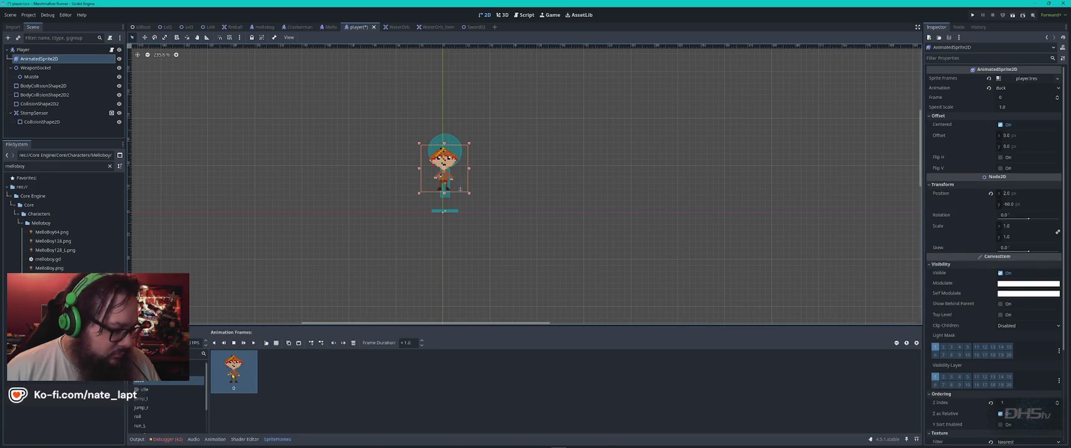
- Replace the duck frame with the first MelloBoy_Sprites.png frame, then select jump_l
{"action": "key", "text": "Delete"}
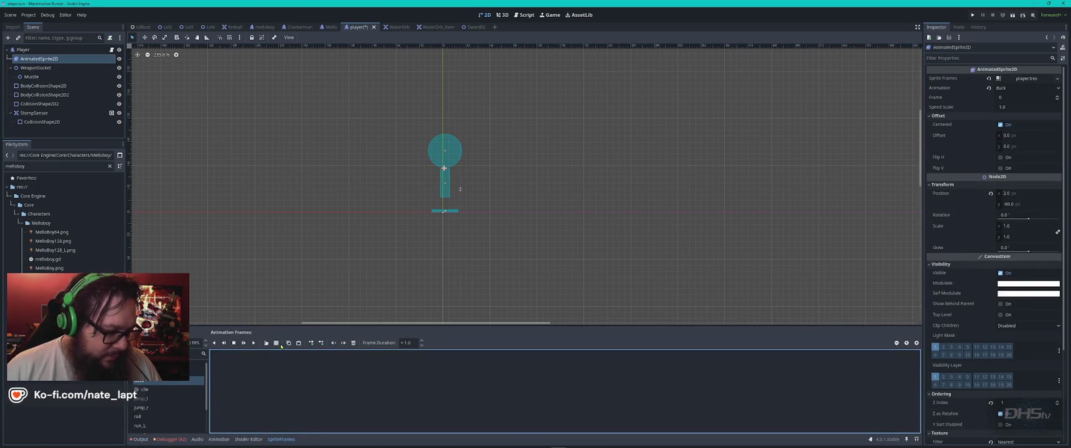
{"action": "left_click", "coordinate": [277, 343]}
{"action": "double_click", "coordinate": [555, 158]}
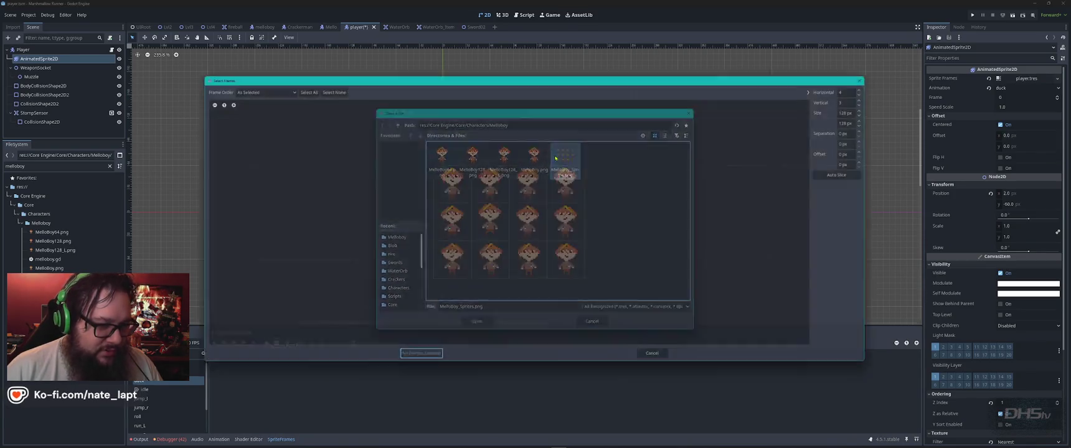
{"action": "left_click", "coordinate": [448, 183]}
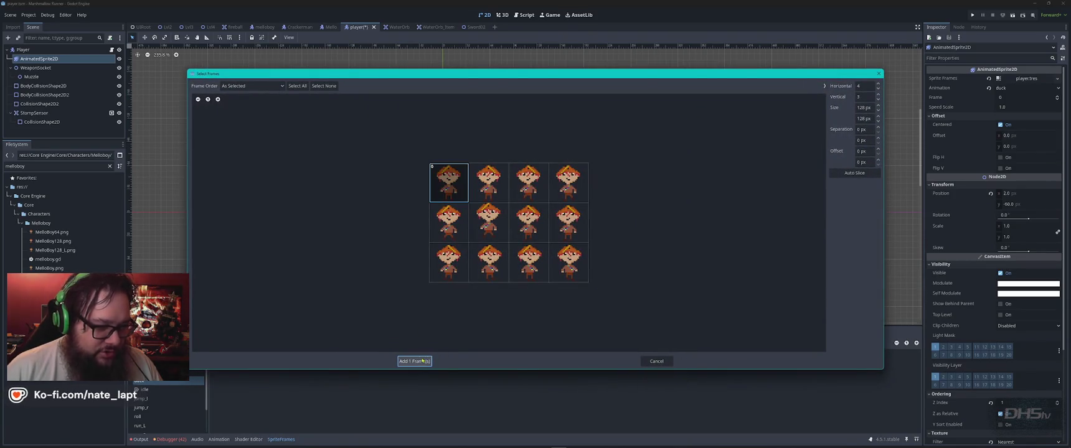
{"action": "left_click", "coordinate": [422, 360]}
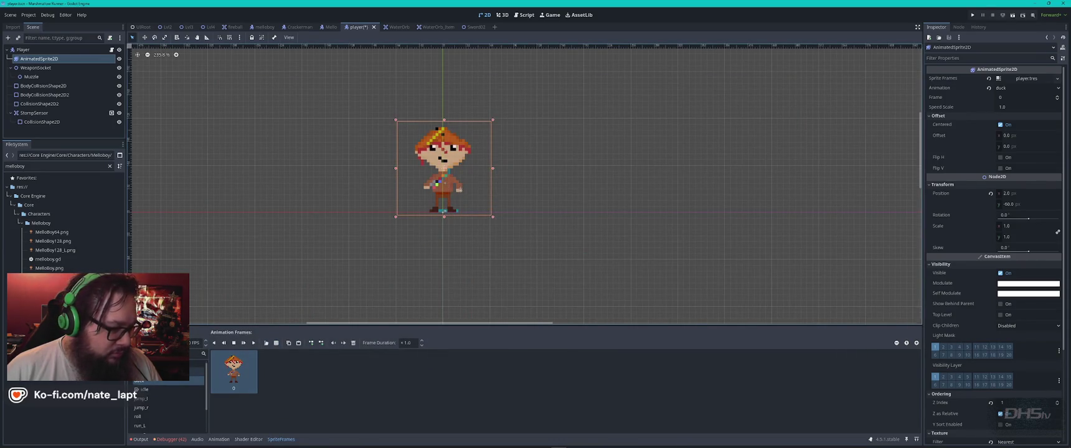
{"action": "left_click", "coordinate": [159, 390]}
{"action": "left_click", "coordinate": [161, 398]}
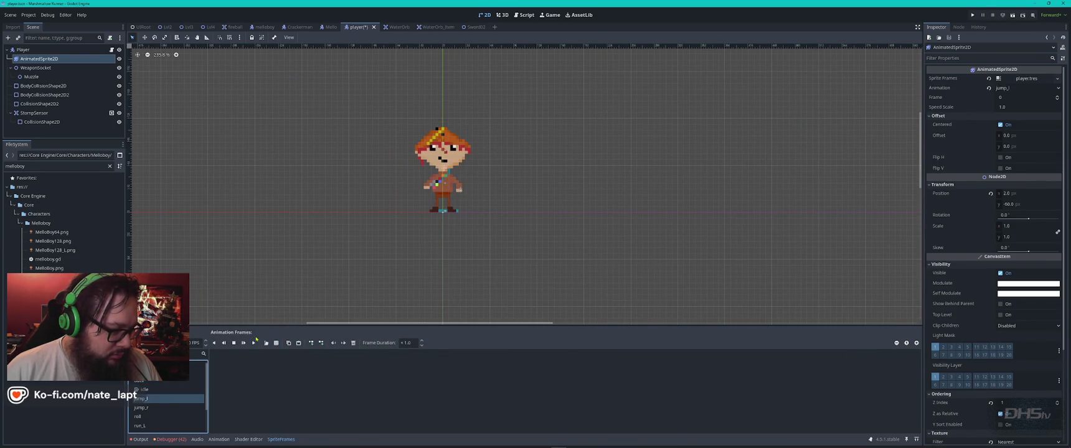
- Compare the empty jump_l animation with the four frames of jump_r
{"action": "left_click", "coordinate": [254, 343]}
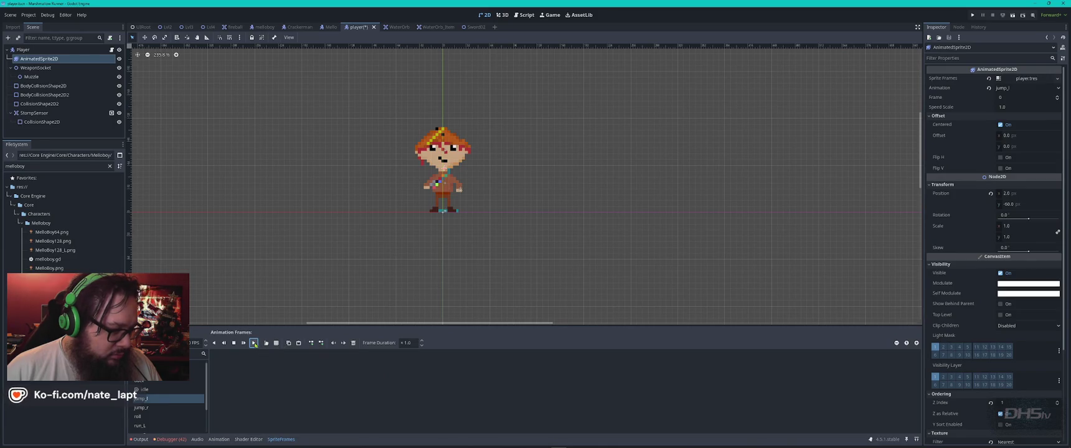
{"action": "left_click", "coordinate": [158, 408]}
{"action": "left_click", "coordinate": [151, 401]}
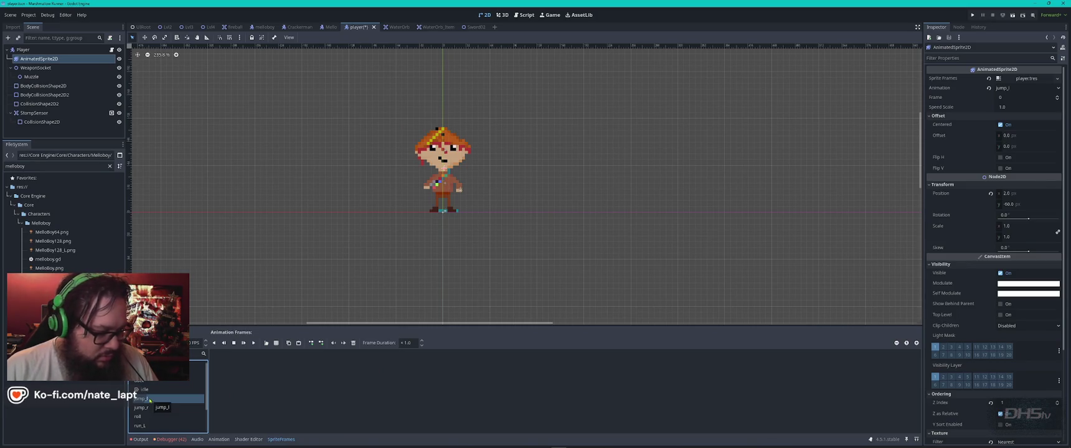
{"action": "left_click", "coordinate": [146, 408]}
{"action": "left_click", "coordinate": [156, 399]}
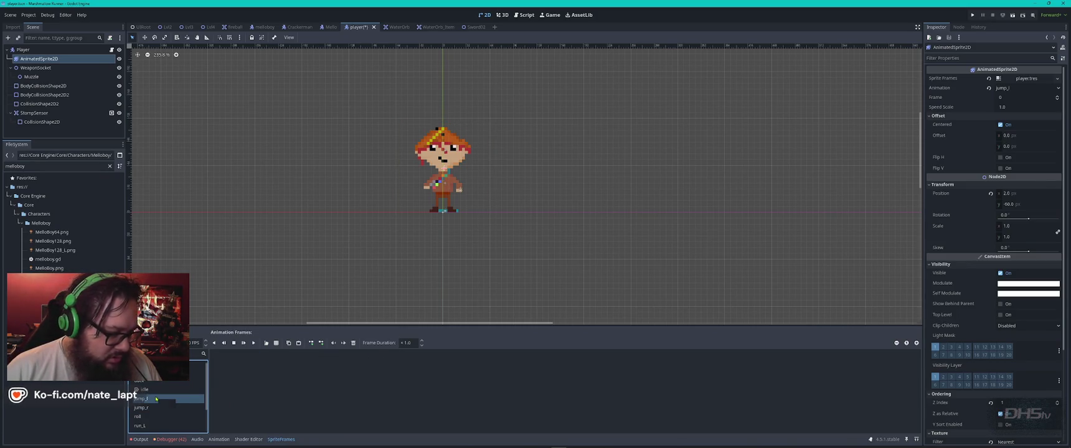
{"action": "left_click", "coordinate": [147, 408]}
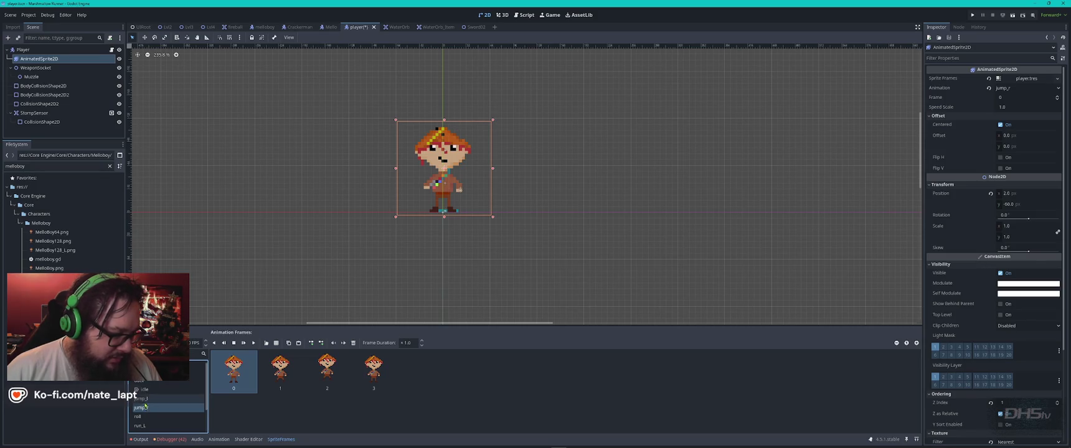
{"action": "left_click", "coordinate": [152, 399]}
- Load the sprite sheet as a frame source and pick the second and third top-row frames
{"action": "left_click", "coordinate": [267, 344]}
{"action": "double_click", "coordinate": [572, 165]}
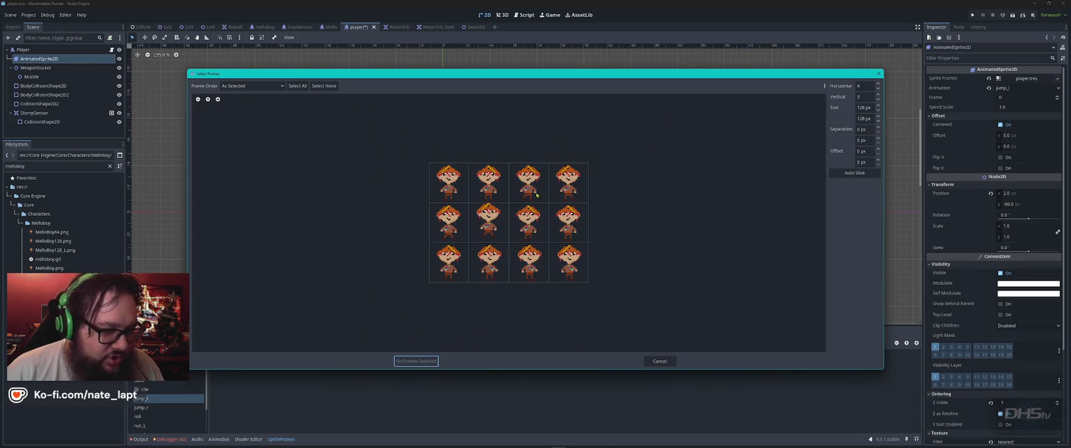
{"action": "left_click", "coordinate": [490, 190]}
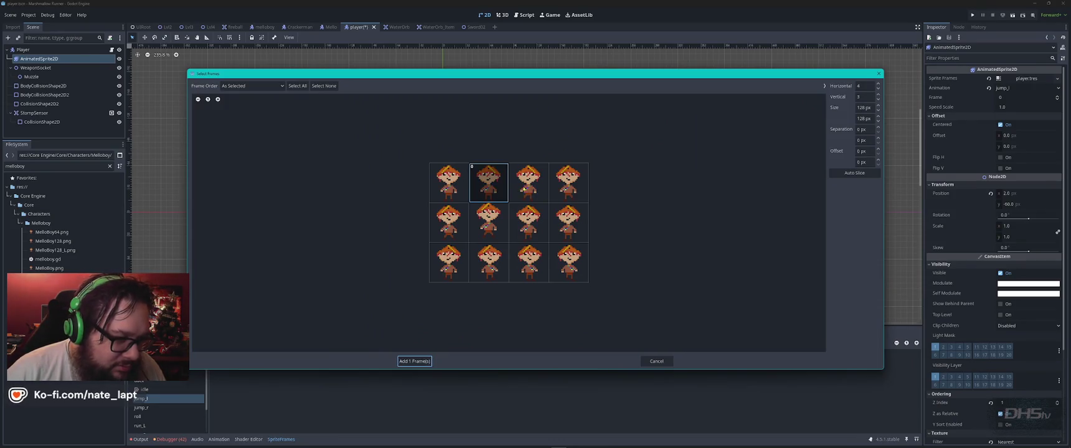
{"action": "left_click", "coordinate": [532, 188]}
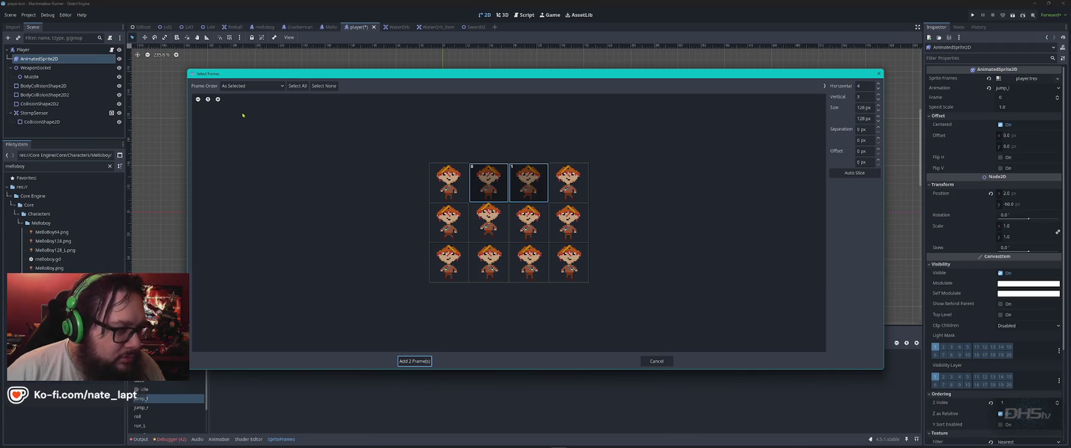
{"action": "left_click", "coordinate": [217, 100]}
{"action": "left_click", "coordinate": [218, 100]}
{"action": "left_click", "coordinate": [217, 100]}
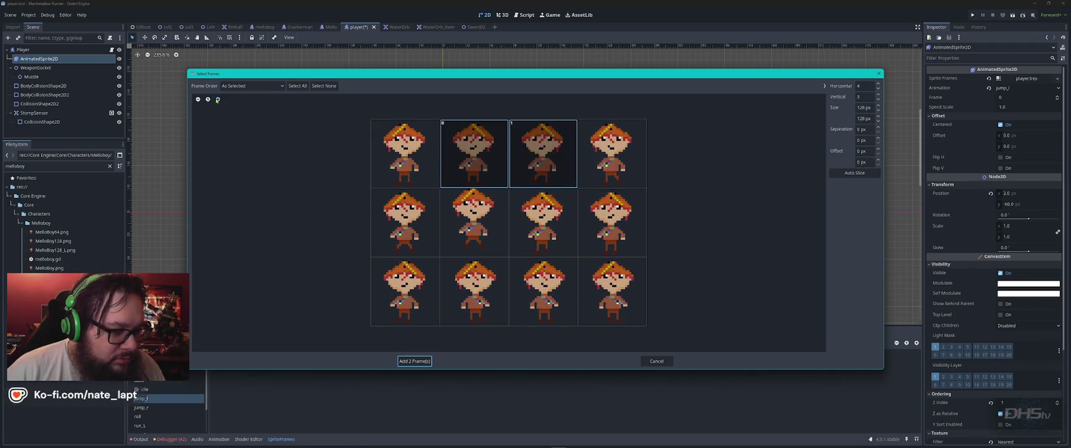
{"action": "left_click", "coordinate": [218, 100]}
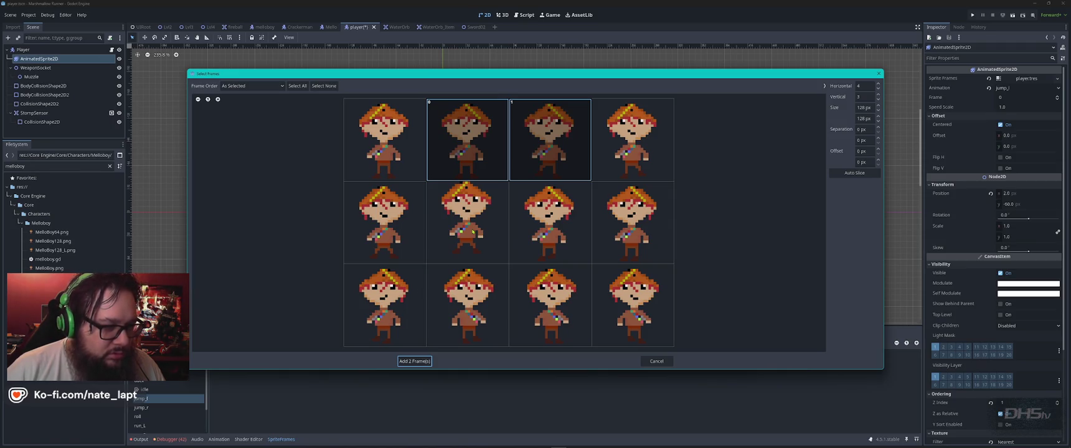
- Pick three more frames from rows two and three, add all five to jump_l, and preview it
{"action": "left_click", "coordinate": [411, 230]}
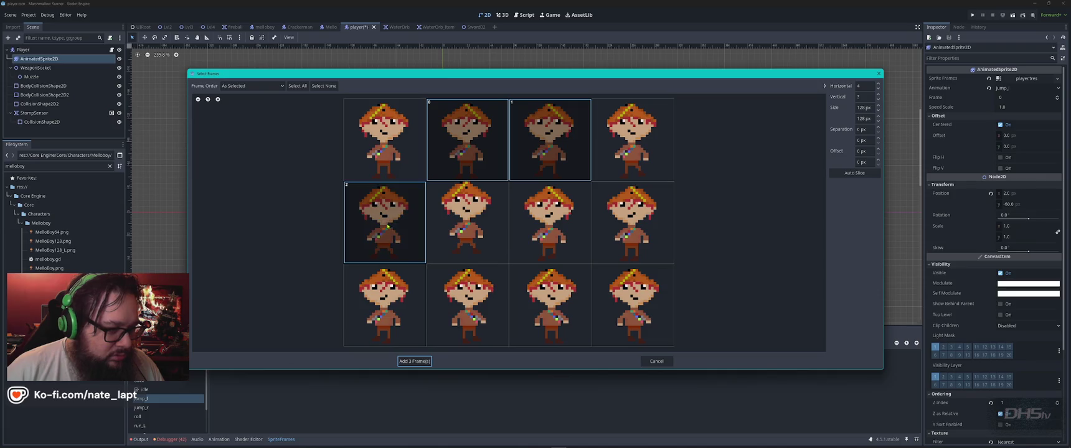
{"action": "left_click", "coordinate": [439, 249]}
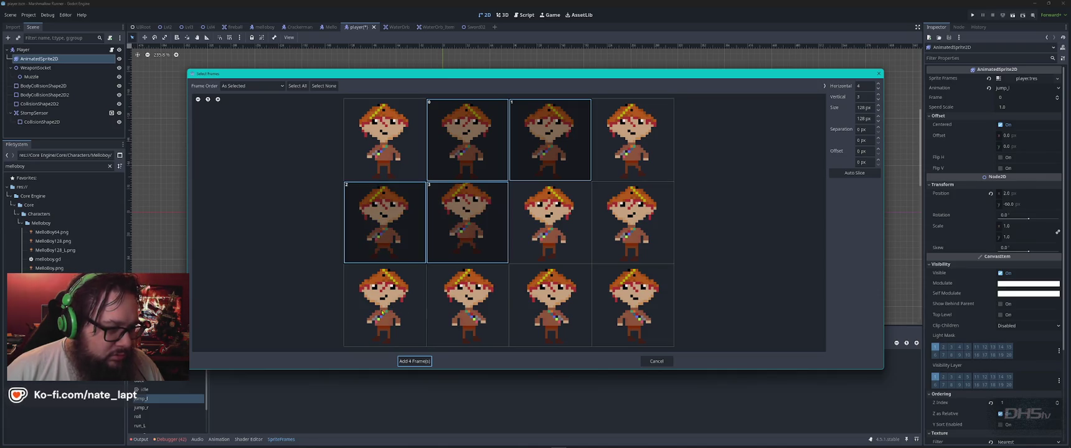
{"action": "left_click", "coordinate": [382, 311]}
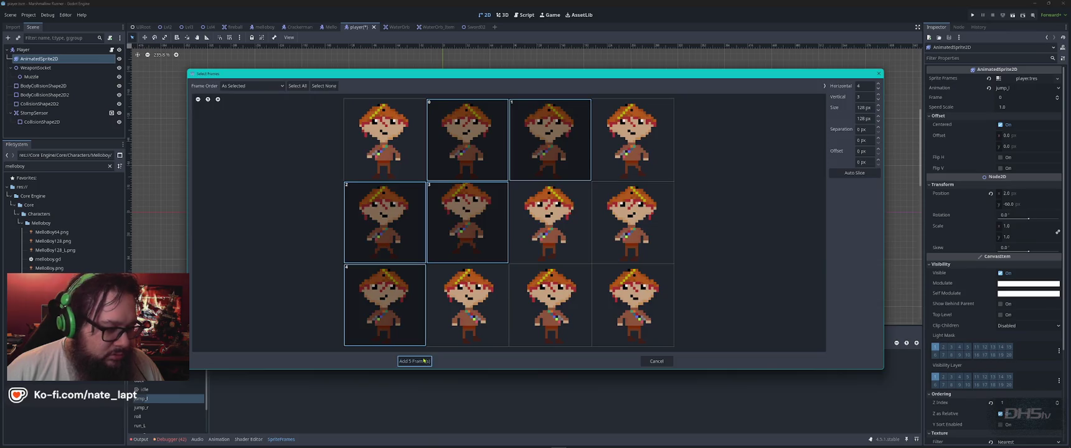
{"action": "left_click", "coordinate": [424, 361]}
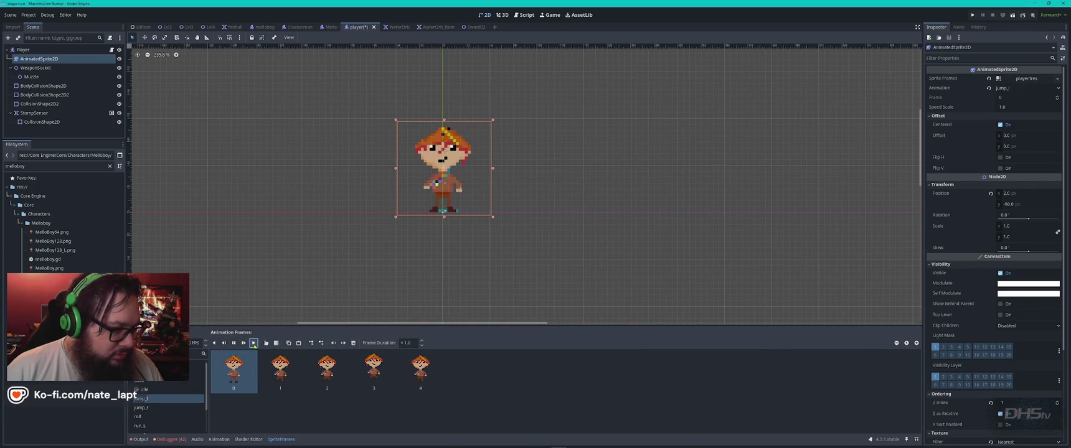
{"action": "left_click", "coordinate": [254, 344]}
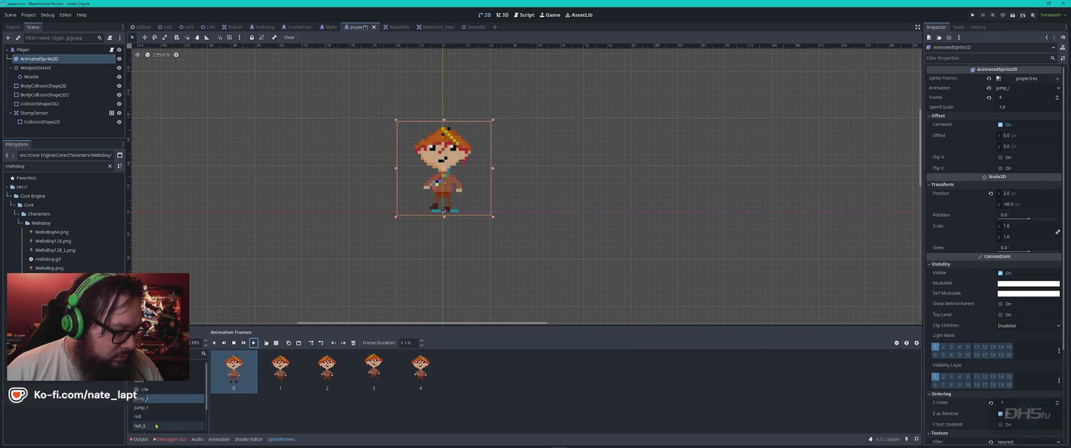
- Preview jump_r and look over the run_L and run_R animations
{"action": "left_click", "coordinate": [159, 408]}
{"action": "left_click", "coordinate": [254, 343]}
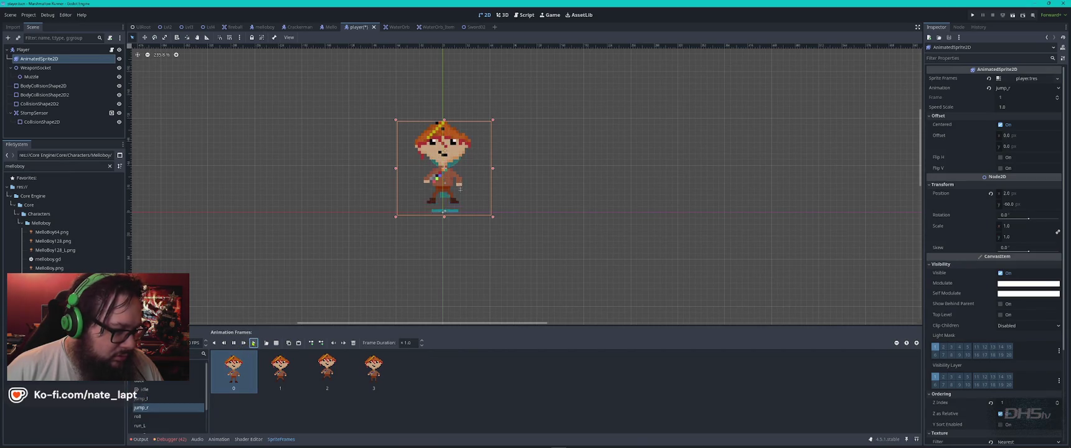
{"action": "scroll", "coordinate": [144, 411], "scroll_direction": "down", "scroll_amount": 1}
{"action": "left_click", "coordinate": [148, 418]}
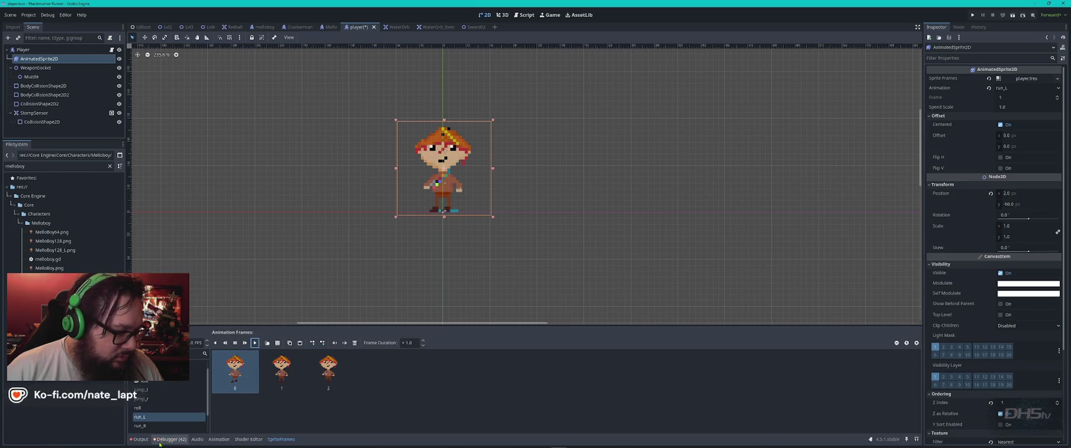
{"action": "left_click", "coordinate": [147, 427]}
{"action": "scroll", "coordinate": [163, 411], "scroll_direction": "down", "scroll_amount": 2}
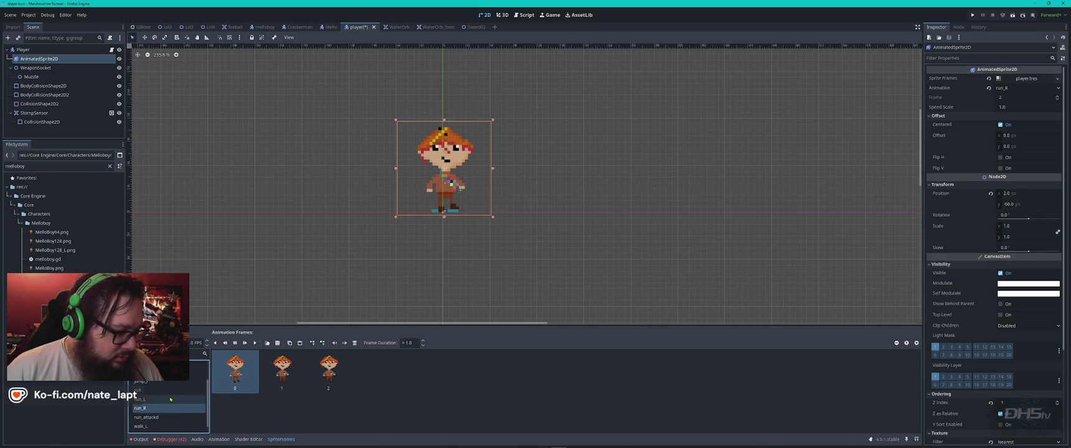
- Look through walk_L, walk_R, dead and duck, leaving duck selected
{"action": "left_click", "coordinate": [163, 416]}
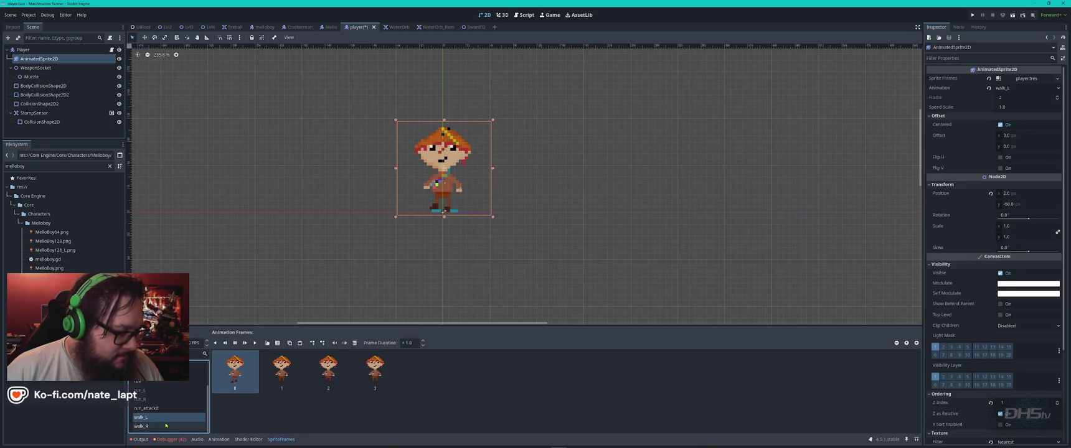
{"action": "left_click", "coordinate": [167, 426]}
{"action": "scroll", "coordinate": [174, 407], "scroll_direction": "up", "scroll_amount": 4}
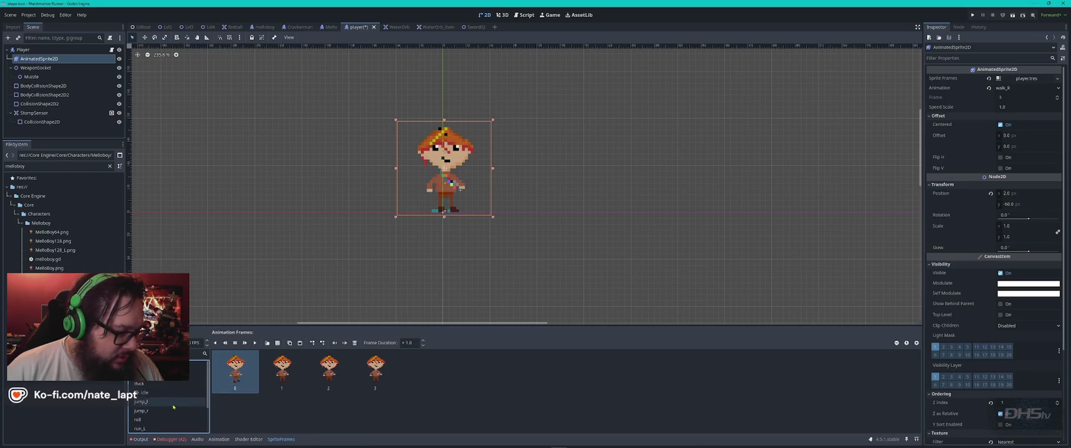
{"action": "left_click", "coordinate": [157, 375]}
{"action": "left_click", "coordinate": [156, 385]}
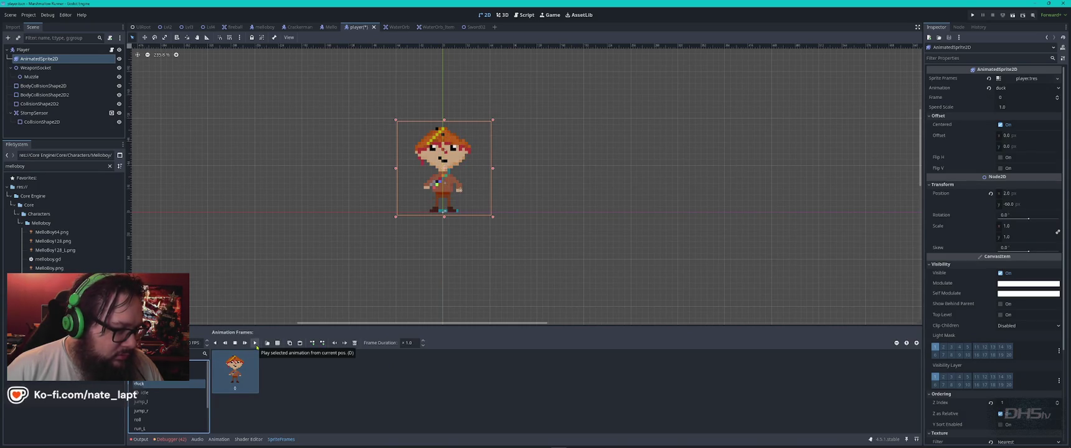
- Save the player scene with Ctrl+S and run the game with F5
{"action": "left_click", "coordinate": [299, 398]}
{"action": "key", "text": "ctrl+s"}
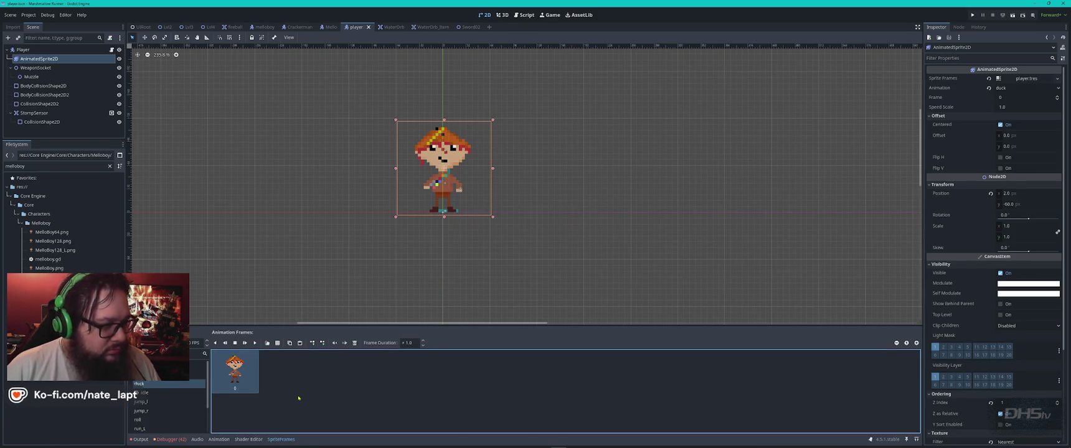
{"action": "key", "text": "F5"}
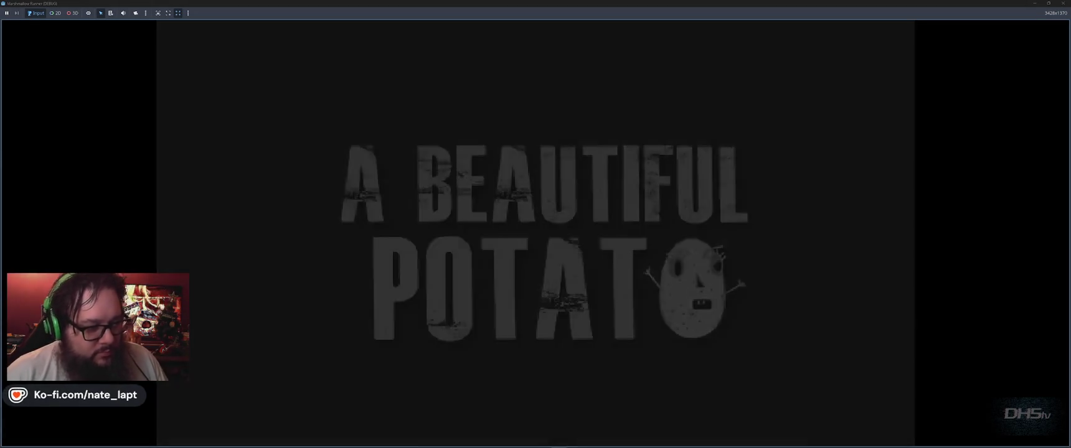
- Start a new game, then run right and jump, grabbing the sword along the way
{"action": "key", "text": "Return"}
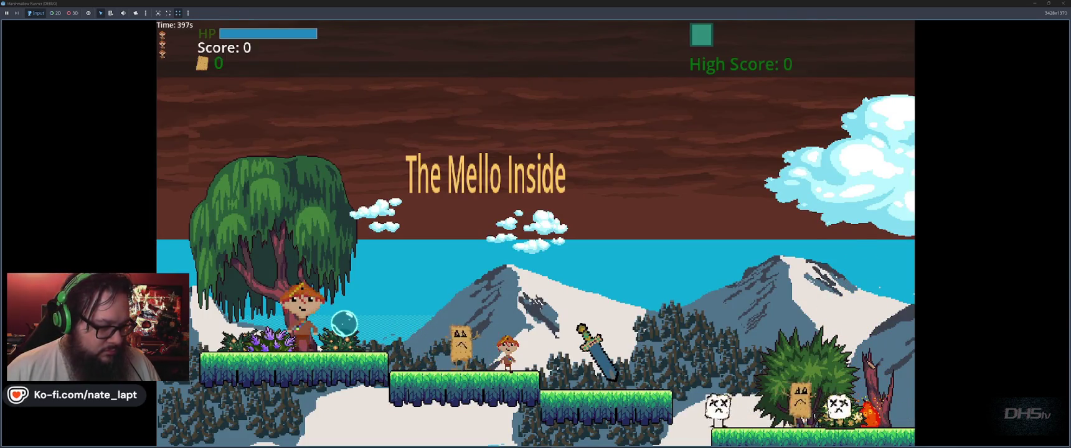
{"action": "key", "text": "Right"}
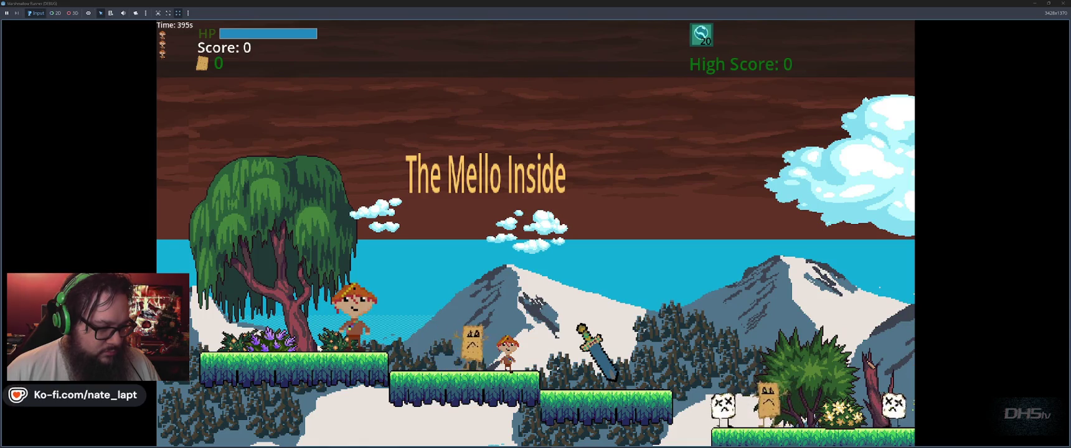
{"action": "key", "text": "Right"}
{"action": "key", "text": "Right"}
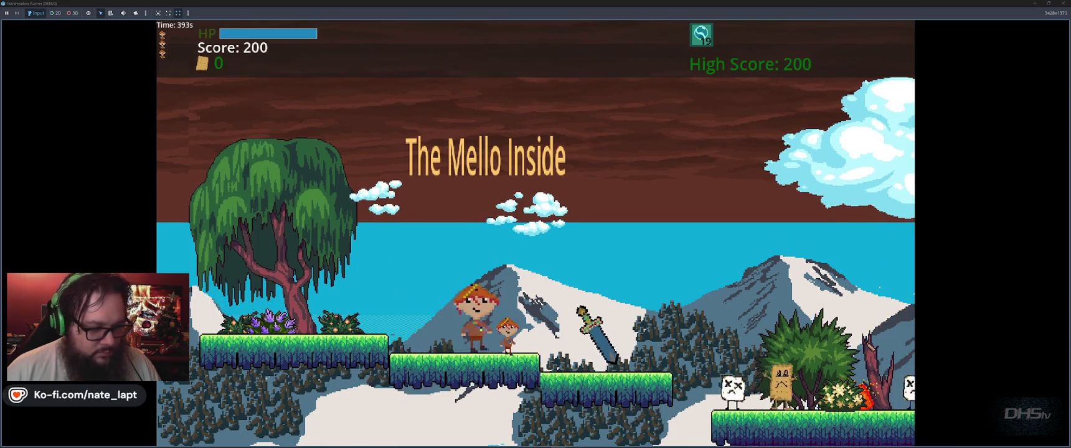
{"action": "key", "text": "space"}
{"action": "key", "text": "Right"}
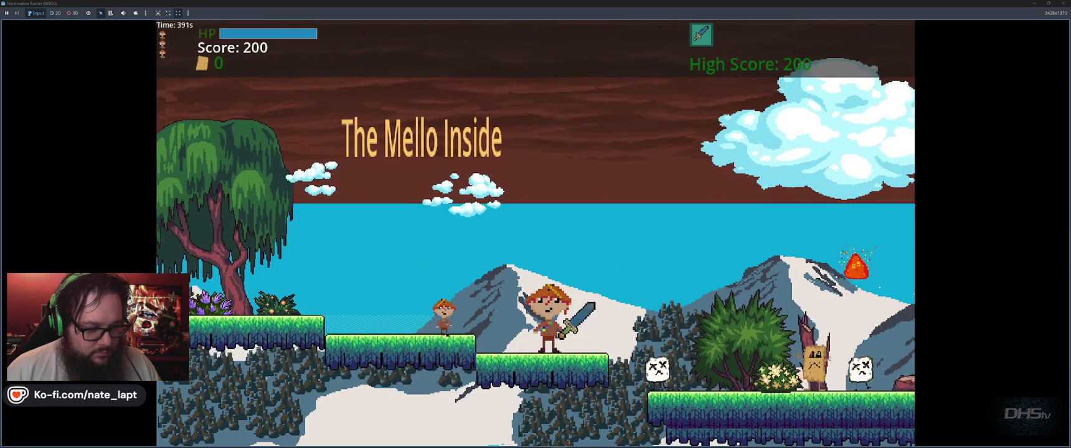
{"action": "key", "text": "space"}
{"action": "key", "text": "Right"}
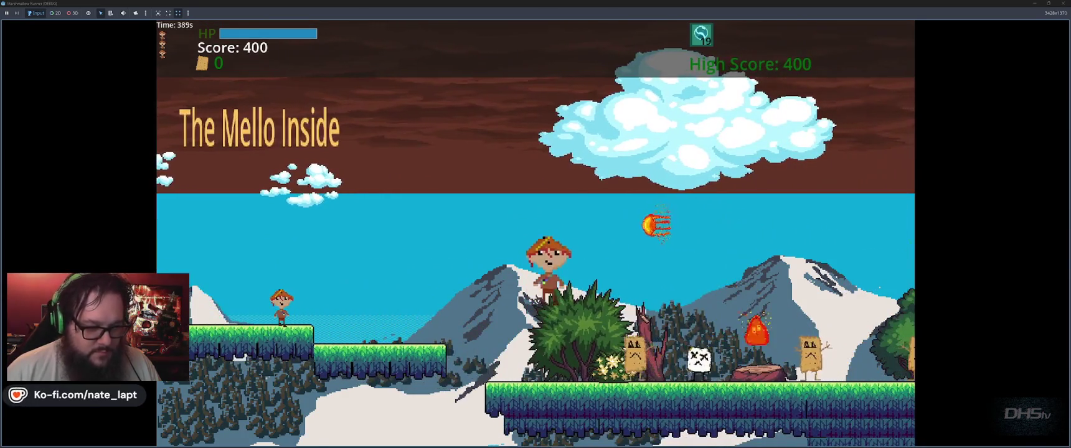
{"action": "key", "text": "space"}
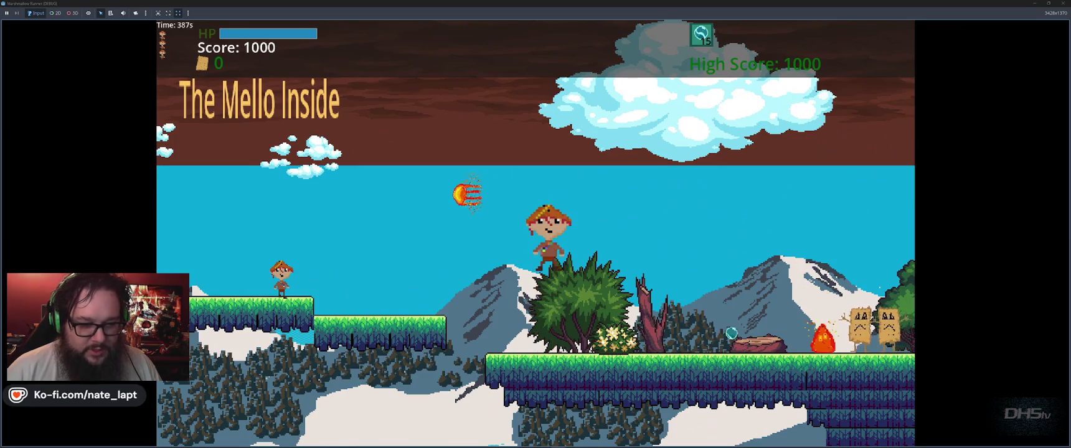
{"action": "key", "text": "Right"}
{"action": "key", "text": "Right"}
{"action": "key", "text": "space"}
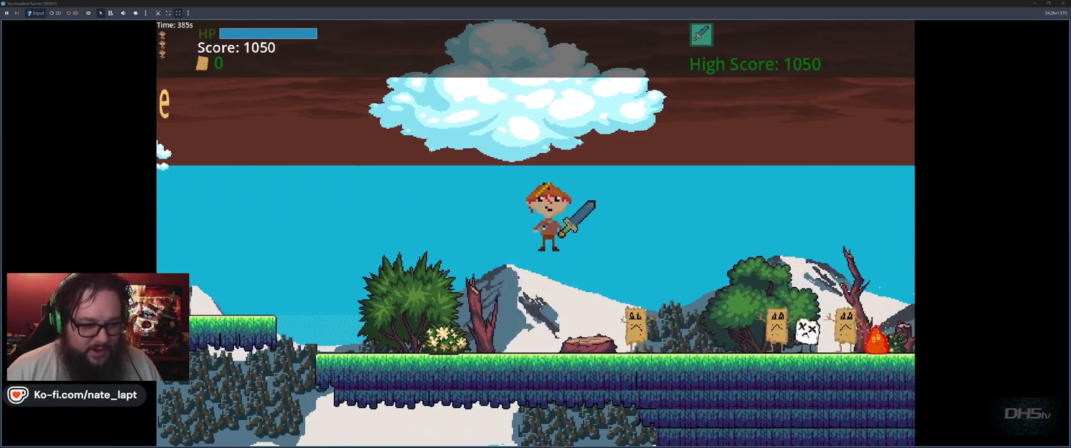
{"action": "key", "text": "Right"}
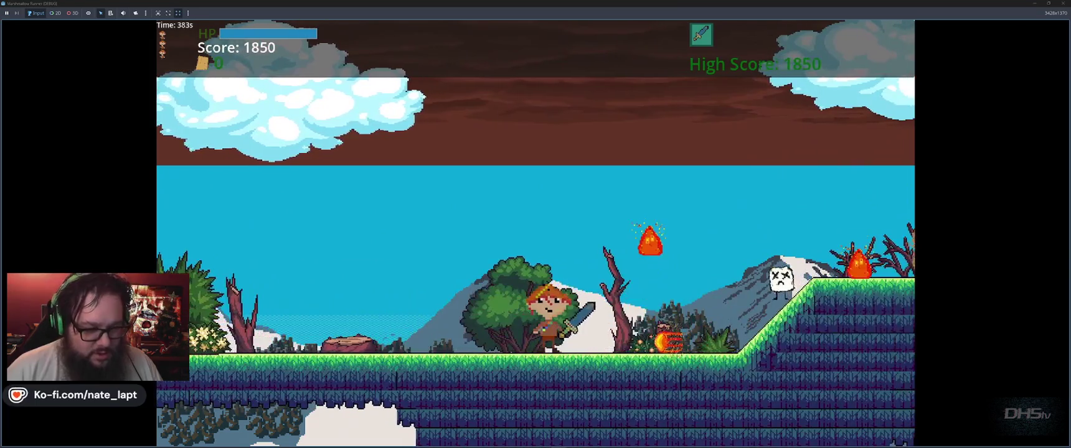
{"action": "key", "text": "Right"}
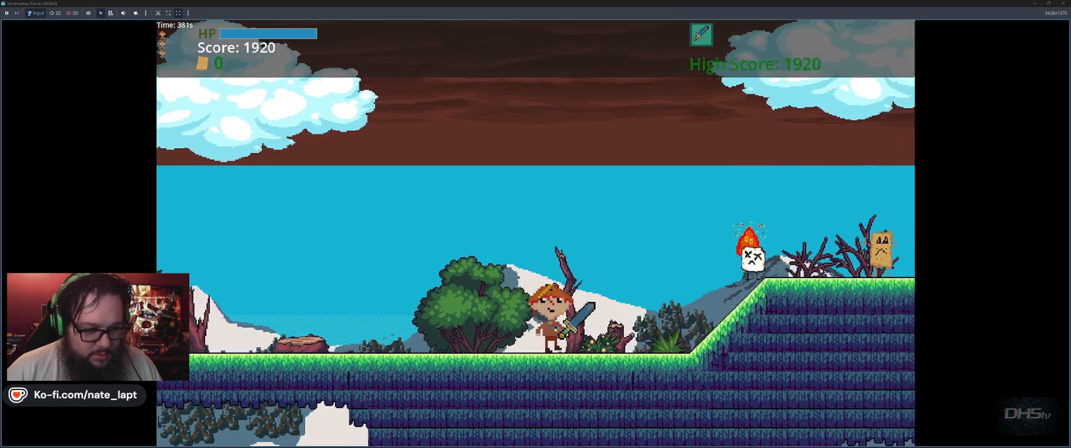
{"action": "key", "text": "space"}
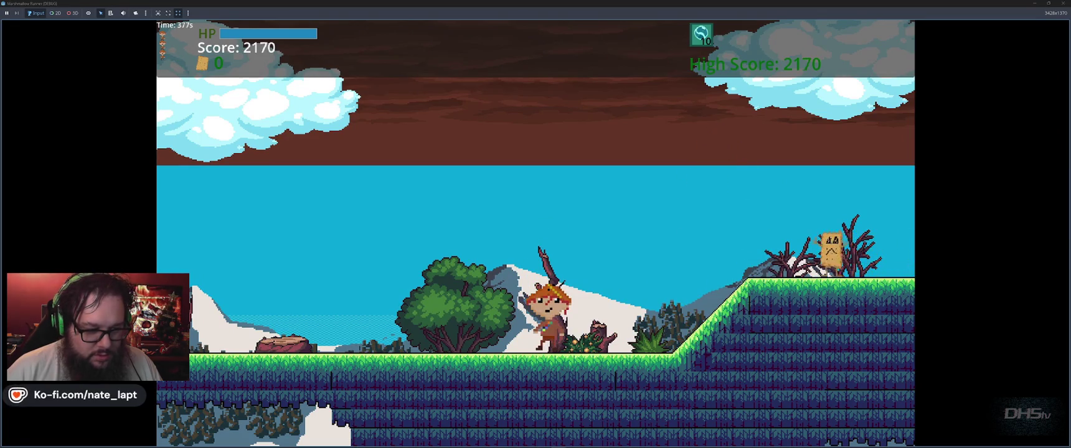
- Climb the grass ledge, stomp a marshmallow, clear the hill and destroy a fireball
{"action": "key", "text": "Right"}
{"action": "key", "text": "space"}
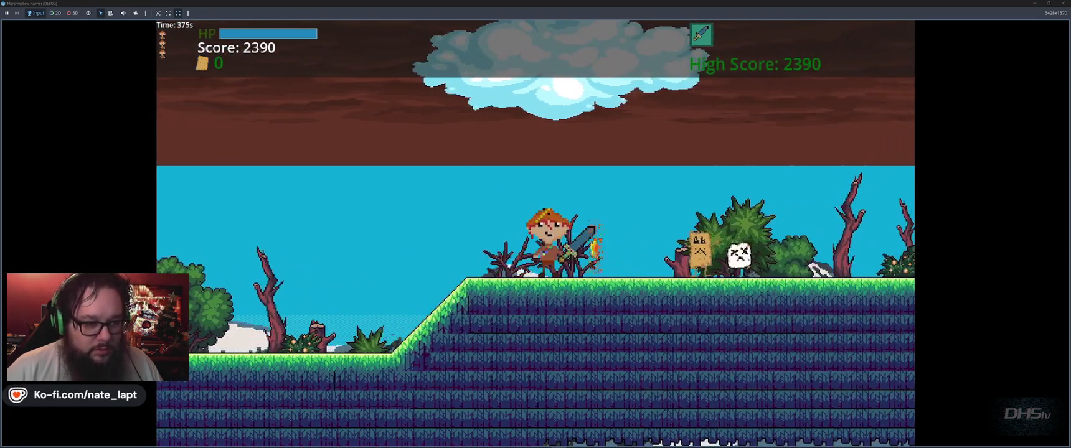
{"action": "key", "text": "Right"}
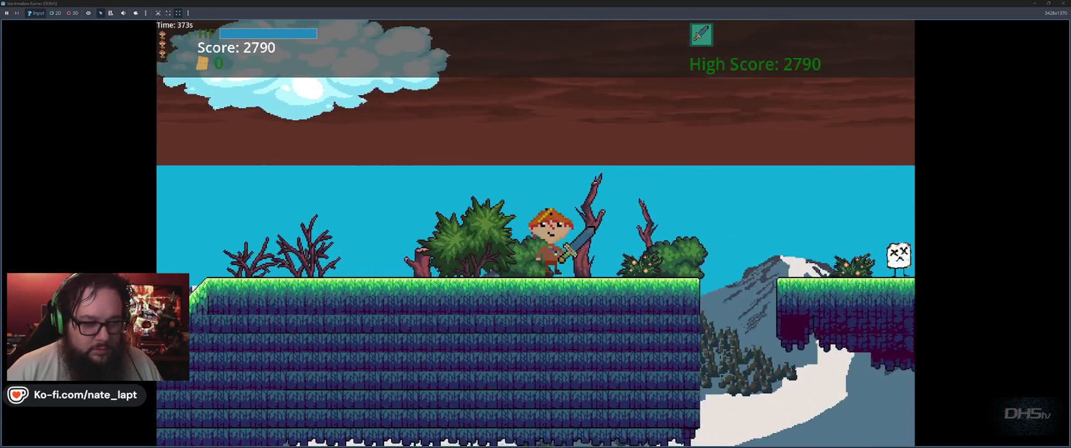
{"action": "key", "text": "space"}
{"action": "key", "text": "space"}
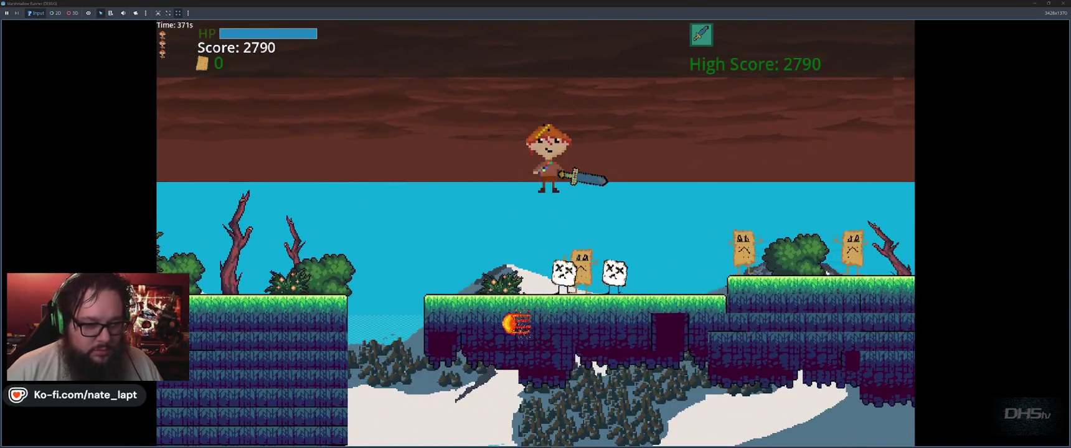
{"action": "key", "text": "Right"}
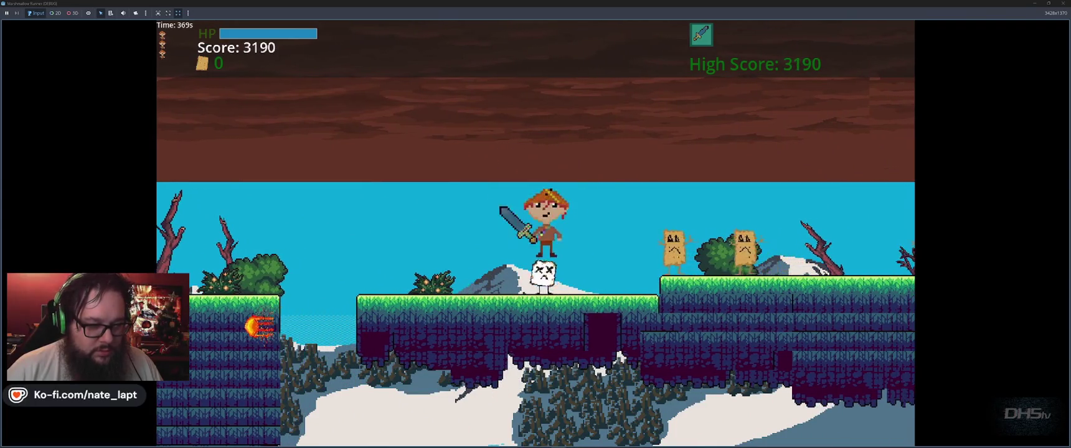
{"action": "key", "text": "space"}
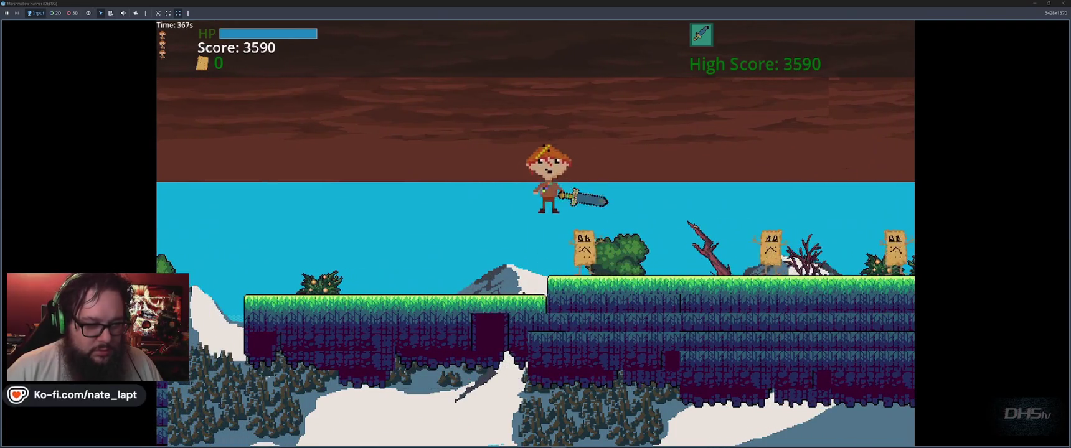
{"action": "key", "text": "space"}
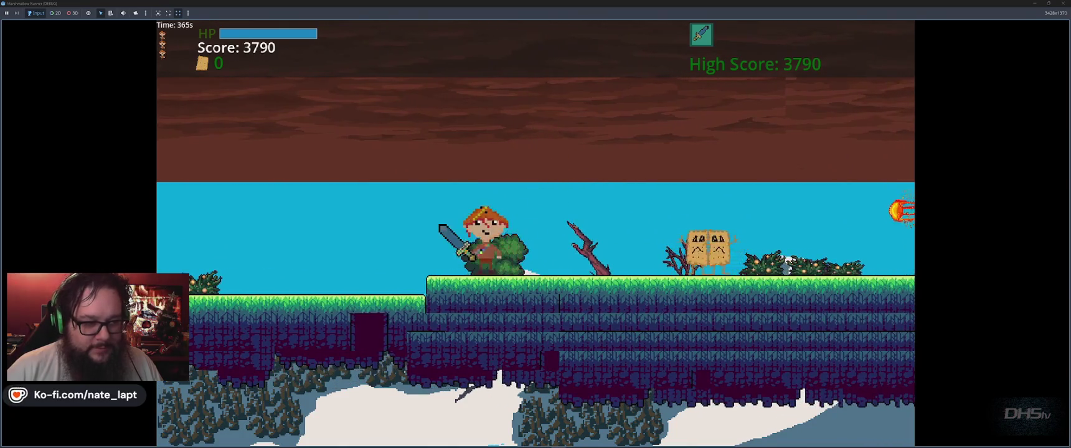
{"action": "key", "text": "space"}
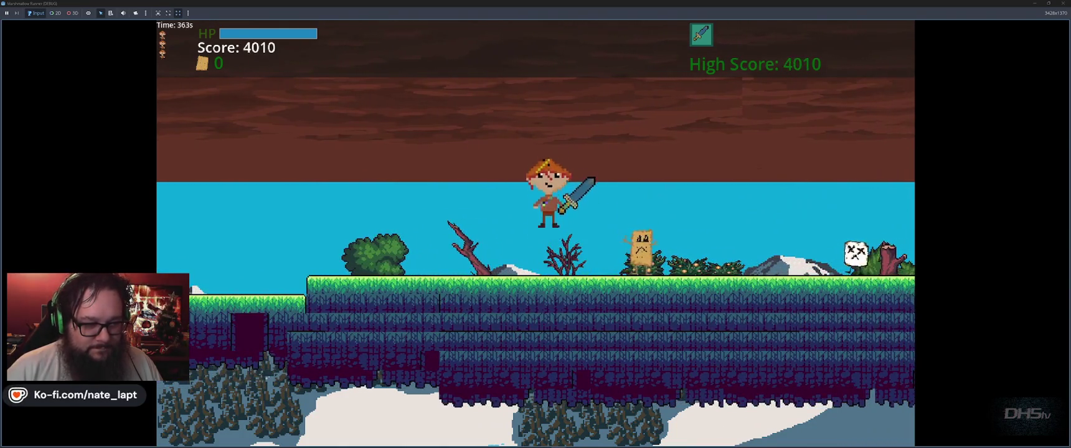
{"action": "key", "text": "space"}
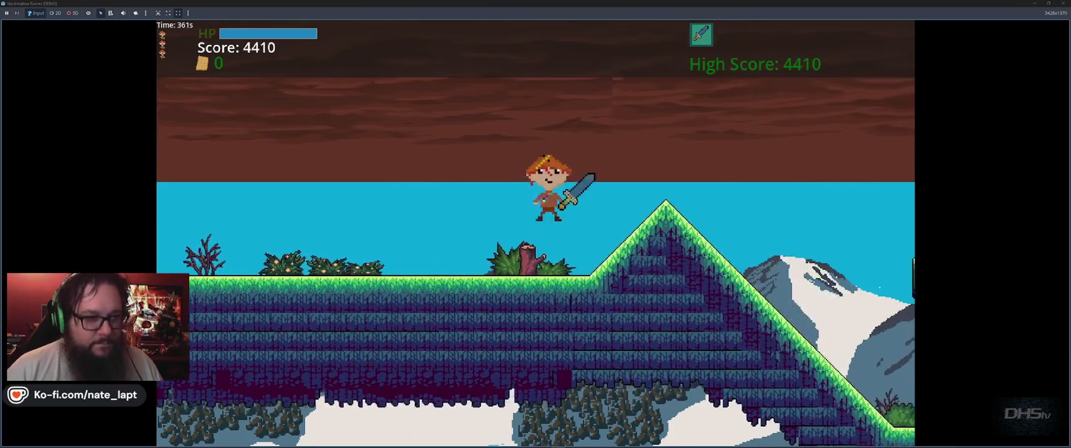
{"action": "key", "text": "space"}
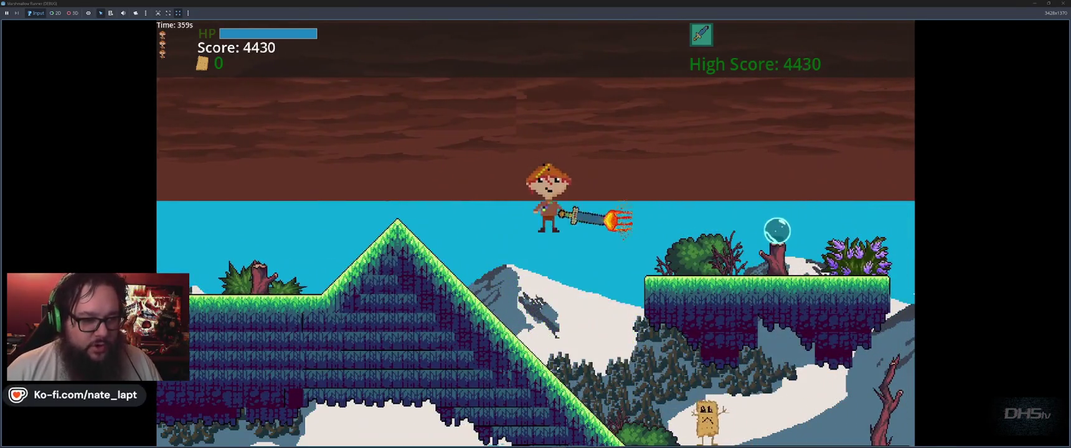
{"action": "key", "text": "space"}
- Slash the cardboard enemy and jump across gaps, then close the game with F8
{"action": "key", "text": "Left"}
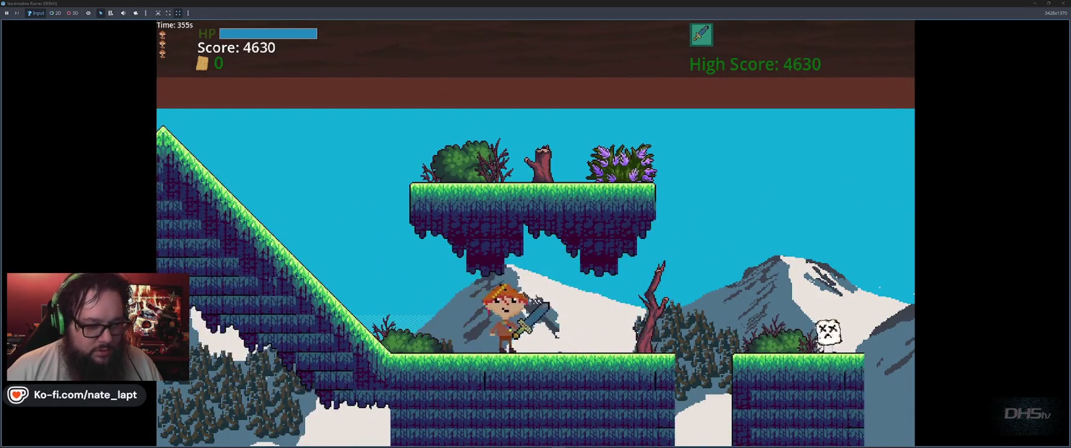
{"action": "key", "text": "space"}
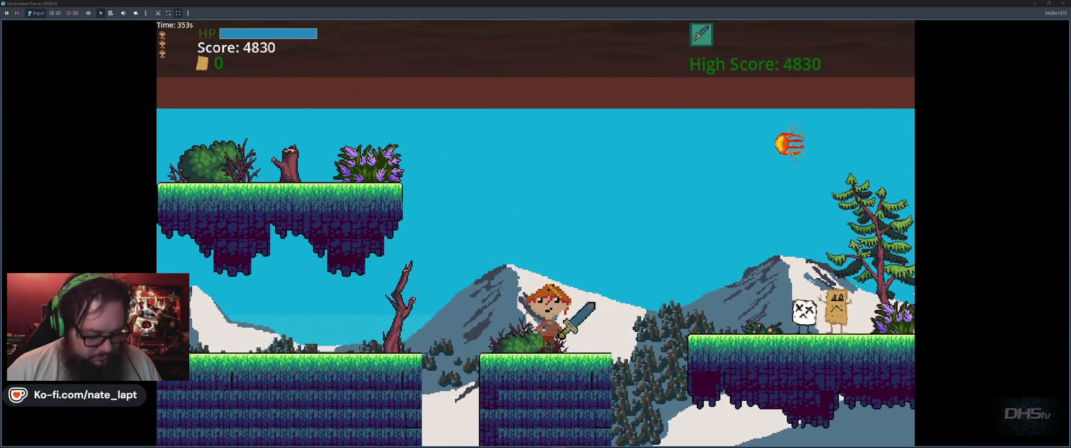
{"action": "key", "text": "space"}
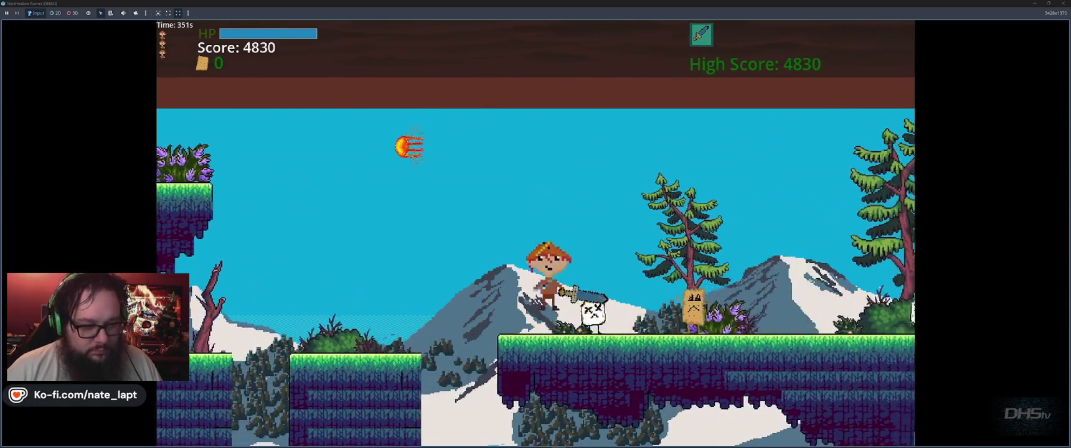
{"action": "key", "text": "space"}
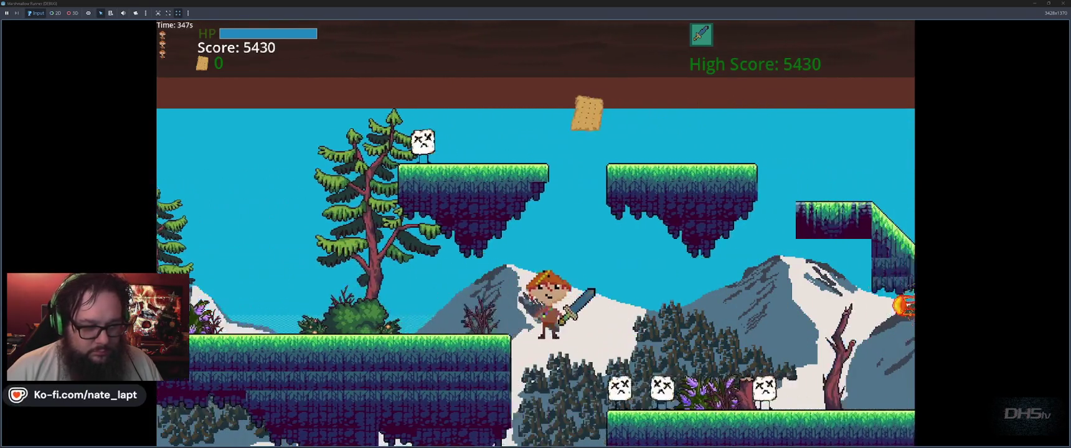
{"action": "key", "text": "space"}
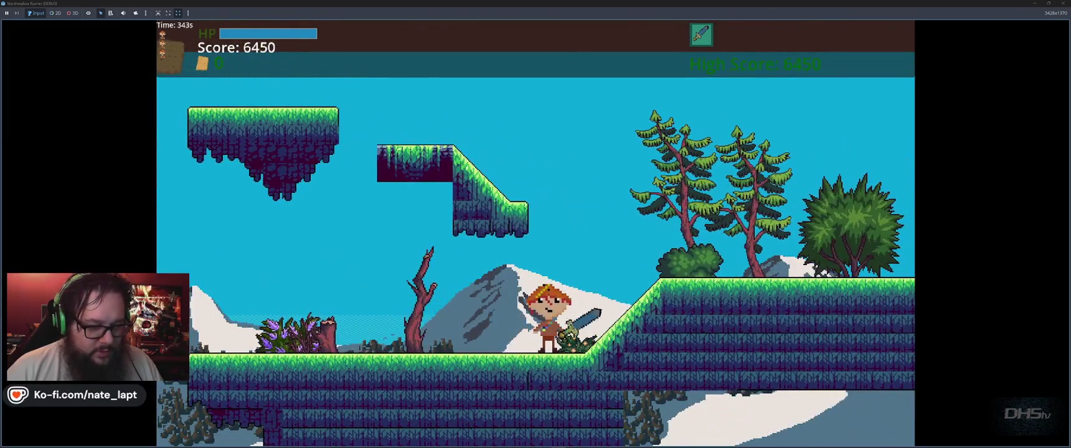
{"action": "key", "text": "space"}
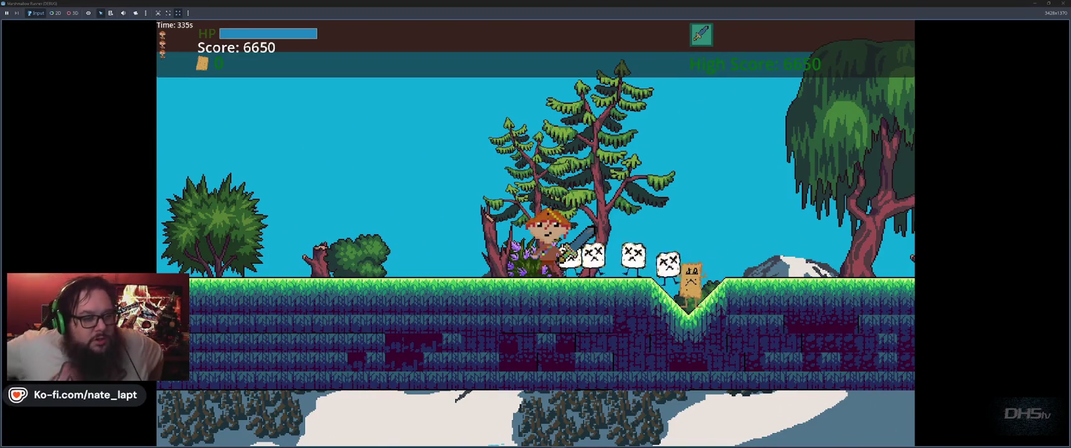
{"action": "key", "text": "F8"}
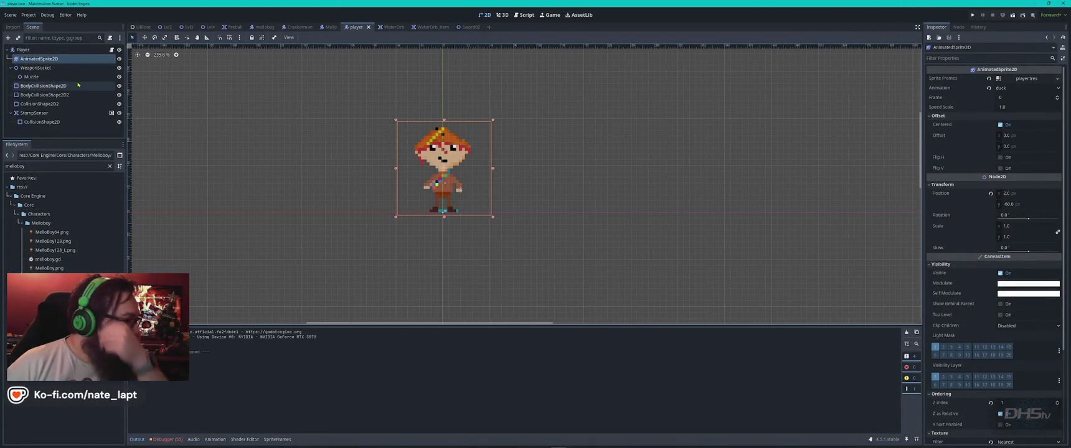
- Hide the AnimatedSprite2D and inspect the body rectangle, head circle and feet shapes
{"action": "left_click", "coordinate": [50, 104]}
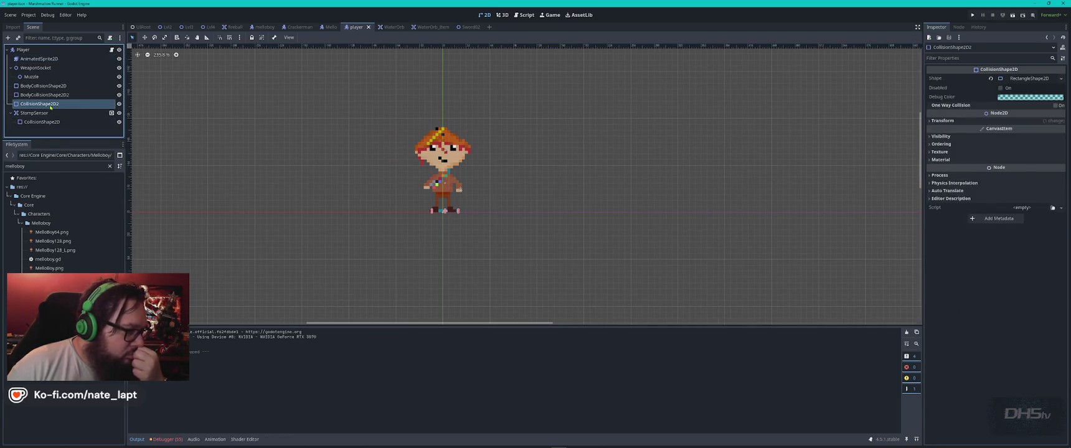
{"action": "left_click", "coordinate": [45, 94]}
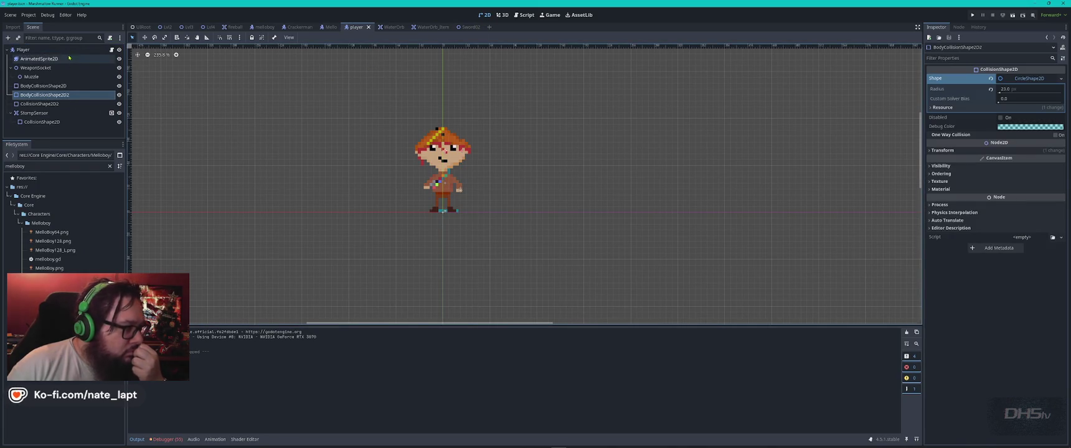
{"action": "left_click", "coordinate": [119, 58]}
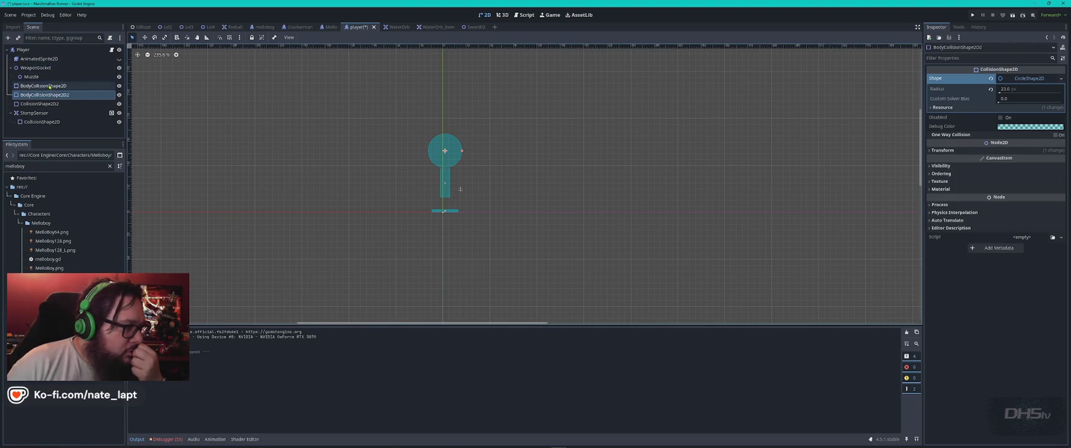
{"action": "left_click", "coordinate": [50, 86]}
{"action": "left_click", "coordinate": [67, 95]}
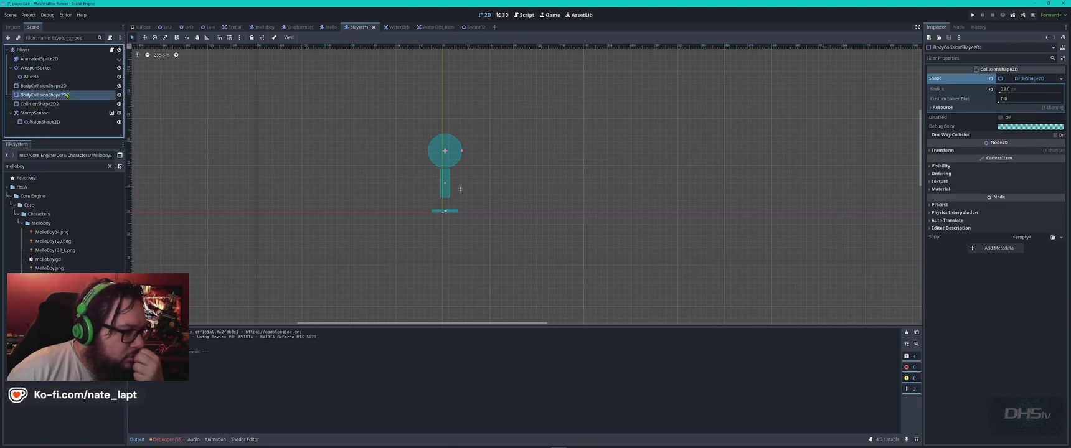
{"action": "left_click", "coordinate": [55, 104]}
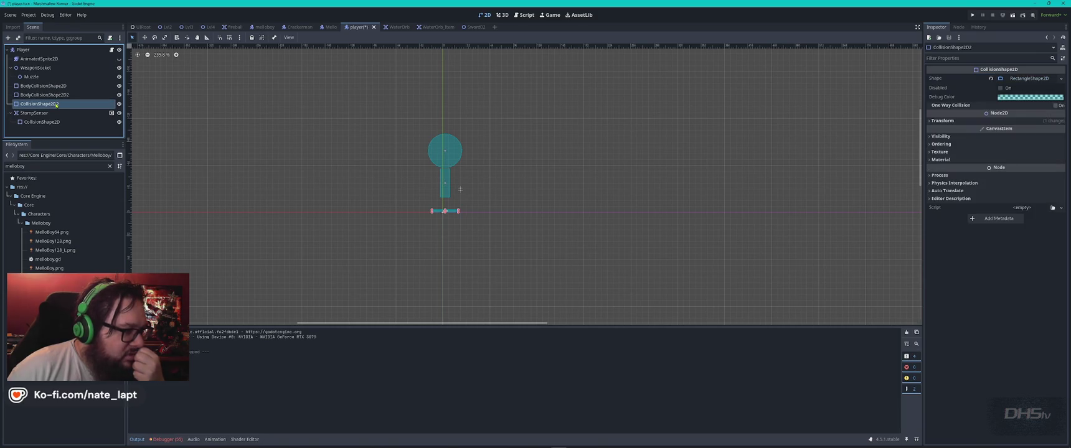
- Inspect the StompSensor's shape, go back to CollisionShape2D2, and open player.gd
{"action": "left_click", "coordinate": [55, 123]}
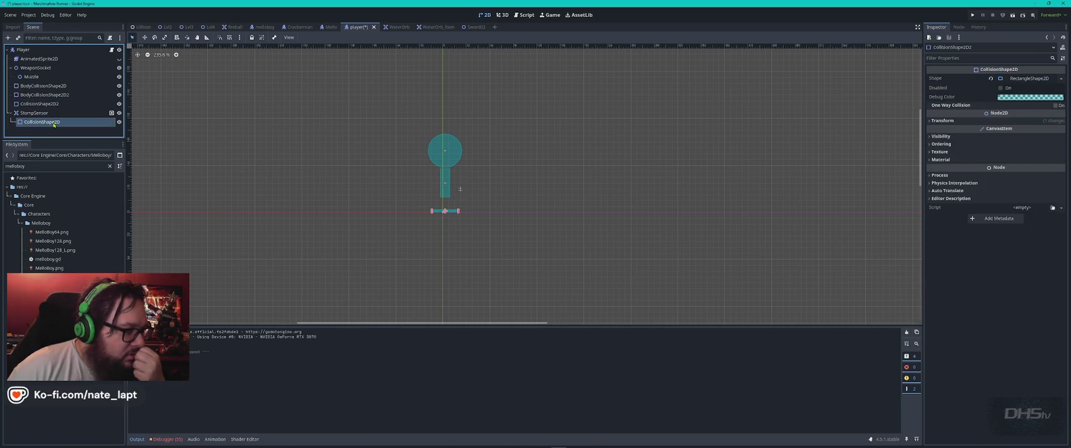
{"action": "left_click", "coordinate": [53, 114]}
{"action": "left_click", "coordinate": [52, 105]}
{"action": "scroll", "coordinate": [448, 169], "scroll_direction": "up", "scroll_amount": 3}
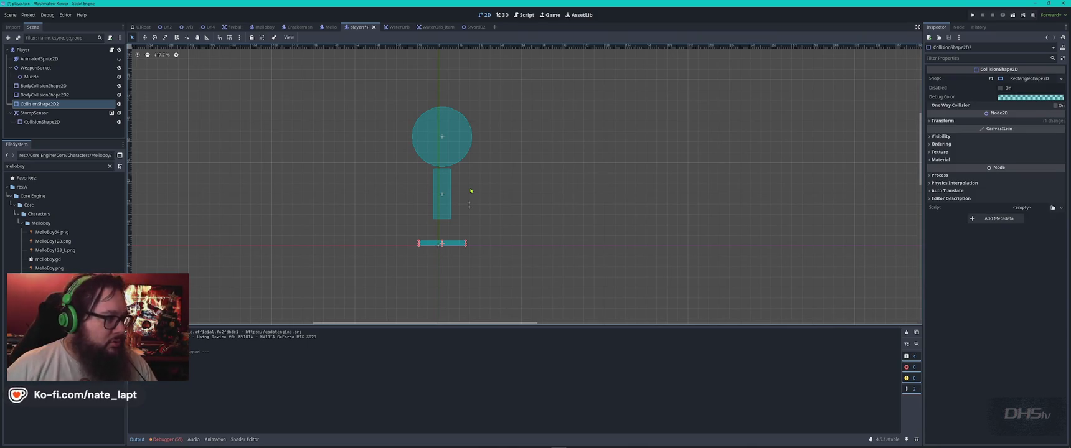
{"action": "key", "text": "ctrl+F3"}
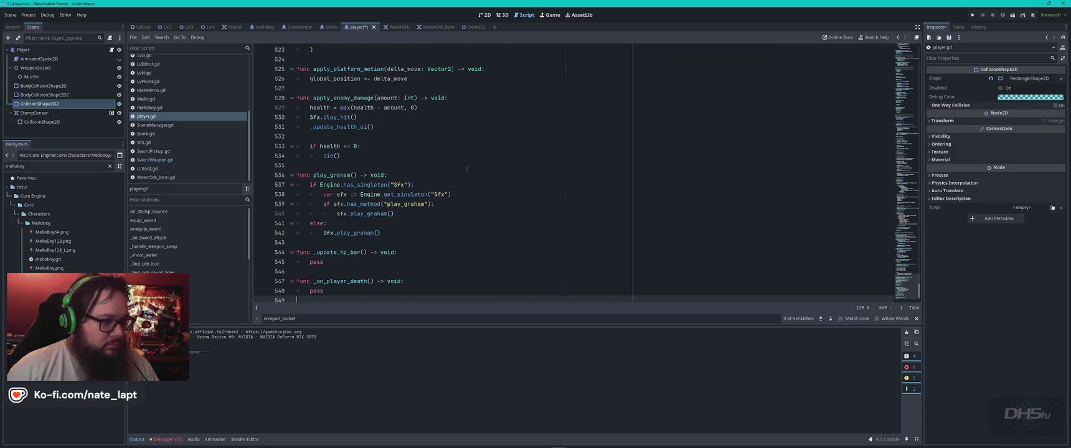
{"action": "left_click", "coordinate": [505, 166]}
{"action": "key", "text": "ctrl+f"}
{"action": "type", "text": "hurt"}
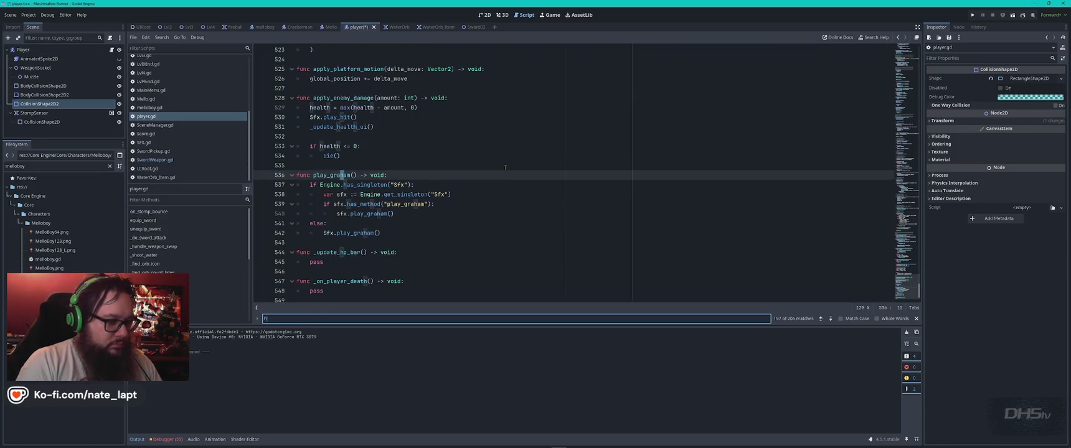
{"action": "key", "text": "Escape"}
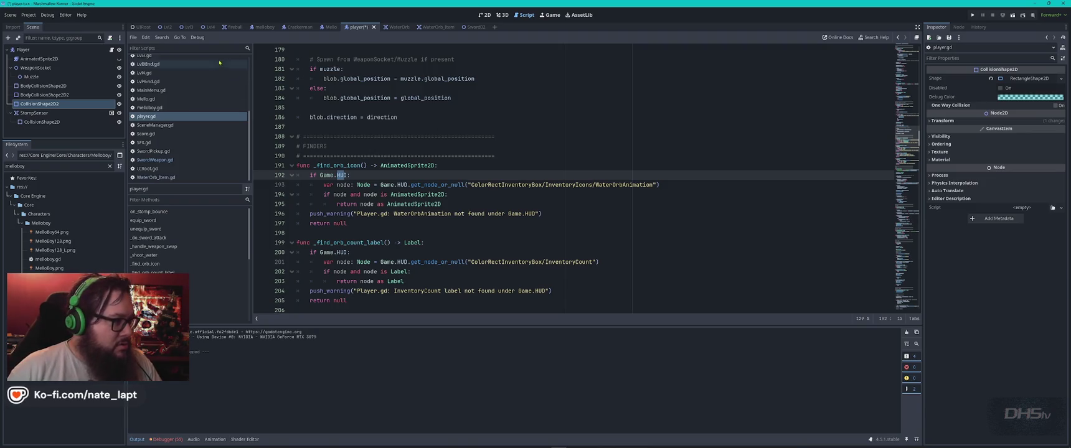
{"action": "left_click", "coordinate": [485, 14]}
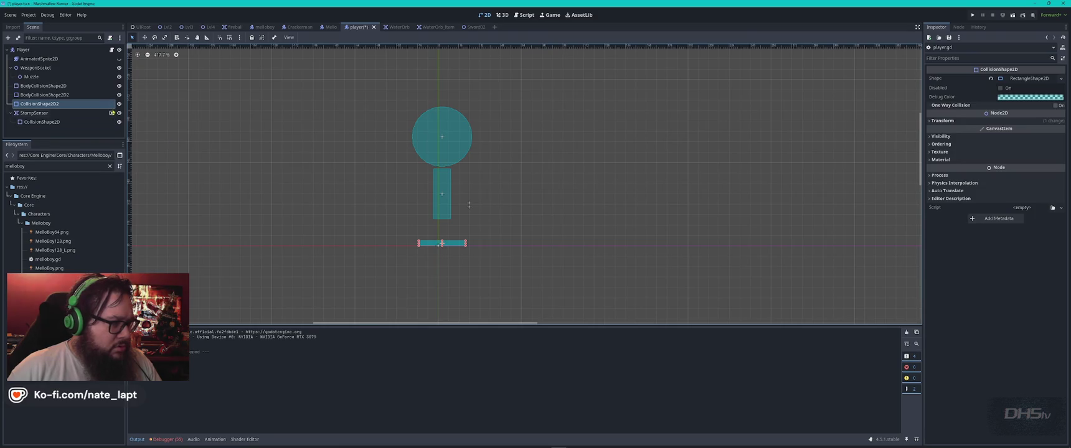
{"action": "scroll", "coordinate": [538, 137], "scroll_direction": "down", "scroll_amount": 1}
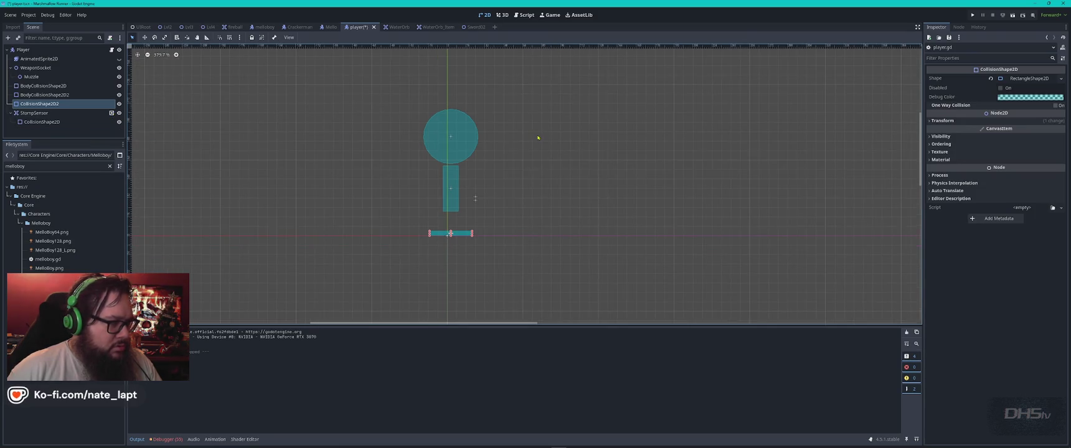
{"action": "key", "text": "super"}
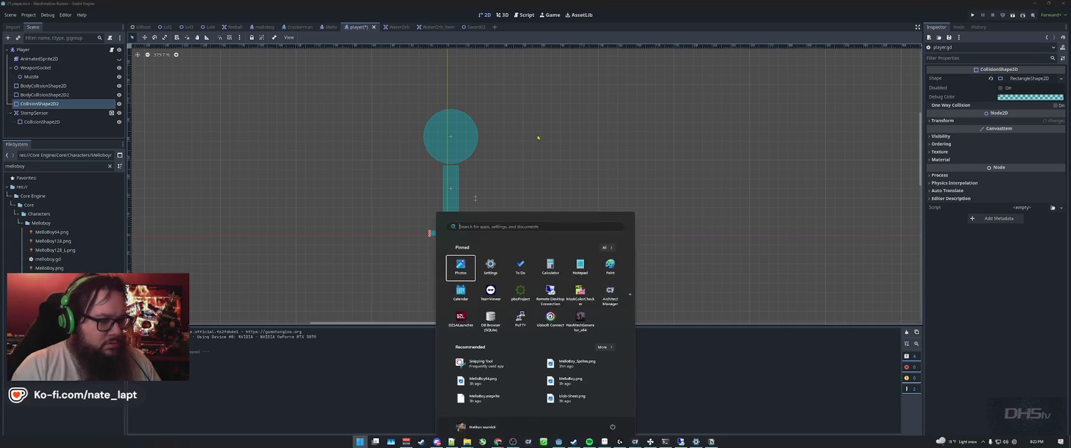
- Capture a full-screen snip of the Godot editor, then switch to the ChatGPT window
{"action": "type", "text": "snip"}
{"action": "key", "text": "Return"}
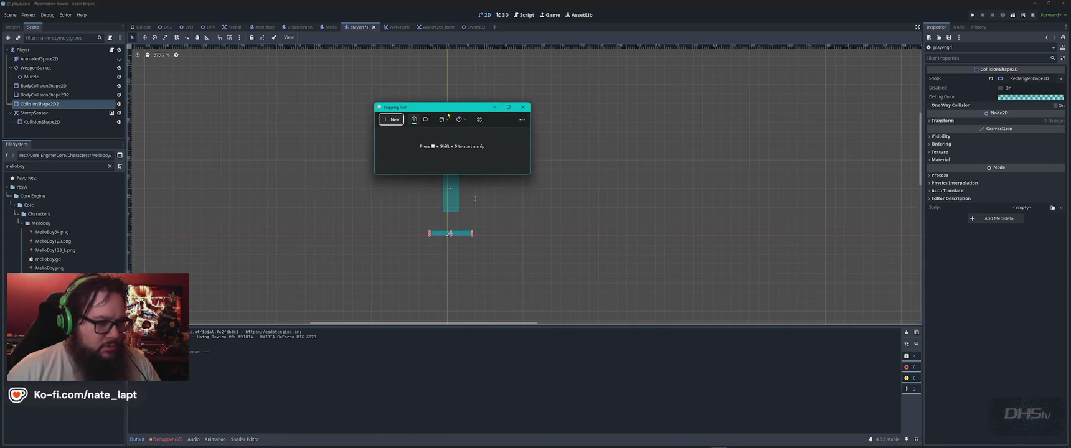
{"action": "left_click", "coordinate": [391, 120]}
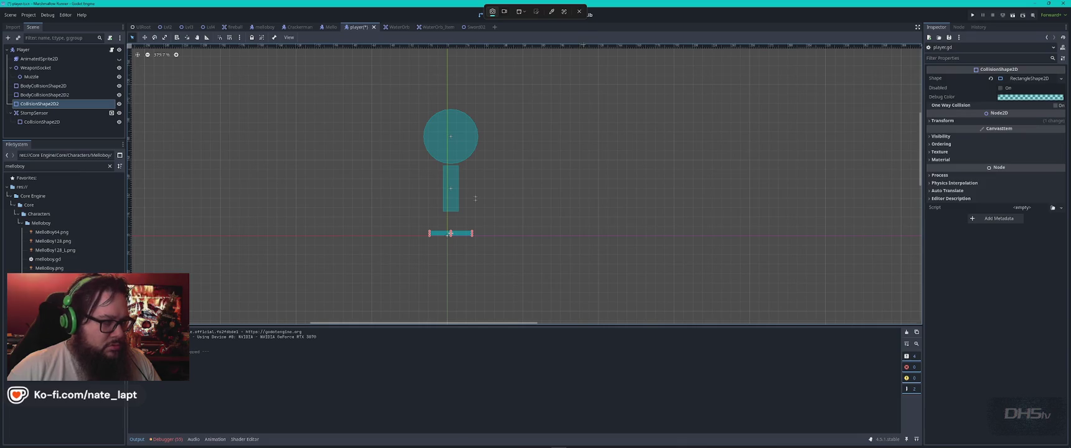
{"action": "key", "text": "Escape"}
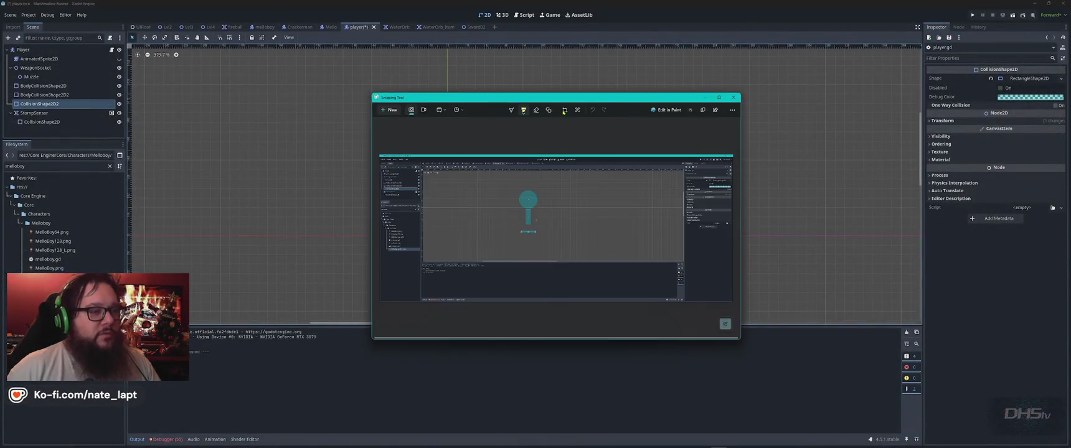
{"action": "key", "text": "alt+Tab"}
{"action": "key", "text": "Tab"}
{"action": "key", "text": "Tab"}
{"action": "key", "text": "Tab"}
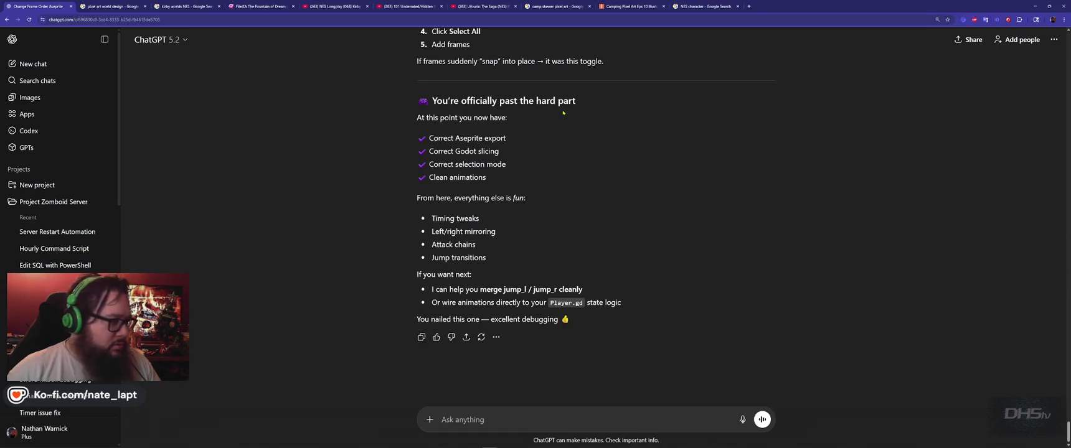
- In the Game Dev project, ask 'Which collision was my damage collision?' with the screenshot pasted
{"action": "scroll", "coordinate": [59, 187], "scroll_direction": "down", "scroll_amount": 2}
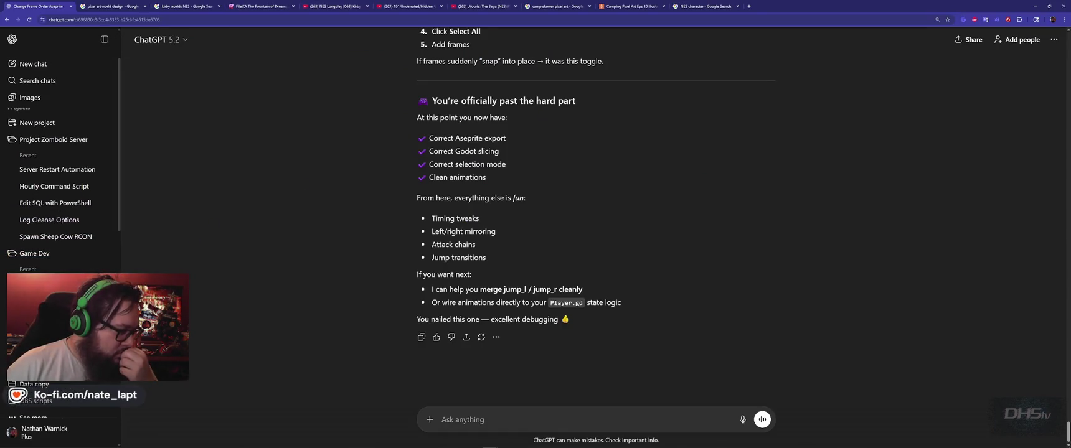
{"action": "left_click", "coordinate": [32, 253]}
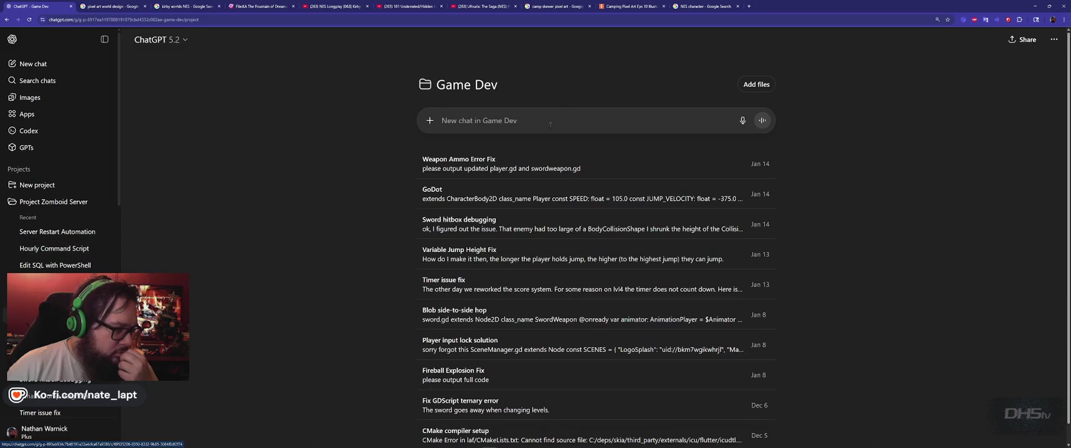
{"action": "type", "text": "W"}
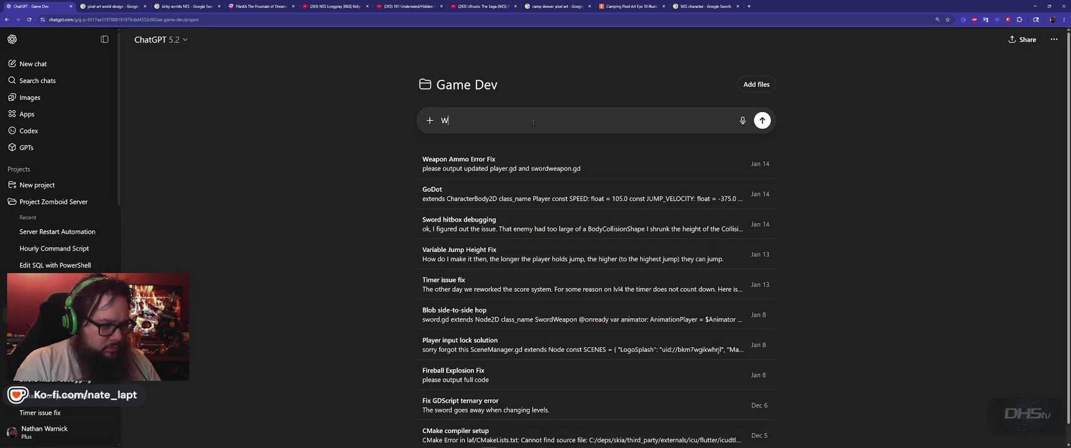
{"action": "type", "text": "hich co"}
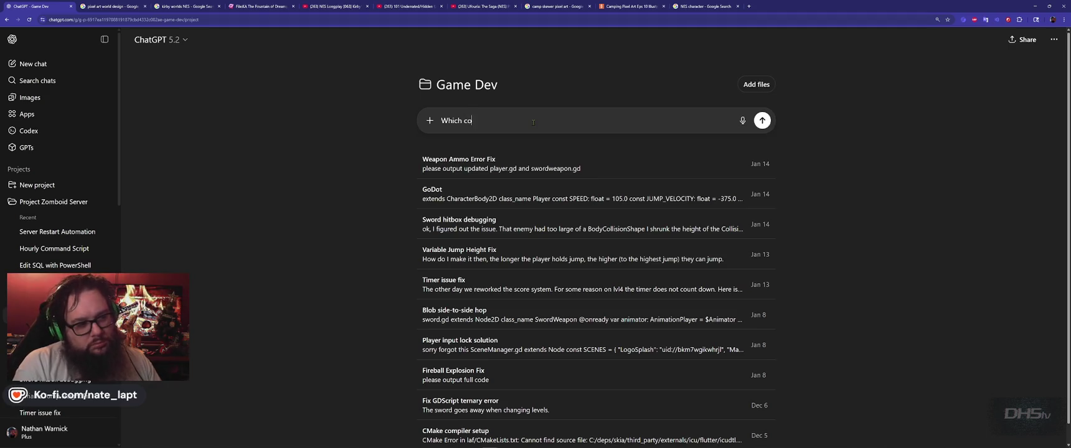
{"action": "type", "text": "llision was my damage "}
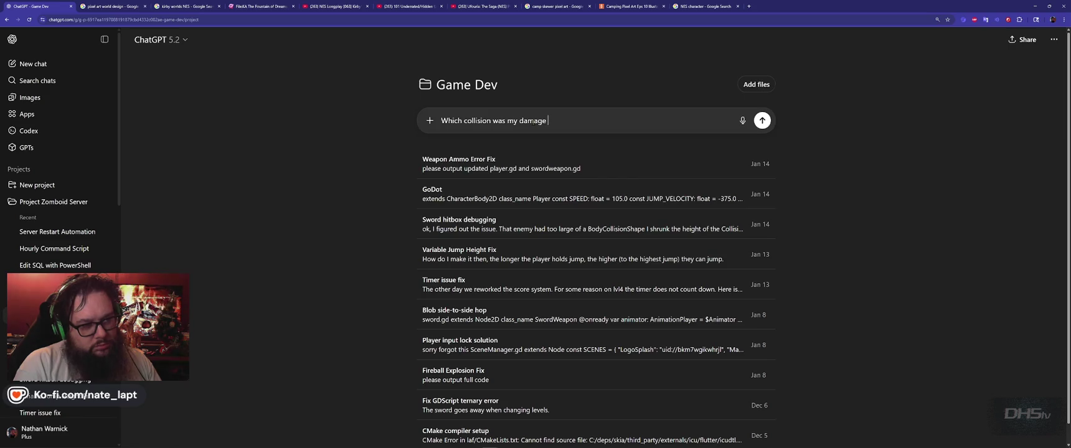
{"action": "type", "text": "collision?"}
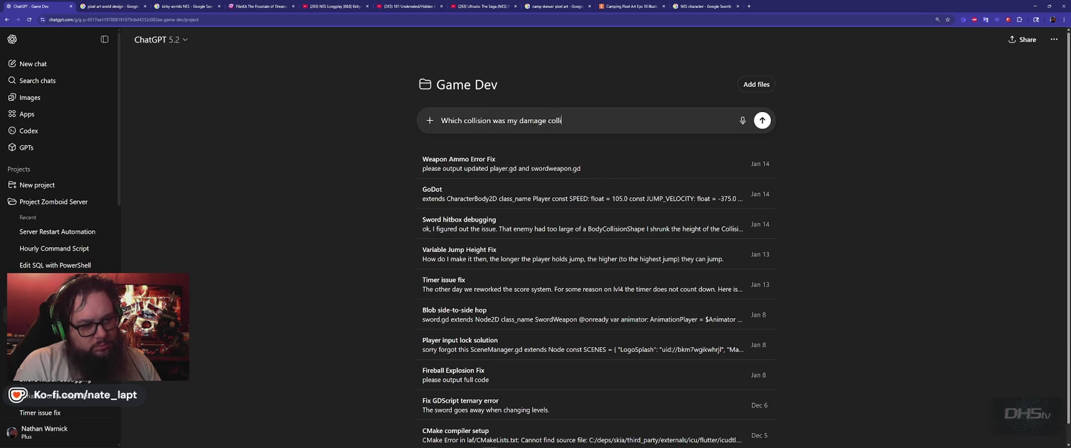
{"action": "key", "text": "shift+Return"}
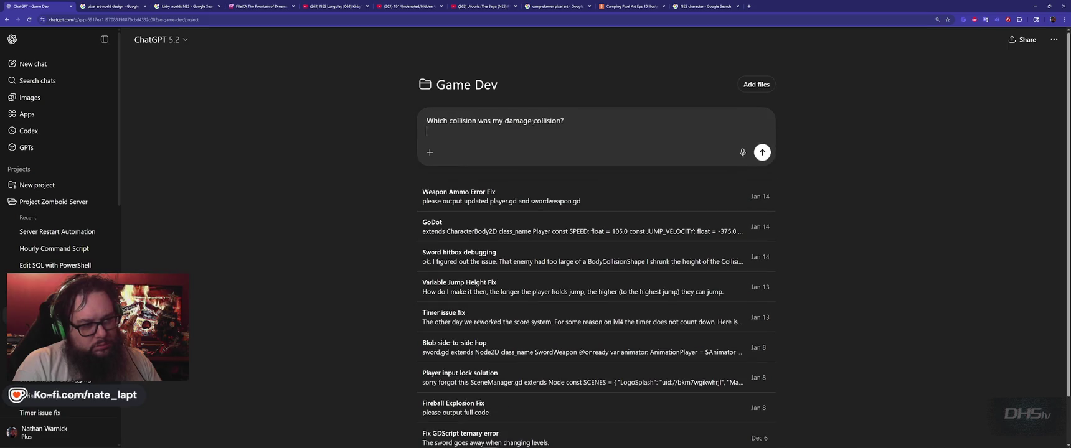
{"action": "key", "text": "ctrl+v"}
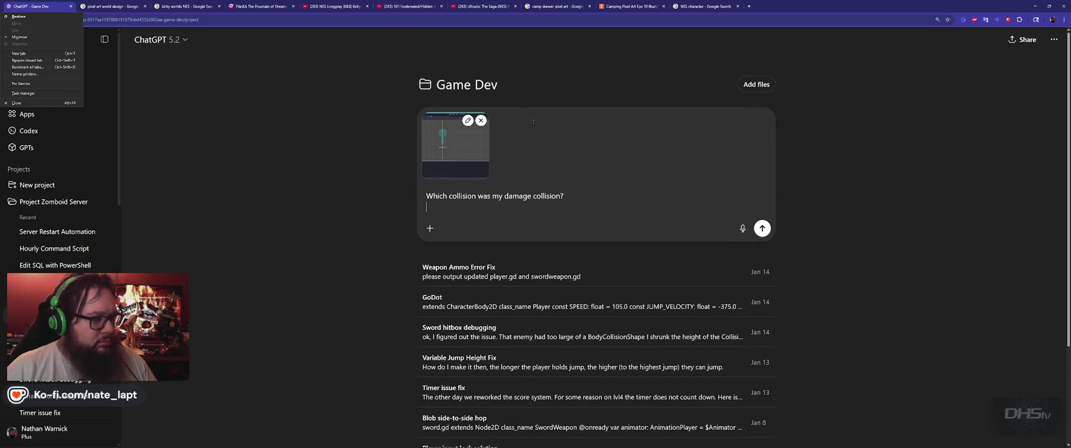
{"action": "key", "text": "alt+Tab"}
{"action": "key", "text": "Tab"}
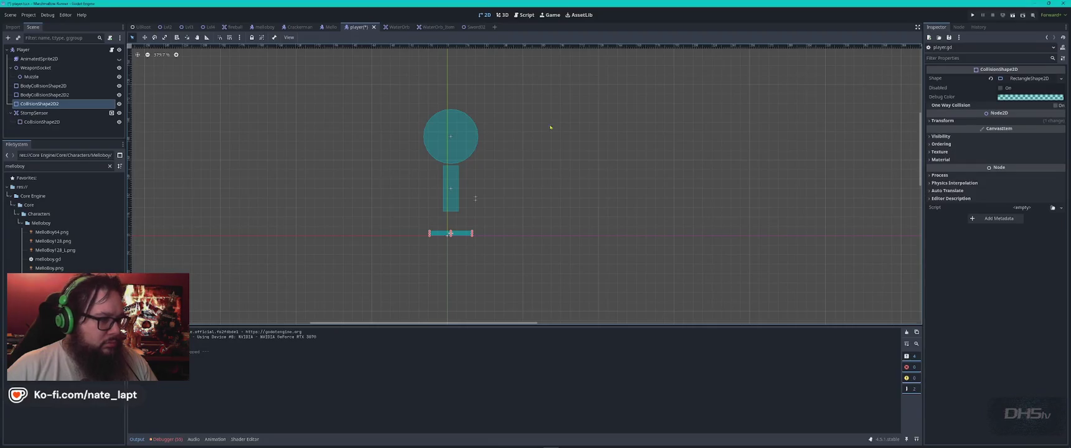
- Add a 'player.gd' line and the pasted script below the question, and send it
{"action": "left_click", "coordinate": [111, 49]}
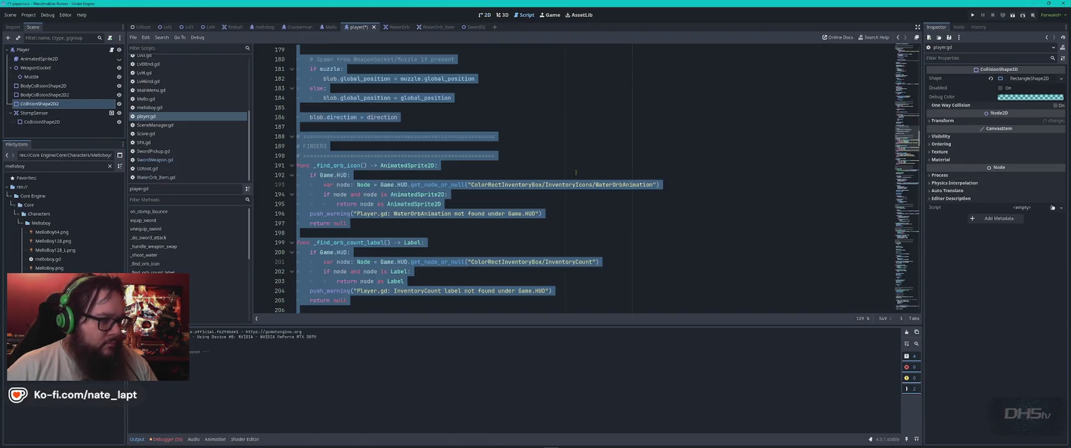
{"action": "key", "text": "alt+Tab"}
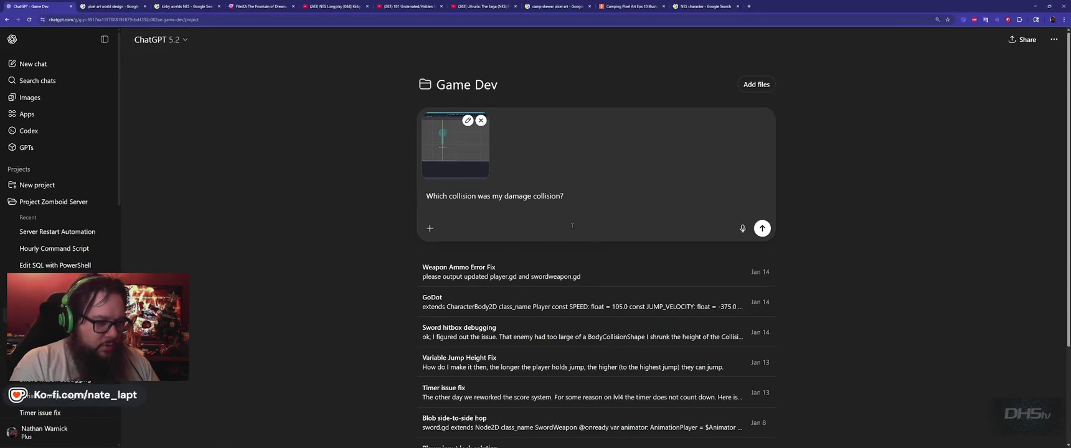
{"action": "key", "text": "shift+Return"}
{"action": "type", "text": "player.gd"}
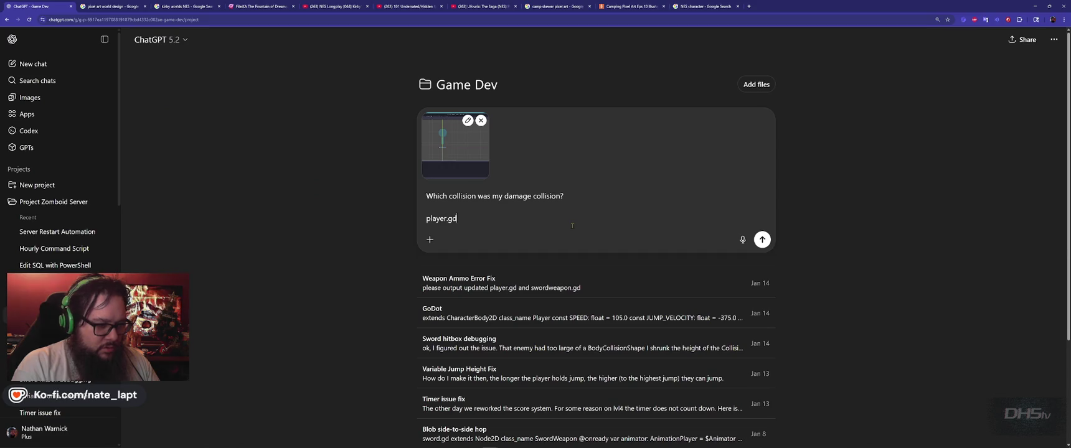
{"action": "key", "text": "shift+Return"}
{"action": "key", "text": "shift+Return"}
{"action": "key", "text": "ctrl+v"}
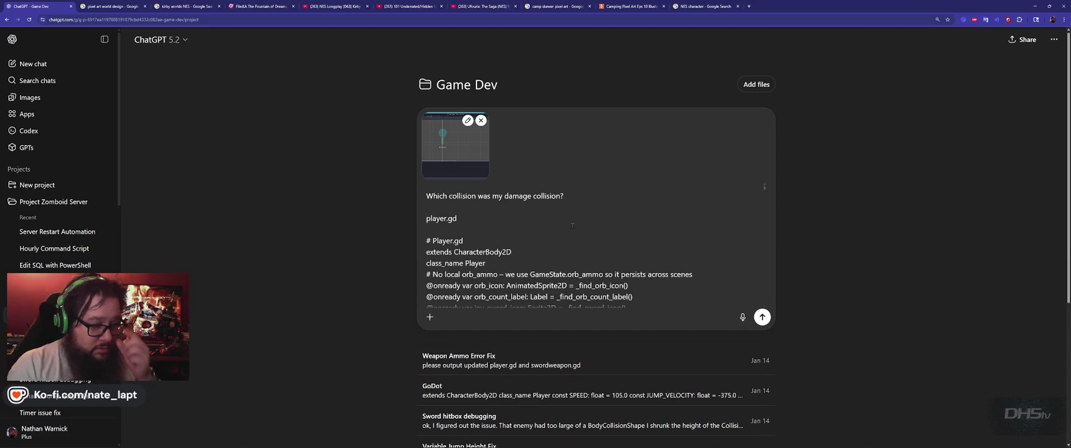
{"action": "key", "text": "Return"}
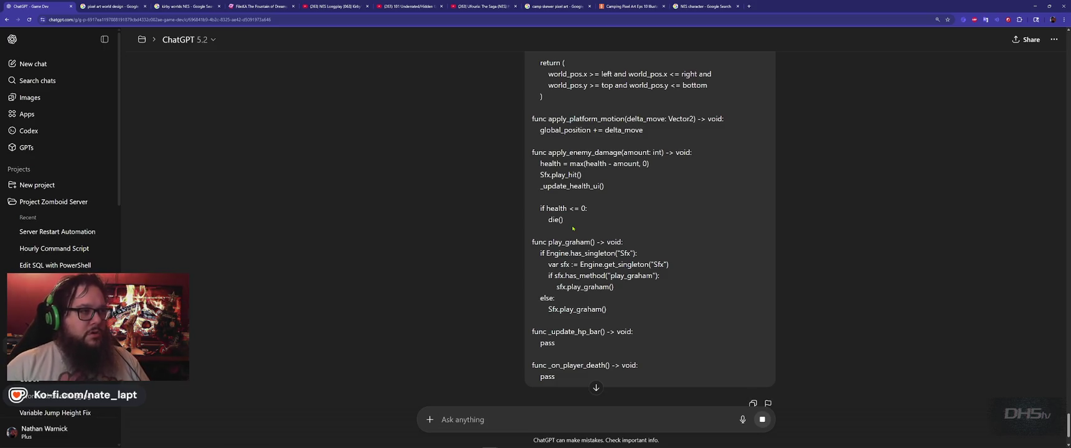
{"action": "key", "text": "alt+Tab"}
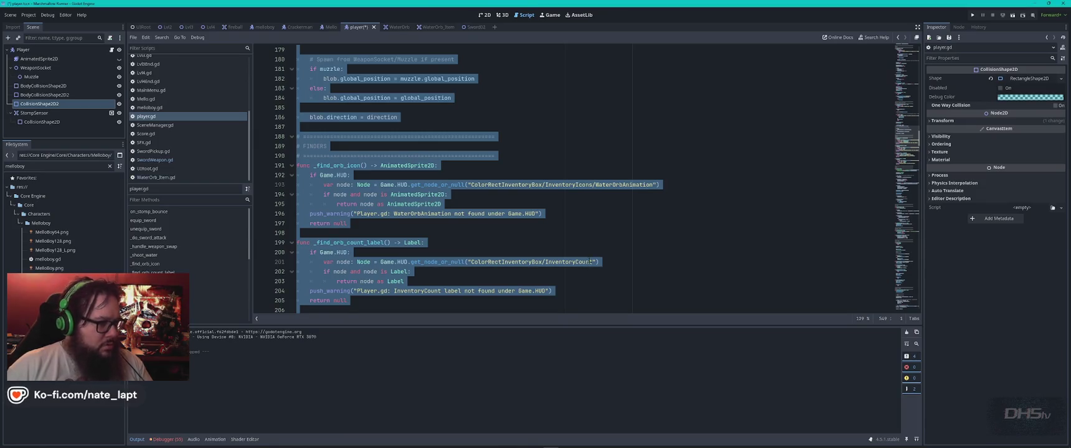
- Step through every 'damage' match in player.gd
{"action": "left_click", "coordinate": [520, 223]}
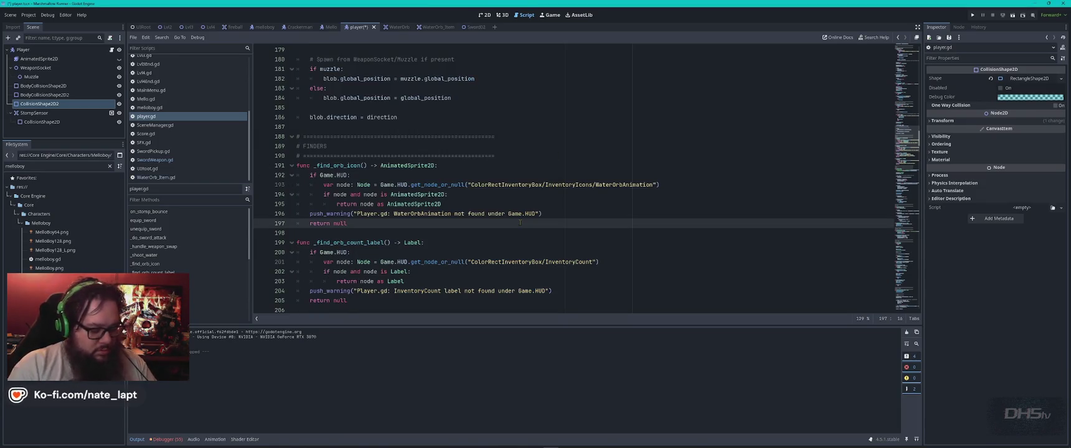
{"action": "key", "text": "ctrl+f"}
{"action": "type", "text": "damage"}
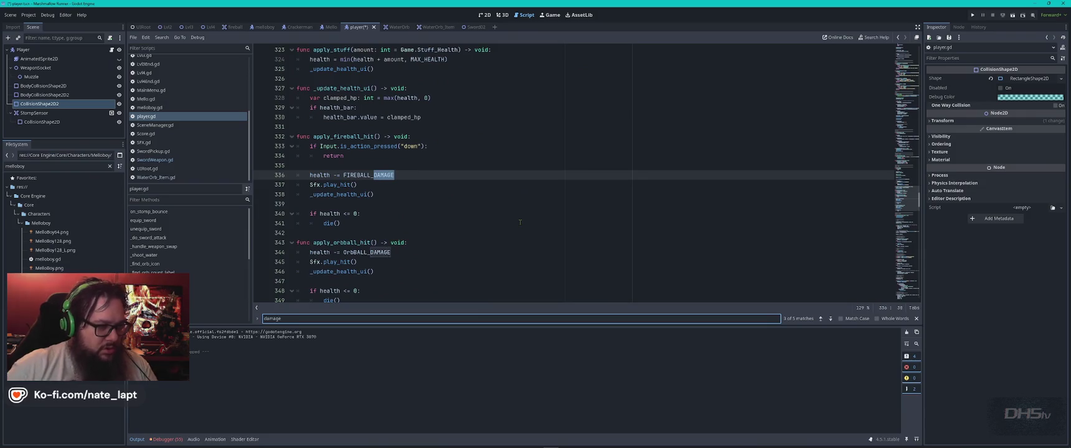
{"action": "key", "text": "Return"}
{"action": "key", "text": "Return"}
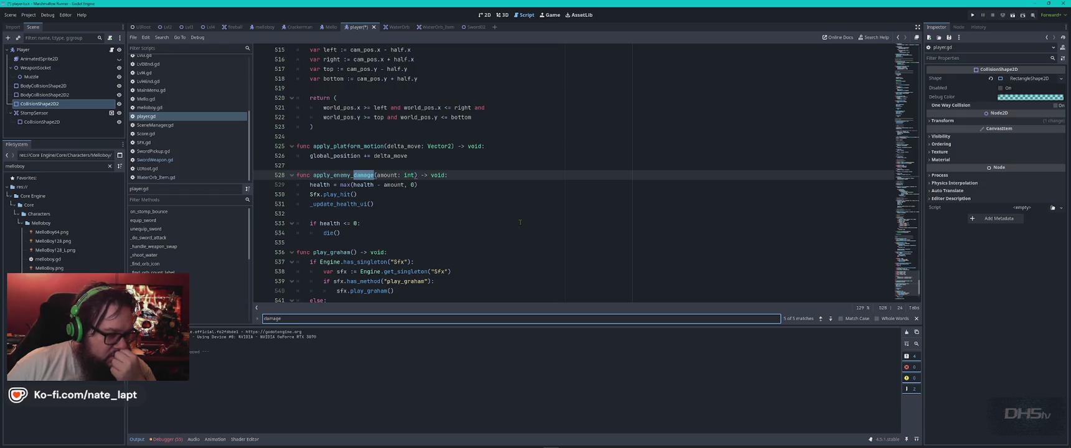
{"action": "key", "text": "Return"}
{"action": "key", "text": "Return"}
{"action": "key", "text": "Return"}
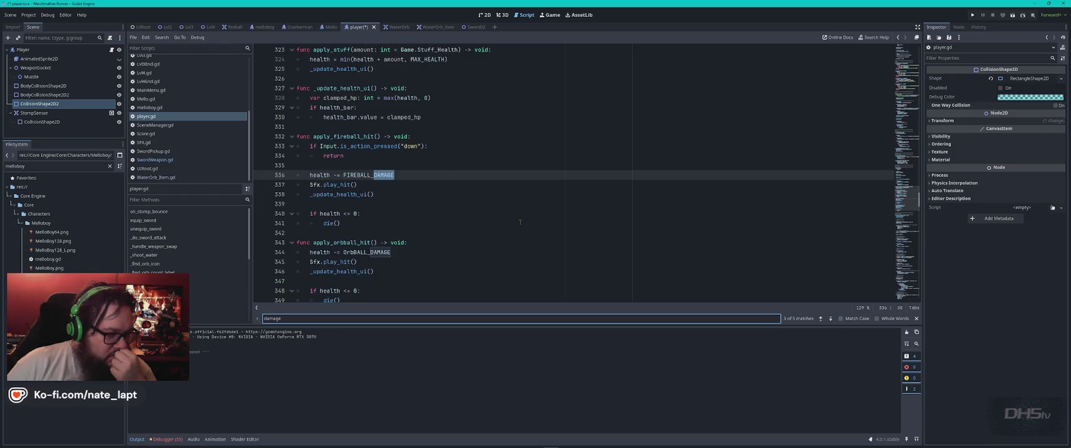
{"action": "key", "text": "Return"}
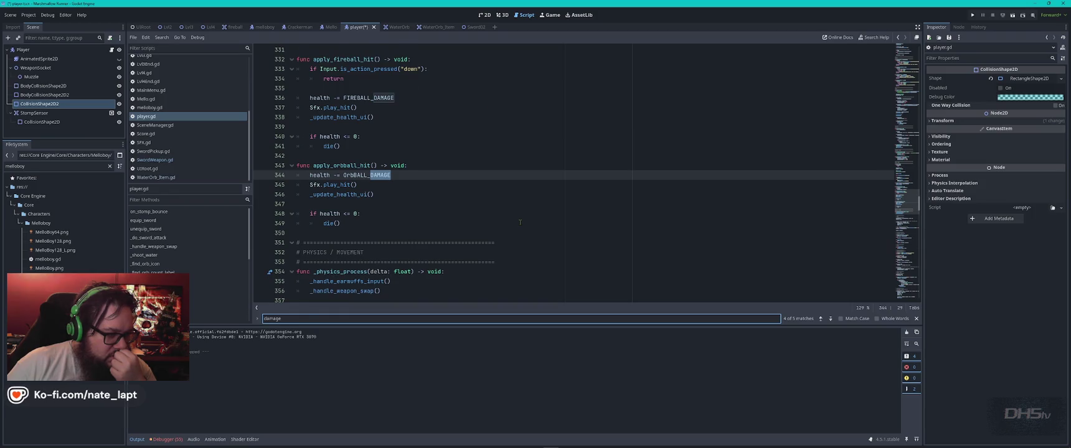
{"action": "key", "text": "Return"}
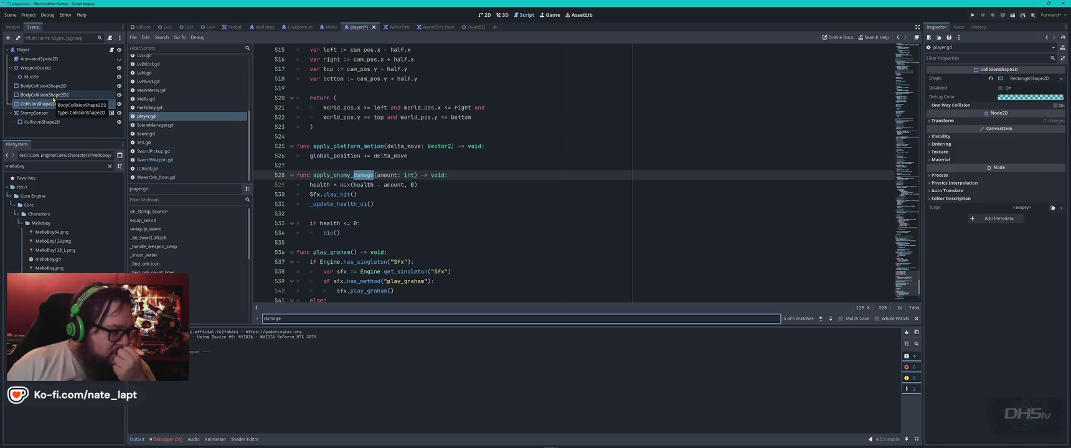
- In the Mello scene, search Mello.gd for 'colli', then return to ChatGPT
{"action": "left_click", "coordinate": [330, 27]}
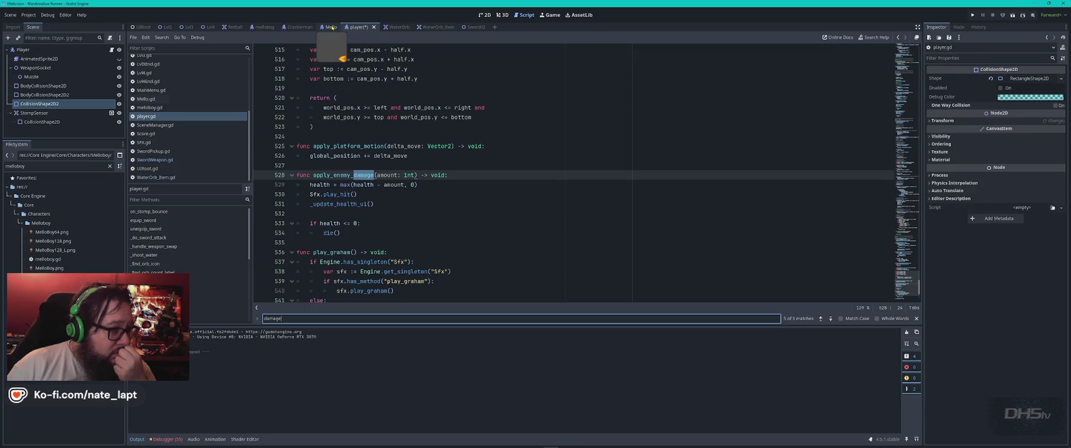
{"action": "left_click", "coordinate": [541, 149]}
{"action": "key", "text": "ctrl+f"}
{"action": "type", "text": "damage"}
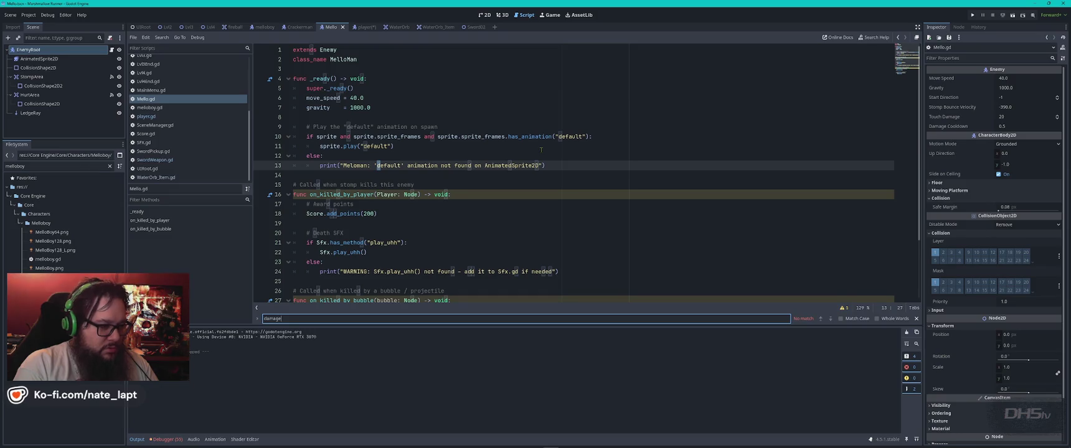
{"action": "key", "text": "ctrl+a"}
{"action": "type", "text": "colli"}
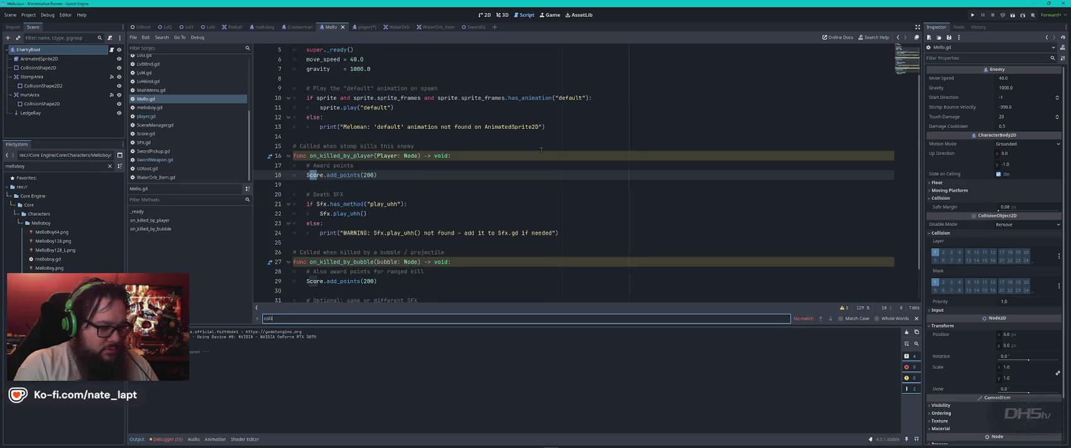
{"action": "key", "text": "Escape"}
{"action": "key", "text": "alt+Tab"}
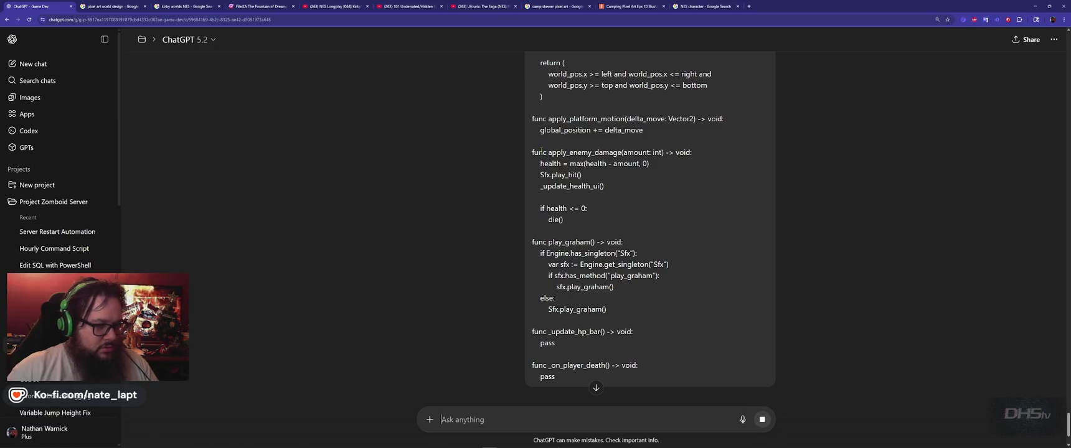
- Read the damage-collision answer, switch to Remote Desktop, and accept reloading the changed log
{"action": "scroll", "coordinate": [530, 253], "scroll_direction": "down", "scroll_amount": 2}
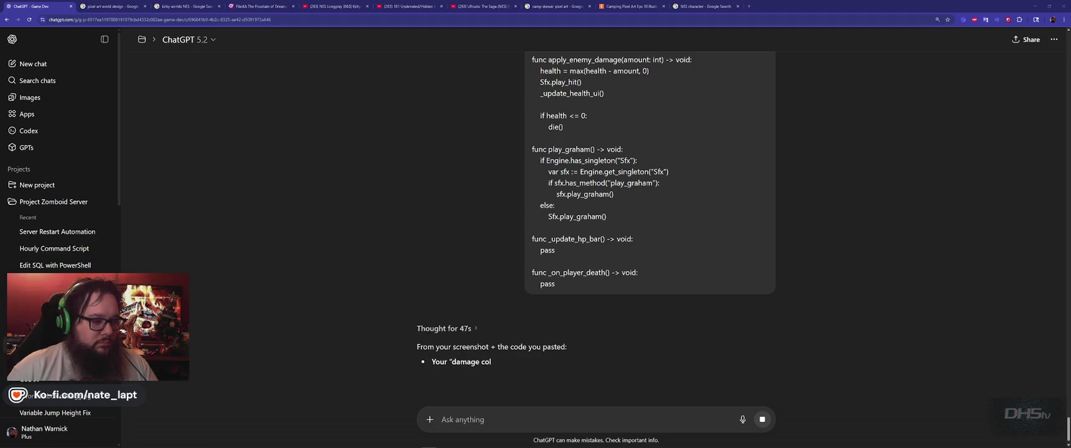
{"action": "key", "text": "alt+Tab"}
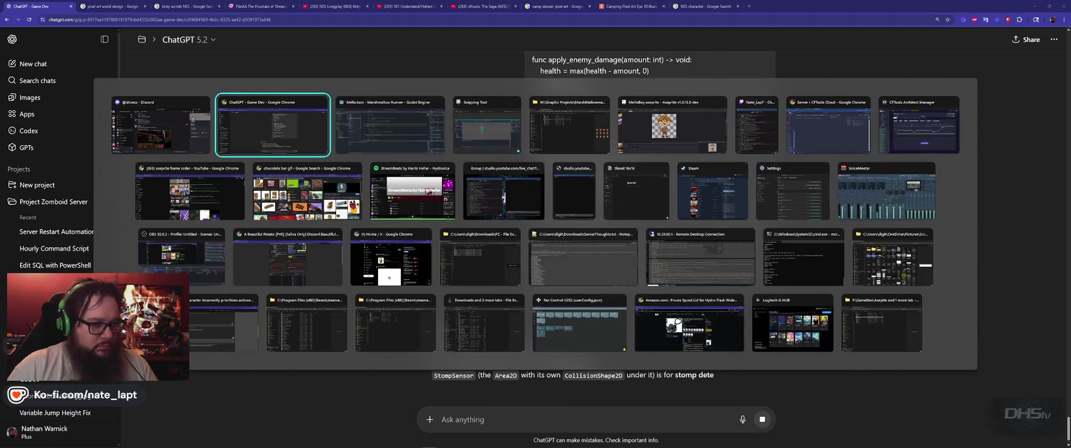
{"action": "key", "text": "Down"}
{"action": "key", "text": "Down"}
{"action": "key", "text": "Down"}
{"action": "key", "text": "Right"}
{"action": "key", "text": "Right"}
{"action": "key", "text": "Up"}
{"action": "key", "text": "Right"}
{"action": "key", "text": "Right"}
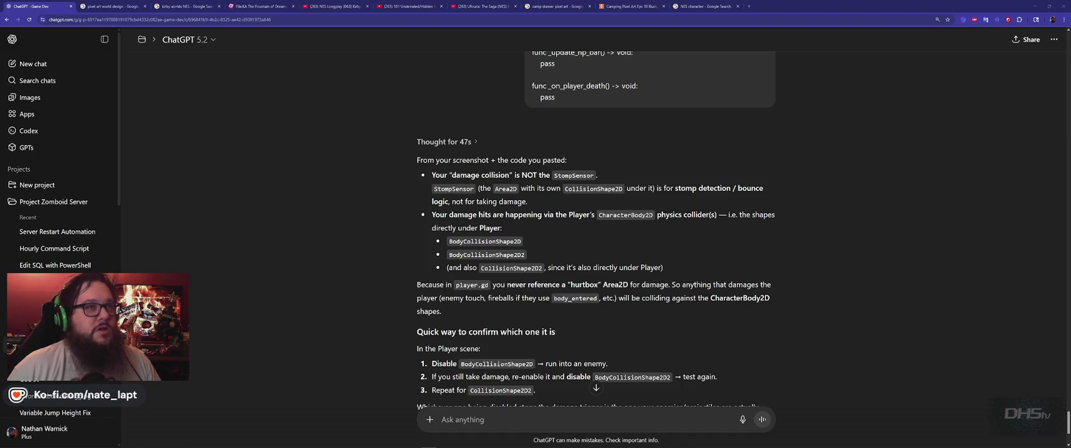
{"action": "key", "text": "alt+Tab"}
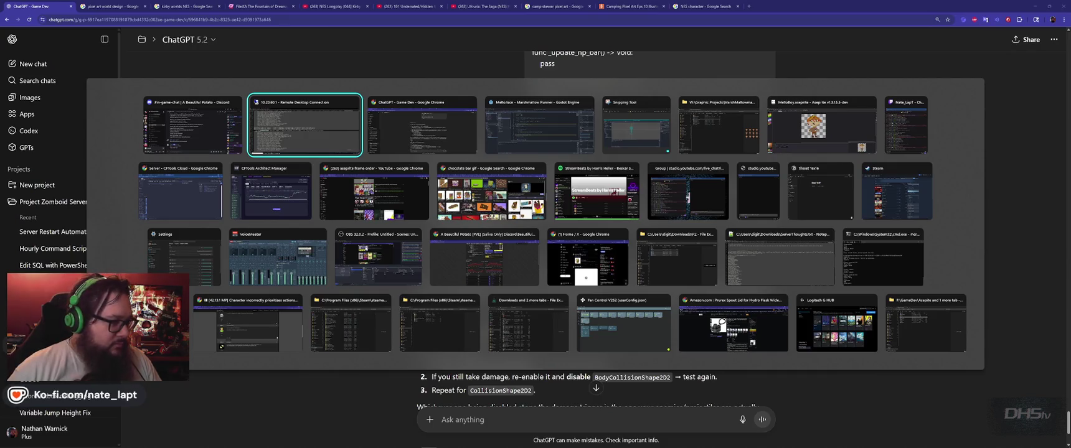
{"action": "key", "text": "Return"}
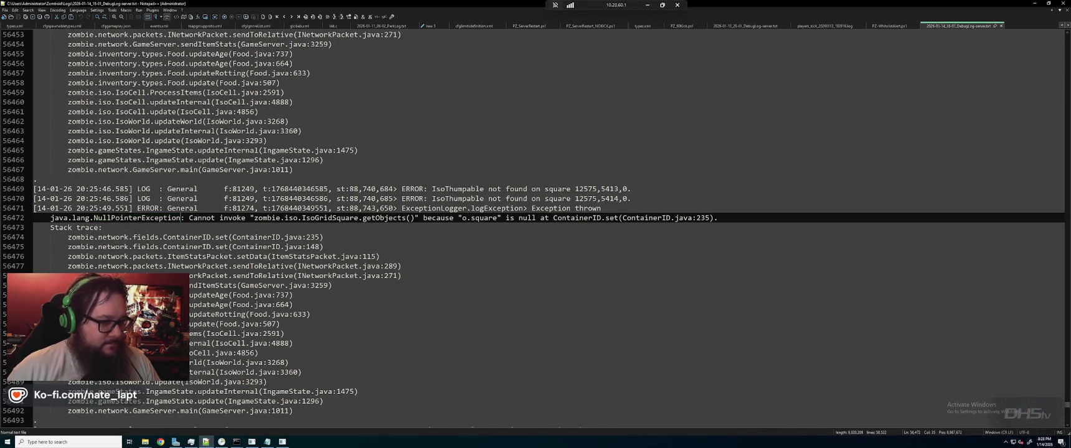
- Enter 'quit' in the server console to shut it down, then reload the updated log
{"action": "key", "text": "alt+Tab"}
{"action": "key", "text": "Tab"}
{"action": "key", "text": "Tab"}
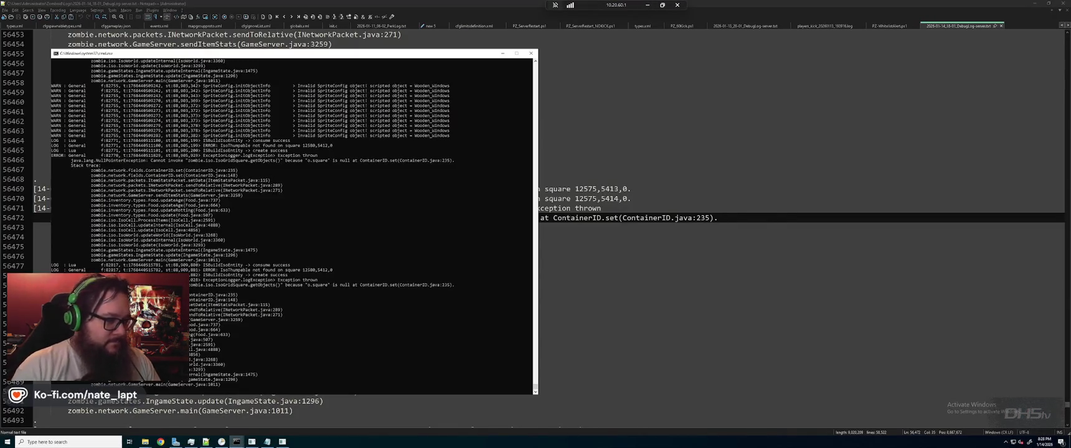
{"action": "type", "text": "quit"}
{"action": "key", "text": "Return"}
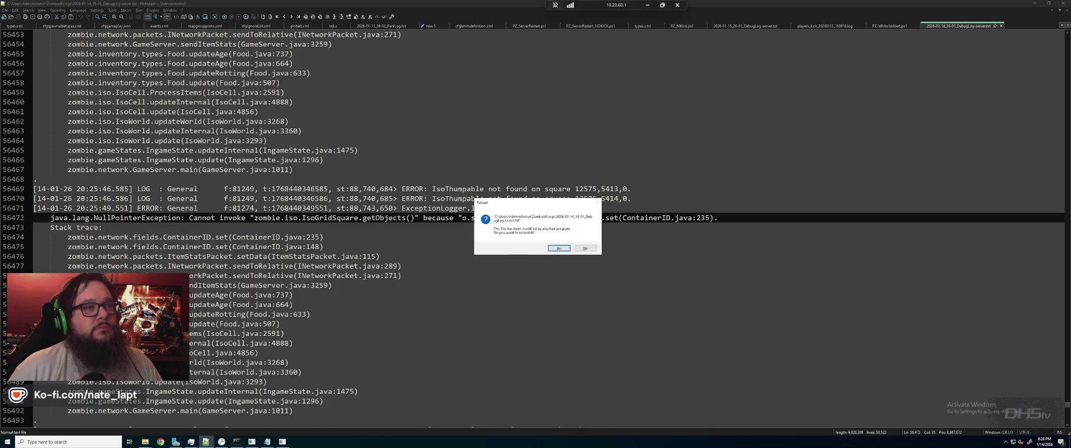
{"action": "key", "text": "Return"}
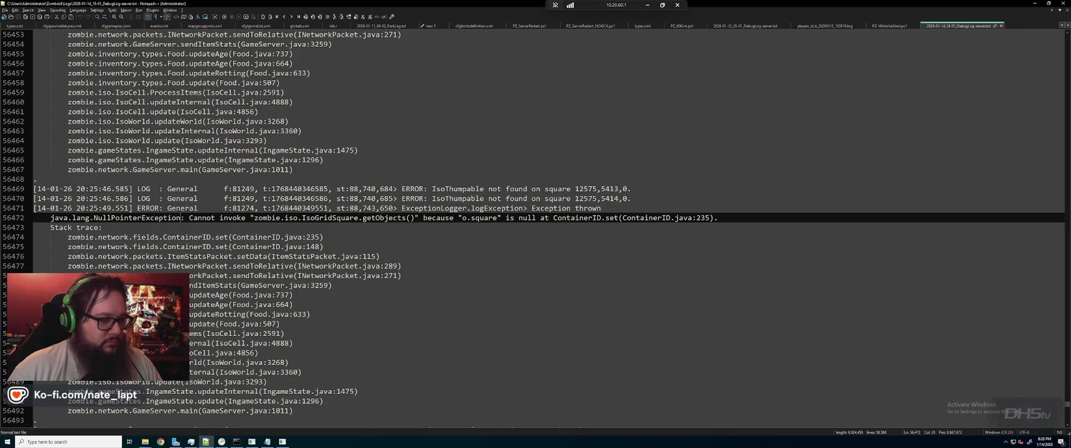
{"action": "key", "text": "alt+Tab"}
{"action": "key", "text": "alt+Tab"}
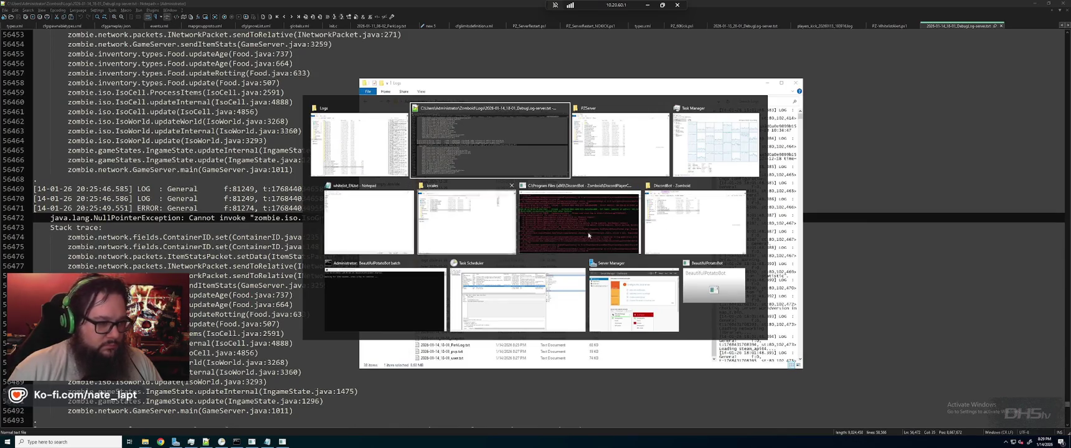
- Relaunch the dedicated server from StartServer64-BeautifulPotato.bat in the Project Zomboid Dedicated Server folder
{"action": "key", "text": "alt+shift+Tab"}
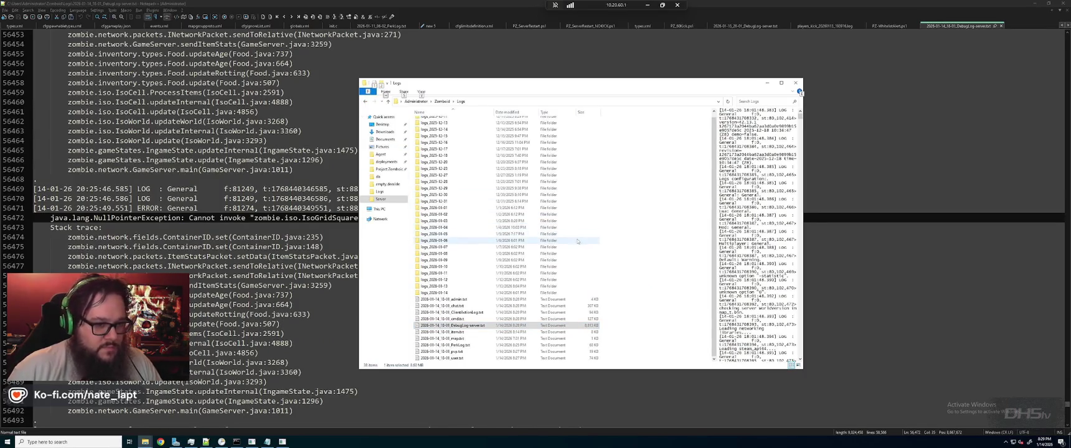
{"action": "key", "text": "ctrl+n"}
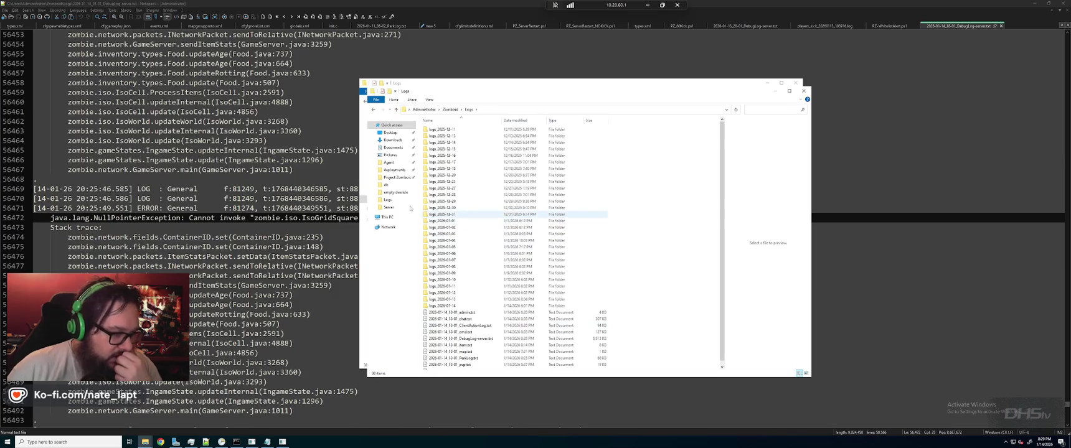
{"action": "left_click", "coordinate": [398, 178]}
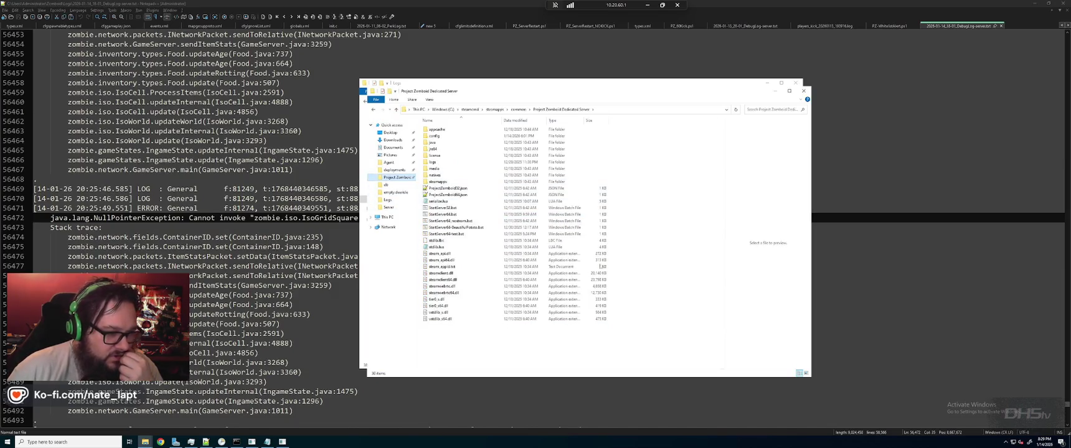
{"action": "mouse_move", "coordinate": [615, 87]}
{"action": "left_mouse_down"}
{"action": "mouse_move", "coordinate": [615, 73]}
{"action": "mouse_move", "coordinate": [697, 81]}
{"action": "left_mouse_up"}
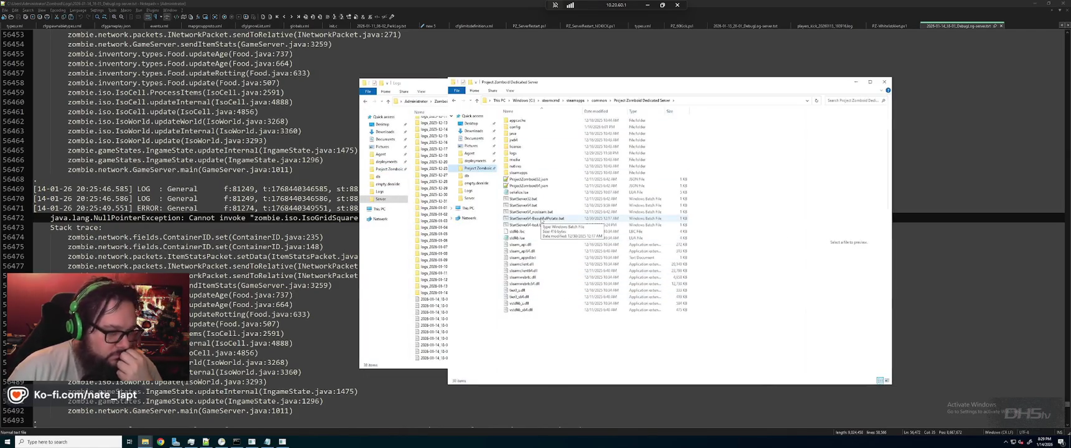
{"action": "double_click", "coordinate": [542, 219]}
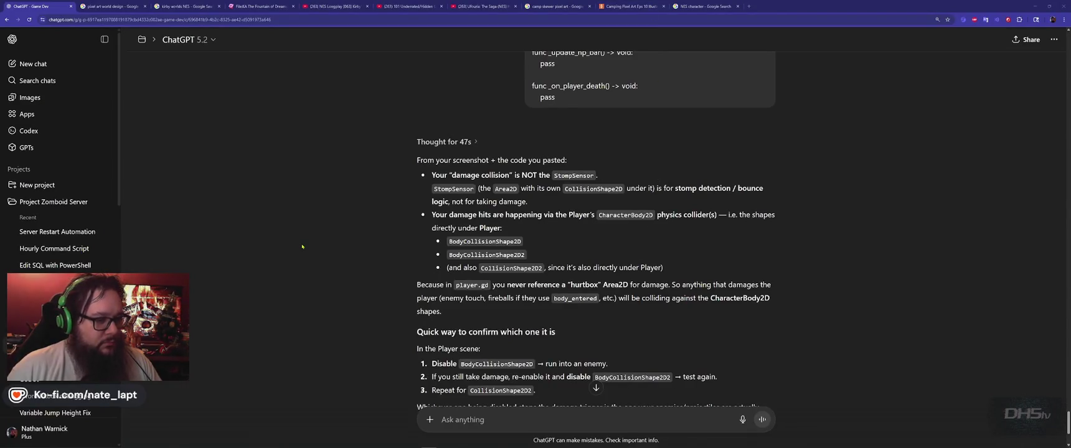
- Review the ChatGPT advice on damage collision shapes, then return to Godot's Mello.gd script
{"action": "scroll", "coordinate": [379, 257], "scroll_direction": "down", "scroll_amount": 3}
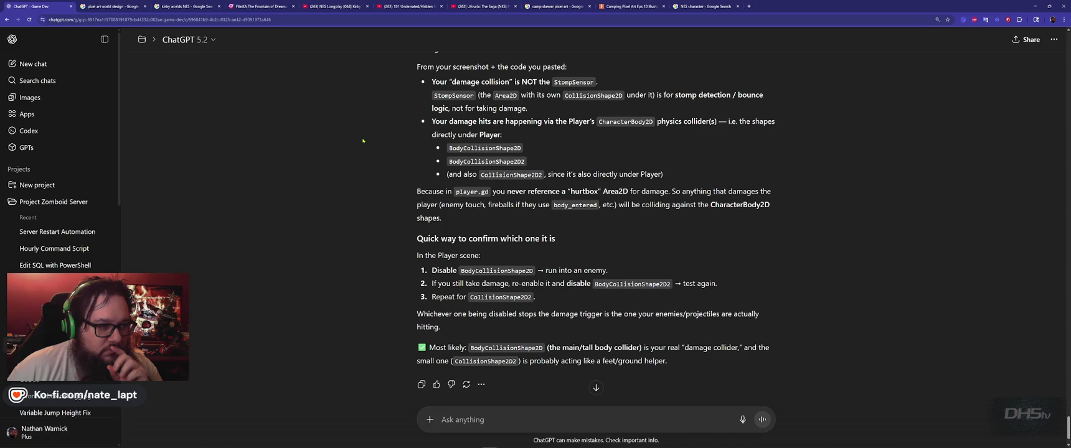
{"action": "scroll", "coordinate": [362, 141], "scroll_direction": "up", "scroll_amount": 1}
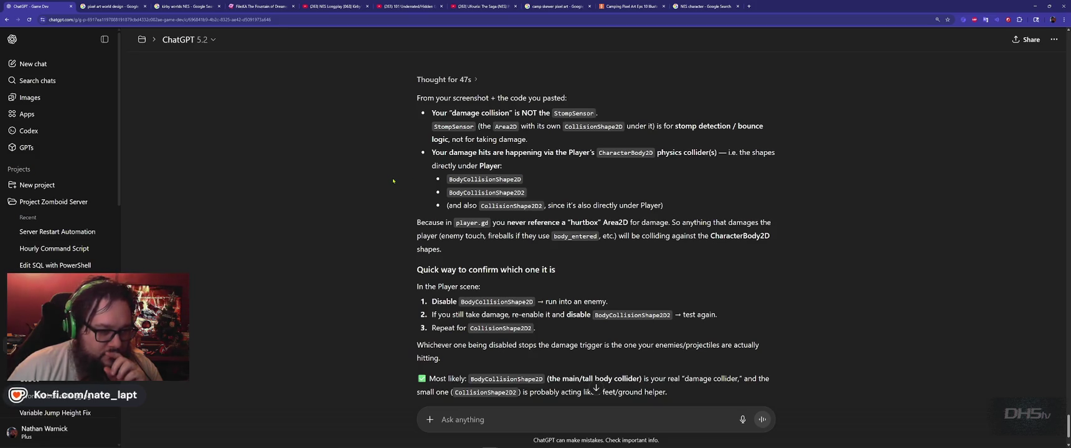
{"action": "key", "text": "alt+Tab"}
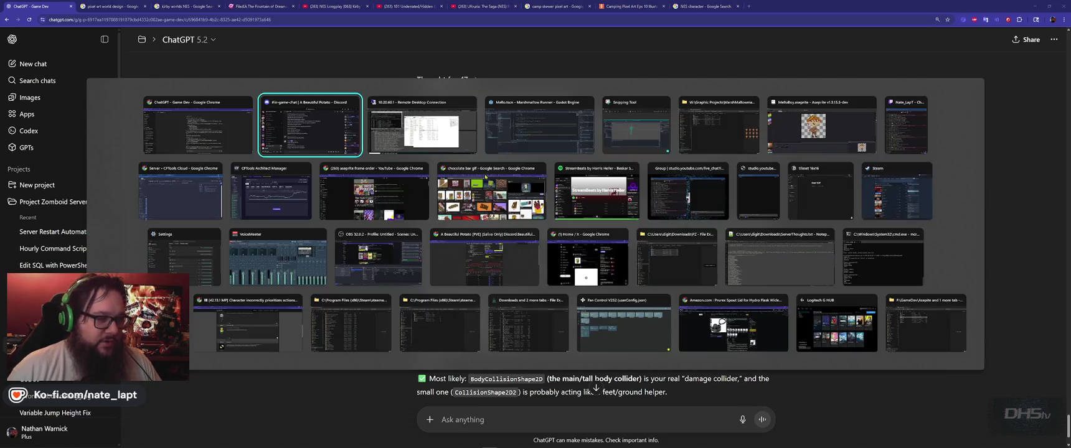
{"action": "key", "text": "Tab"}
{"action": "key", "text": "Tab"}
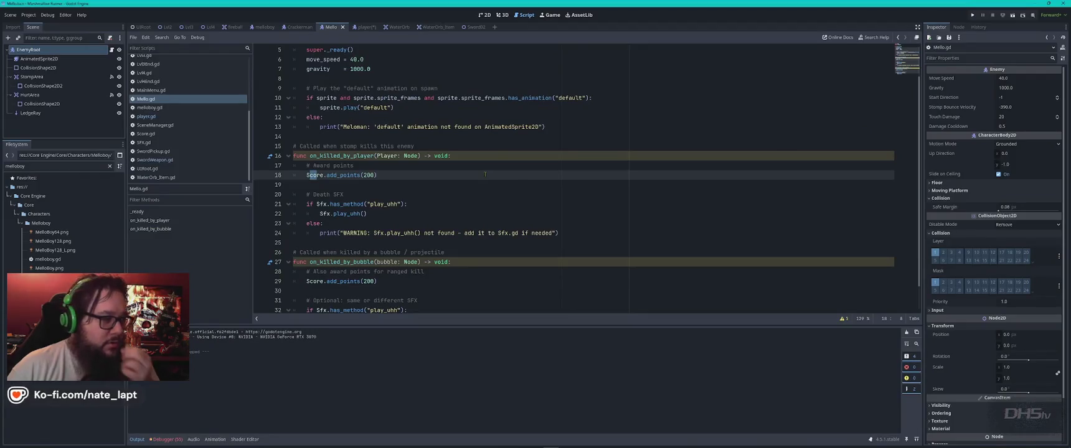
- In the player scene's 2D view, select the head collision circle and shrink its radius
{"action": "left_click", "coordinate": [484, 14]}
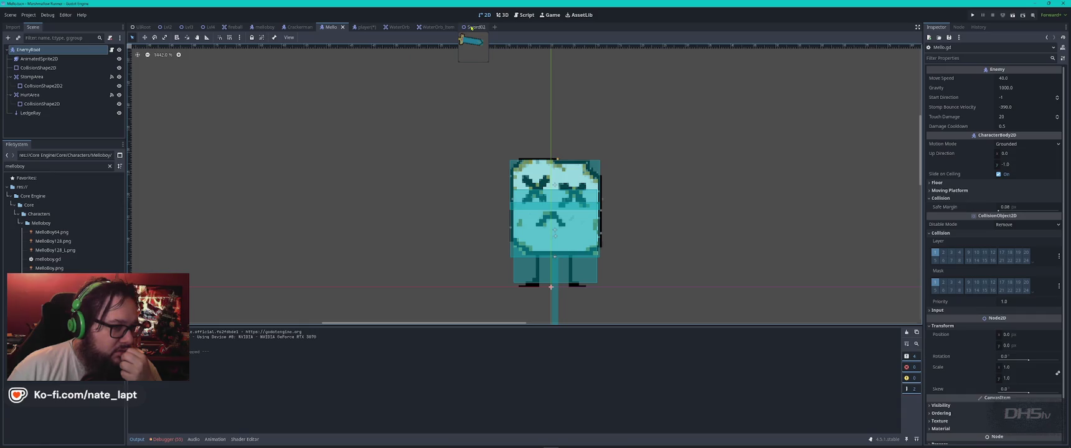
{"action": "left_click", "coordinate": [365, 27]}
{"action": "left_click", "coordinate": [61, 86]}
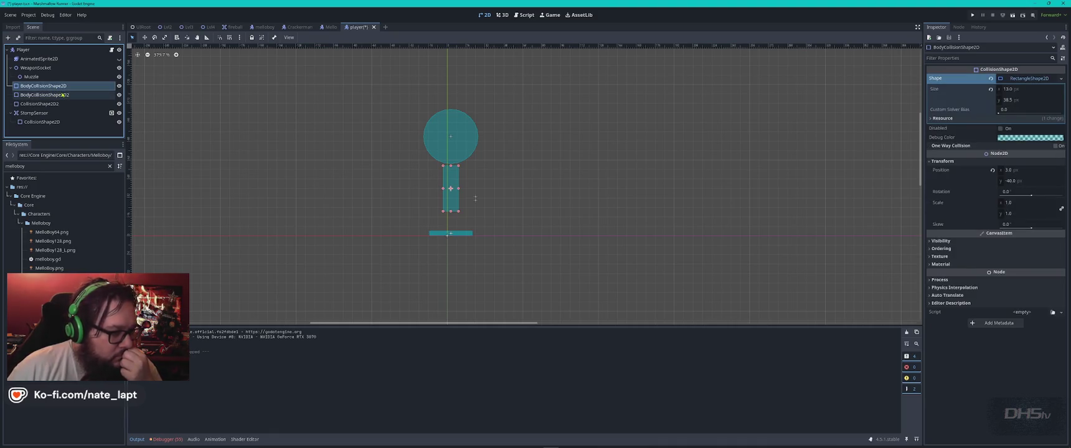
{"action": "left_click", "coordinate": [480, 138]}
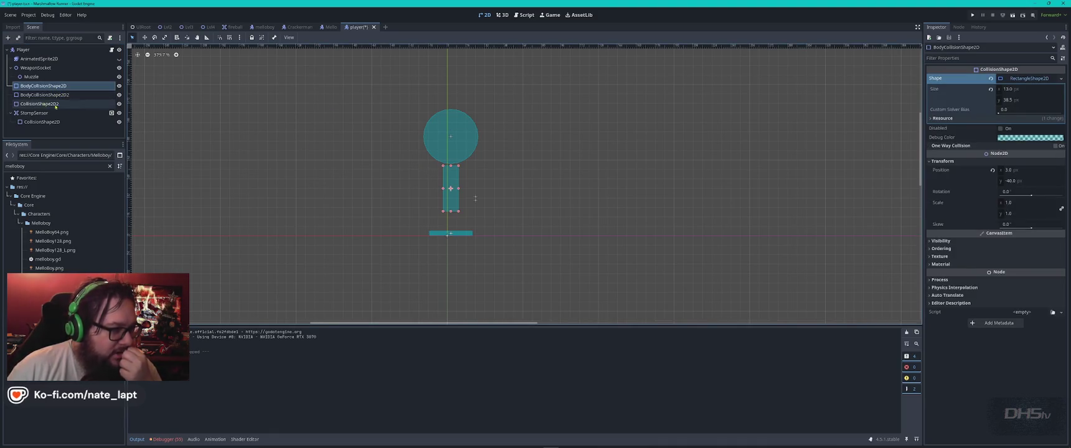
{"action": "left_click_drag", "start_coordinate": [479, 138], "coordinate": [471, 138]}
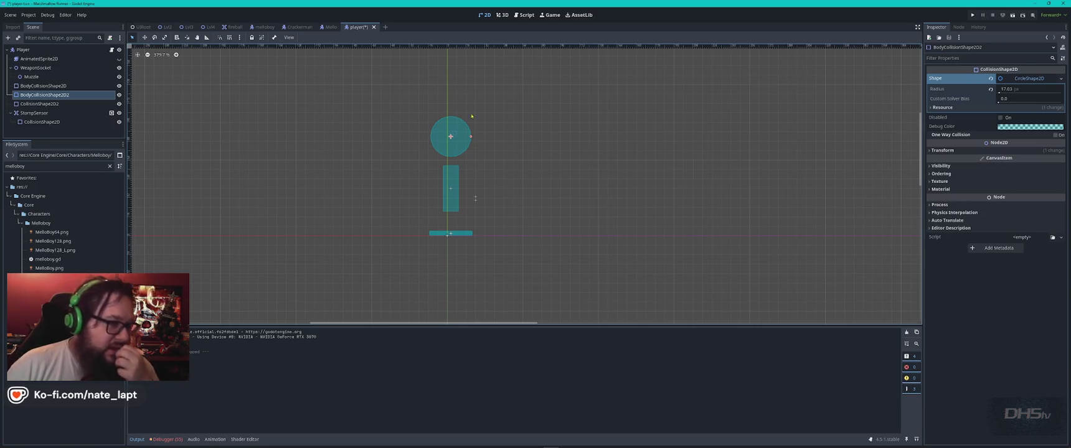
- Move the head circle to (0, -88), comparing against the sprite, then save with the sprite visible
{"action": "left_click", "coordinate": [119, 59]}
{"action": "left_click", "coordinate": [119, 59]}
{"action": "left_click", "coordinate": [119, 58]}
{"action": "left_click", "coordinate": [119, 59]}
{"action": "left_click_drag", "start_coordinate": [455, 148], "coordinate": [452, 144]}
{"action": "left_click", "coordinate": [119, 59]}
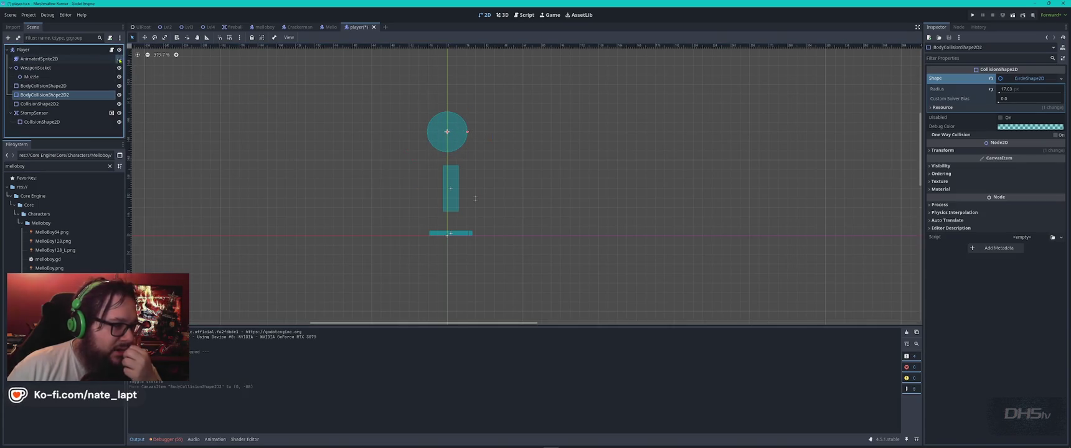
{"action": "left_click", "coordinate": [119, 58]}
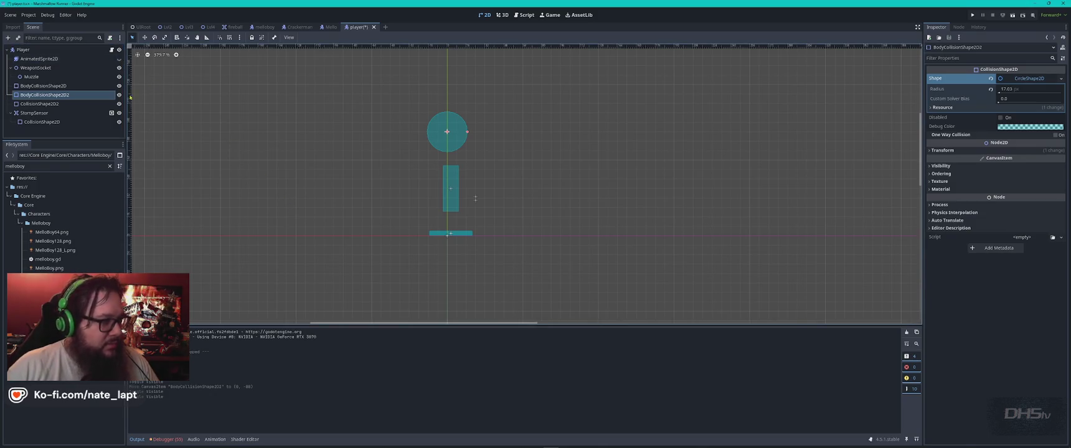
{"action": "left_click", "coordinate": [119, 58]}
{"action": "key", "text": "ctrl+s"}
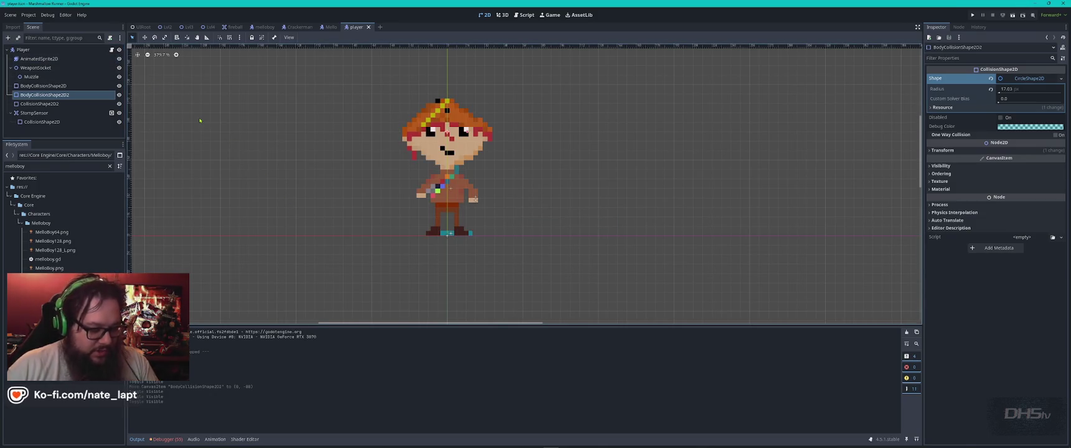
{"action": "key", "text": "F5"}
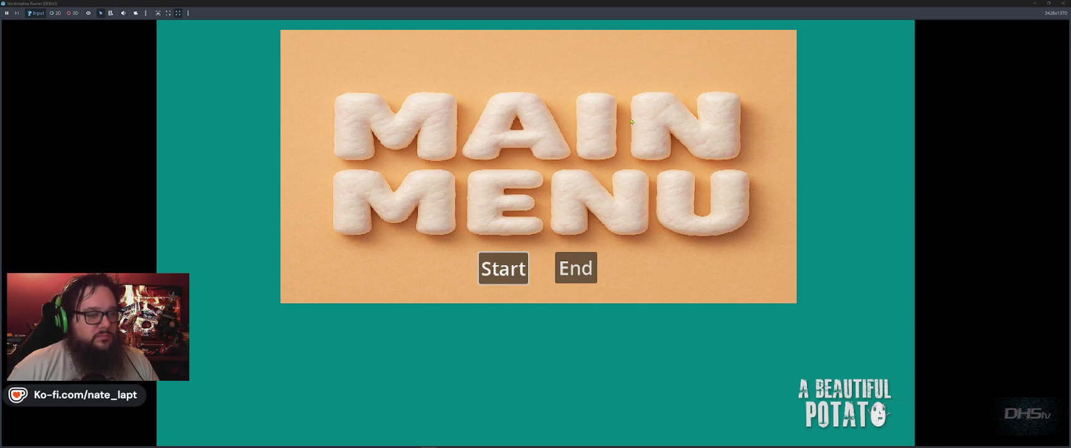
{"action": "left_click", "coordinate": [510, 271]}
{"action": "key", "text": "Right"}
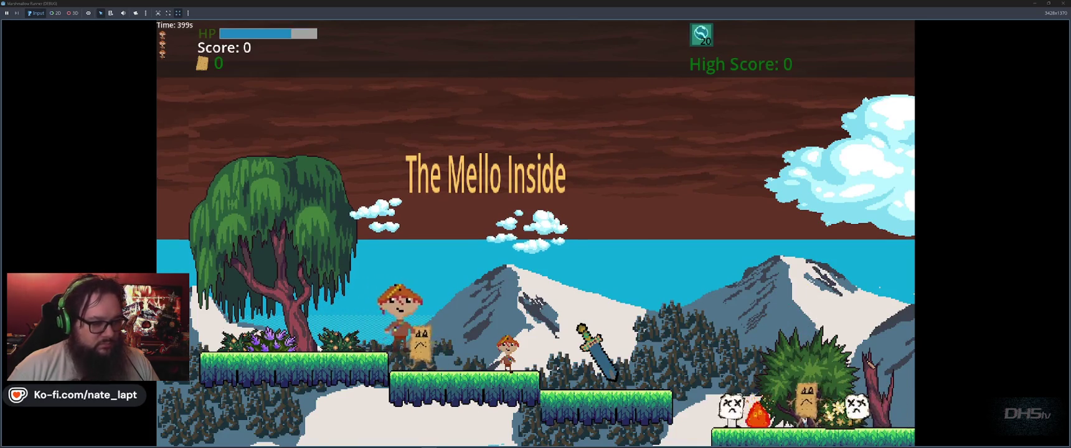
{"action": "key", "text": "space"}
{"action": "key", "text": "Right"}
{"action": "key", "text": "space"}
{"action": "key", "text": "Right"}
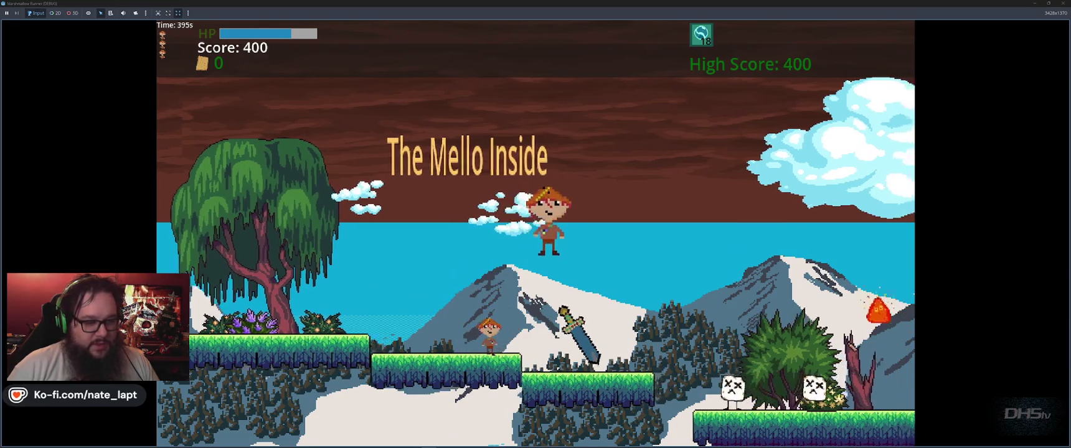
{"action": "key", "text": "space"}
{"action": "key", "text": "Right"}
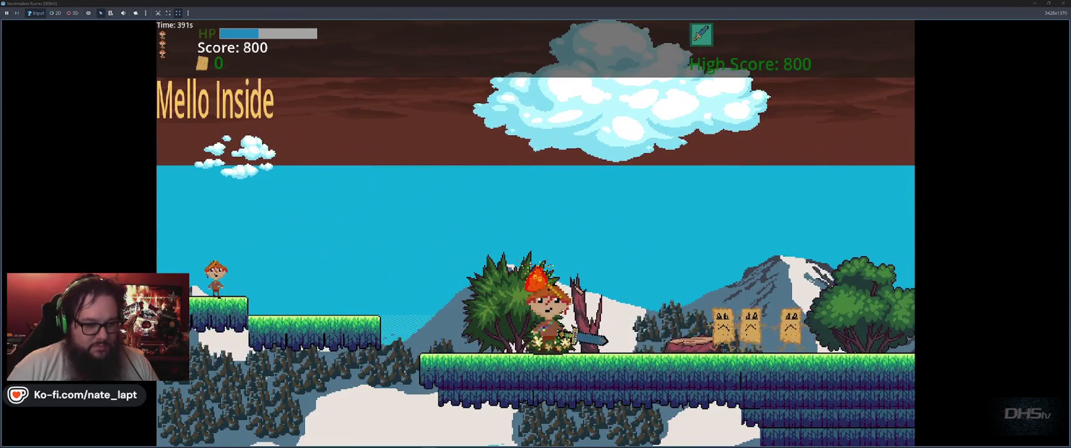
{"action": "key", "text": "F8"}
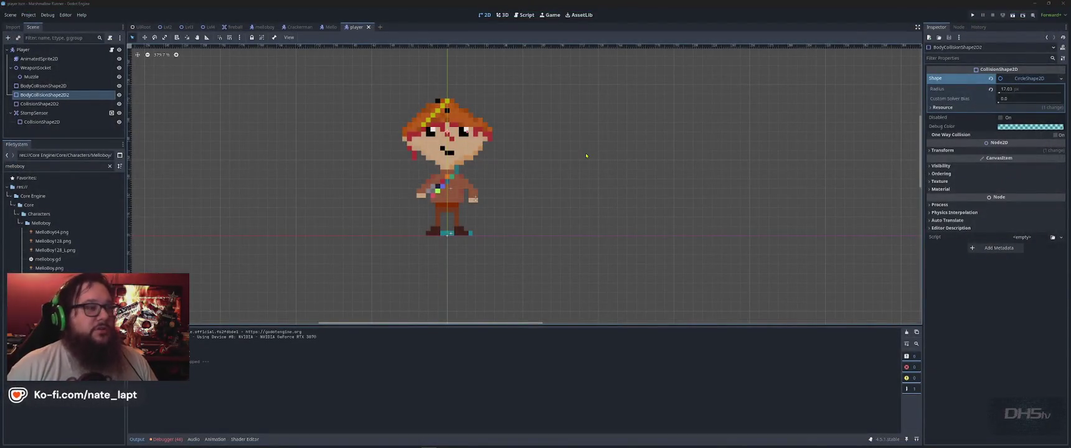
{"action": "left_click", "coordinate": [75, 86]}
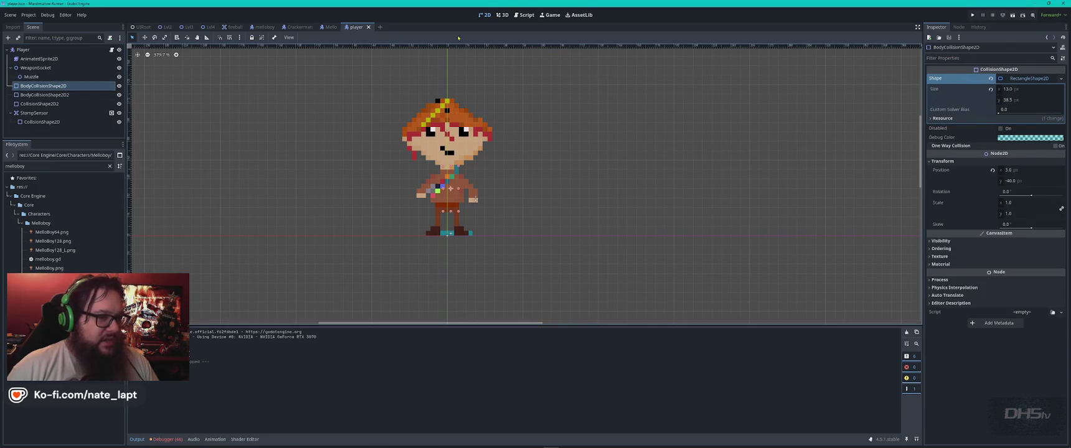
{"action": "left_click", "coordinate": [119, 59]}
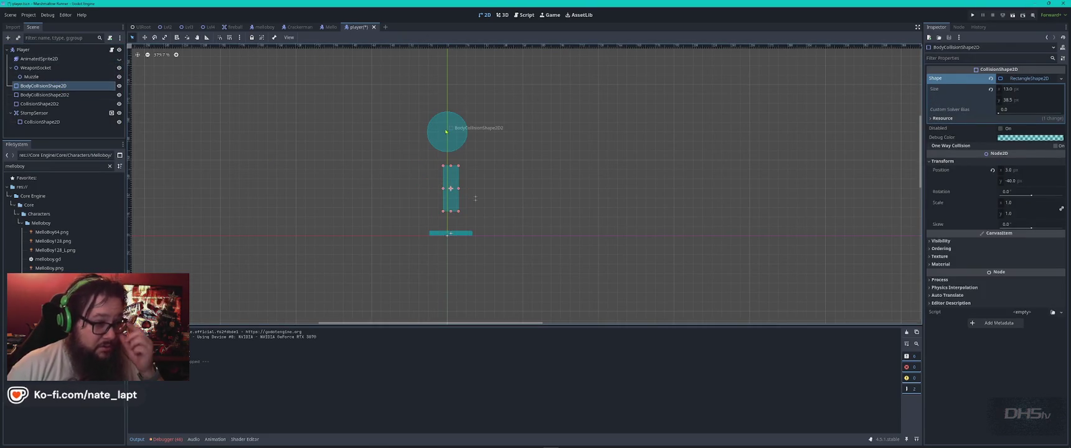
- Select the stomp sensor's collision shape and raise it just above the feet bar
{"action": "left_click", "coordinate": [64, 96]}
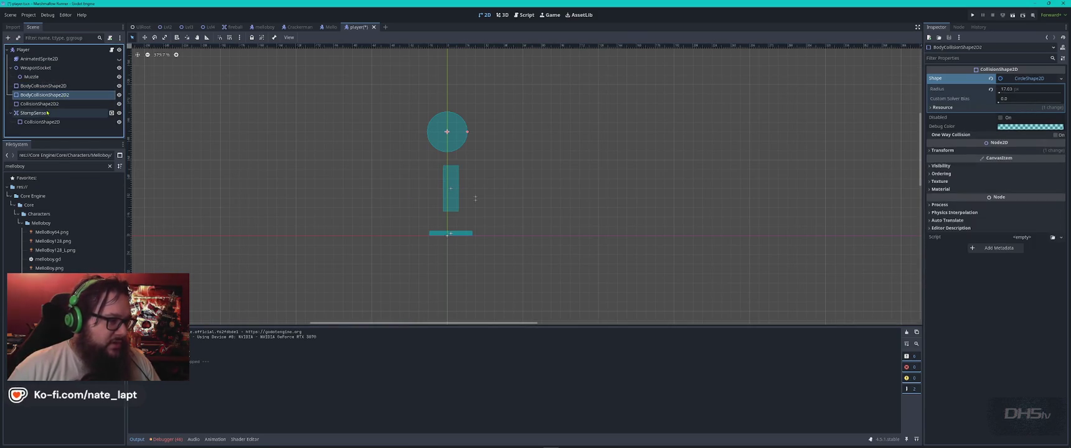
{"action": "left_click", "coordinate": [60, 104]}
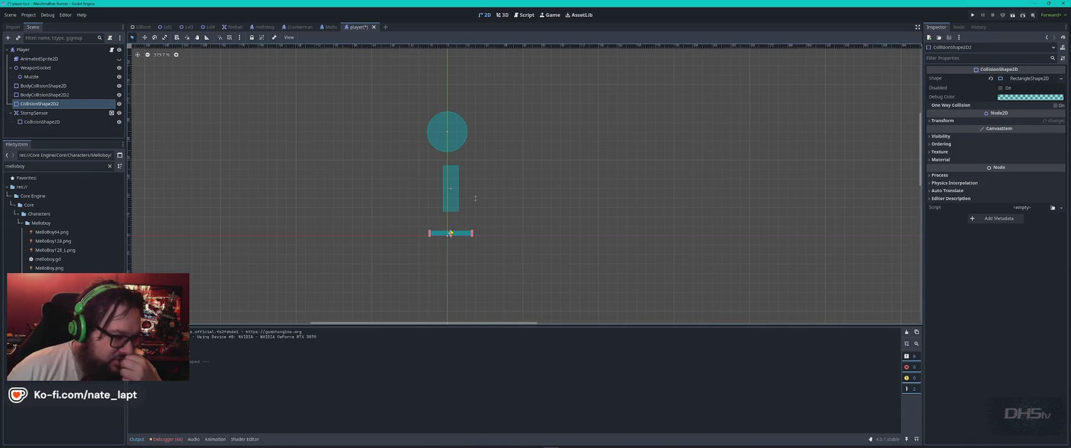
{"action": "left_click_drag", "start_coordinate": [451, 234], "coordinate": [454, 224]}
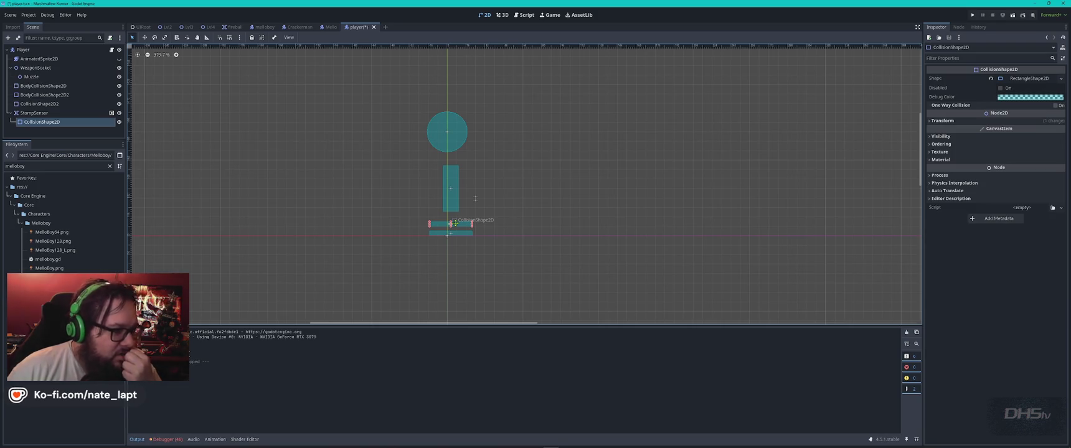
- Raise the stomp sensor bar below the body rectangle, undoing accidental resizes of it and the feet shape
{"action": "left_click", "coordinate": [451, 225]}
{"action": "left_click_drag", "start_coordinate": [451, 223], "coordinate": [454, 201]}
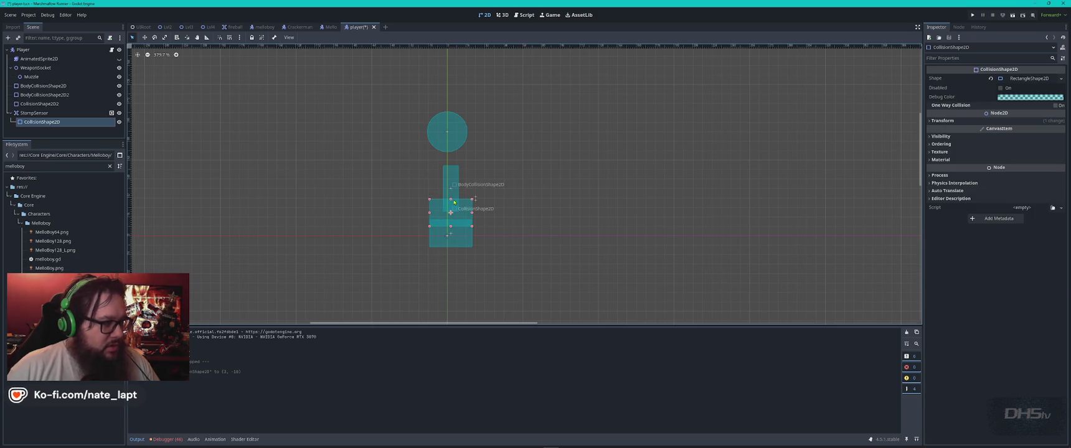
{"action": "key", "text": "ctrl+z"}
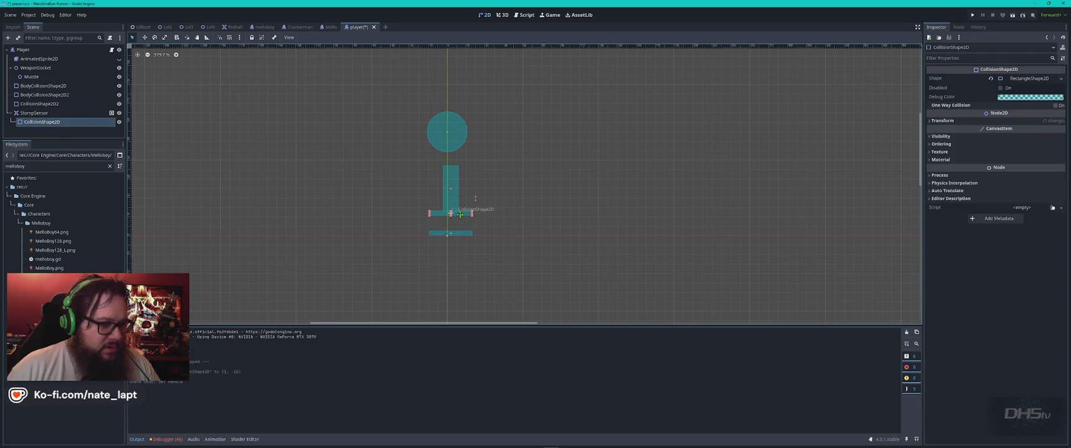
{"action": "mouse_move", "coordinate": [460, 214]}
{"action": "left_mouse_down"}
{"action": "mouse_move", "coordinate": [451, 175]}
{"action": "mouse_move", "coordinate": [452, 210]}
{"action": "mouse_move", "coordinate": [453, 195]}
{"action": "left_mouse_up"}
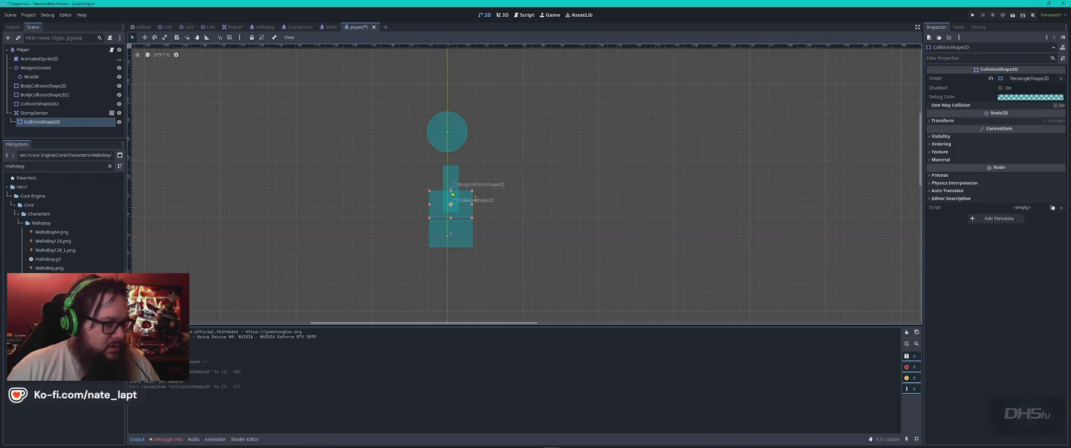
{"action": "key", "text": "ctrl+z"}
{"action": "left_click", "coordinate": [56, 106]}
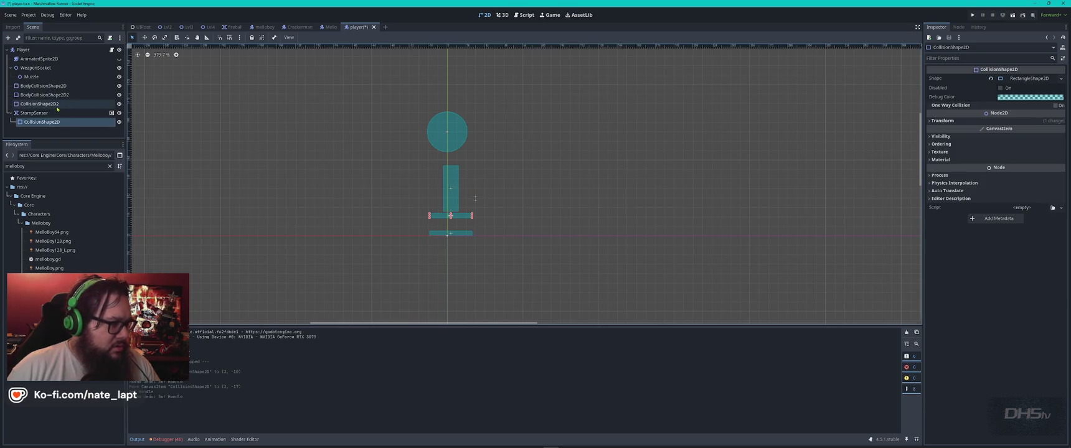
{"action": "left_click_drag", "start_coordinate": [450, 233], "coordinate": [466, 257]}
{"action": "key", "text": "ctrl+z"}
{"action": "key", "text": "ctrl+z"}
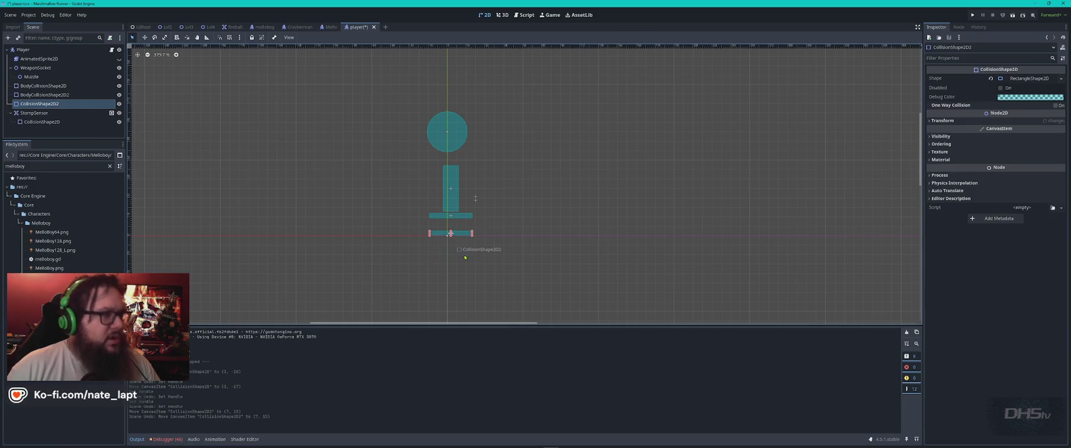
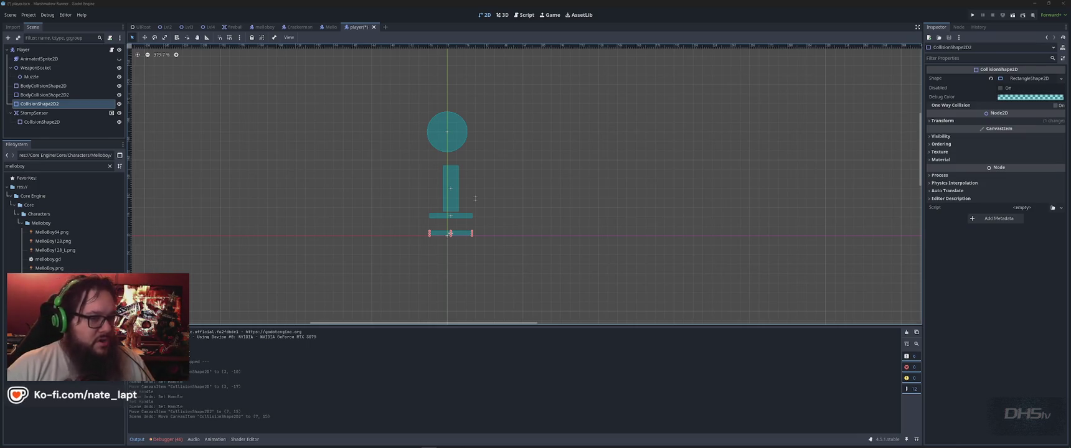
- Make AnimatedSprite2D visible again, run the project with F5 and start a new game
{"action": "left_click", "coordinate": [119, 59]}
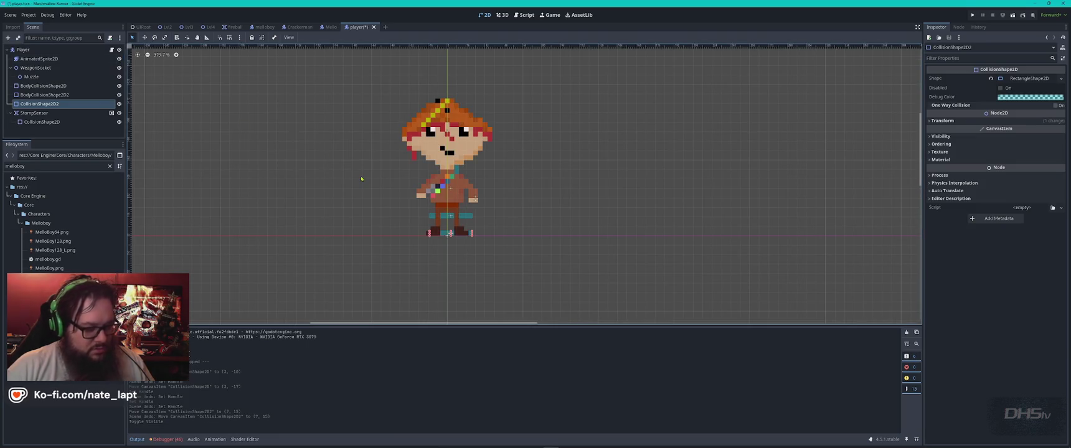
{"action": "key", "text": "F5"}
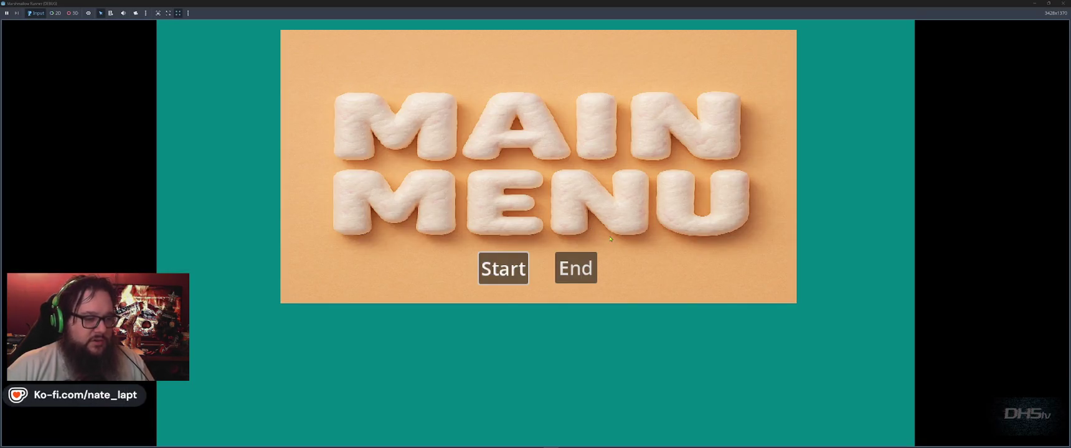
{"action": "left_click", "coordinate": [501, 268]}
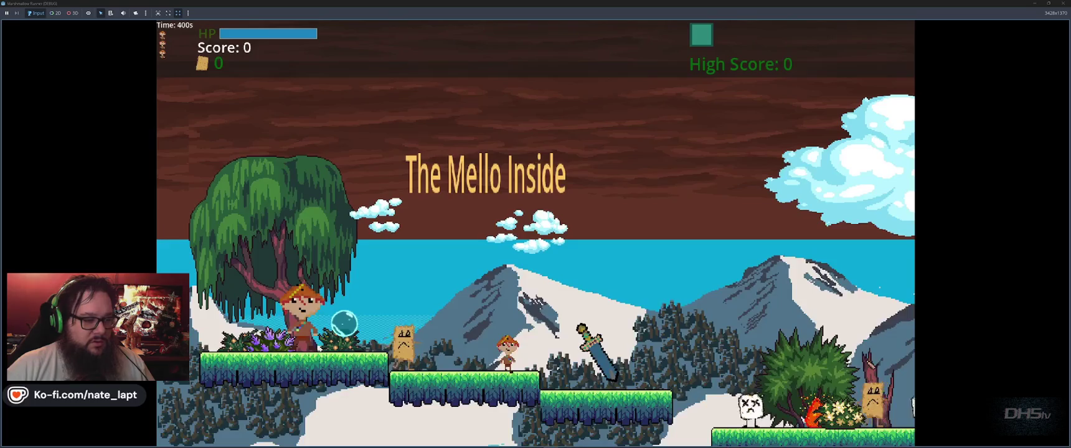
- Walk and jump through The Mello Inside, taking a hit mid-jump
{"action": "key", "text": "Right"}
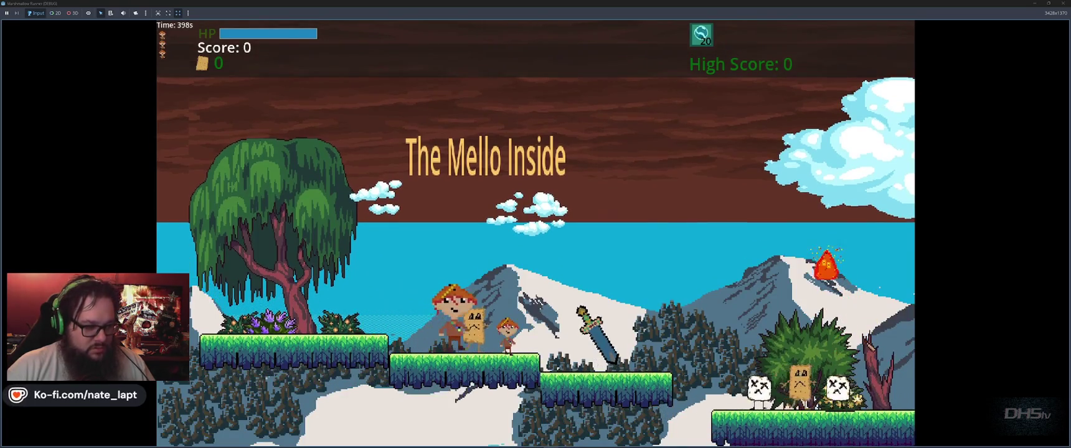
{"action": "key", "text": "space"}
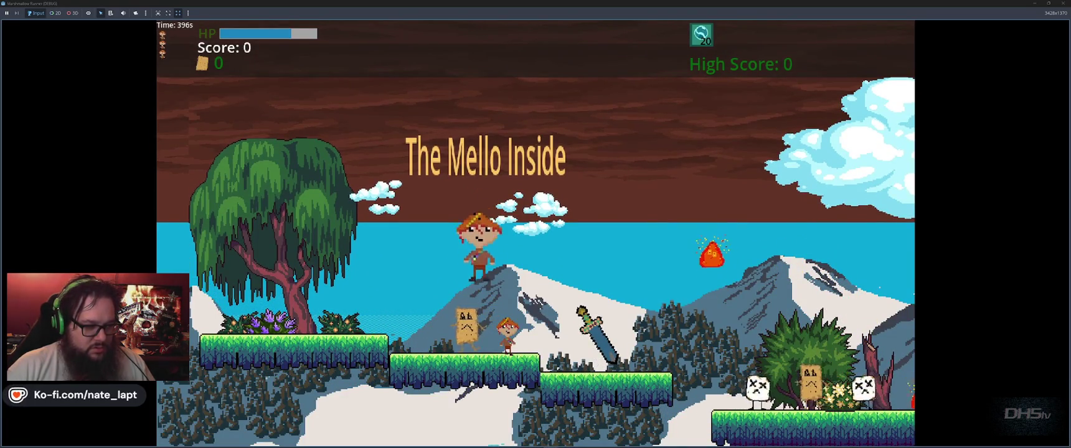
{"action": "key", "text": "Left"}
{"action": "key", "text": "space"}
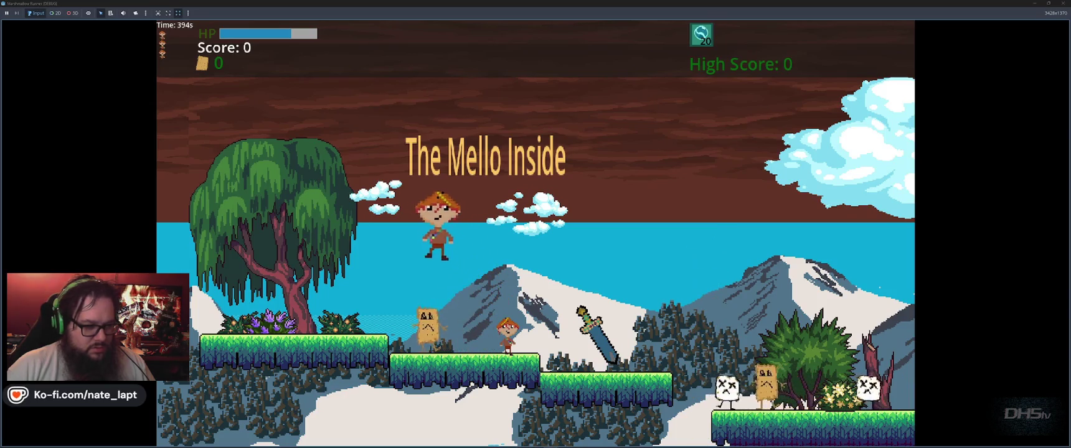
- Stop the running game, restore the sprite's visibility, and switch to ChatGPT
{"action": "key", "text": "F8"}
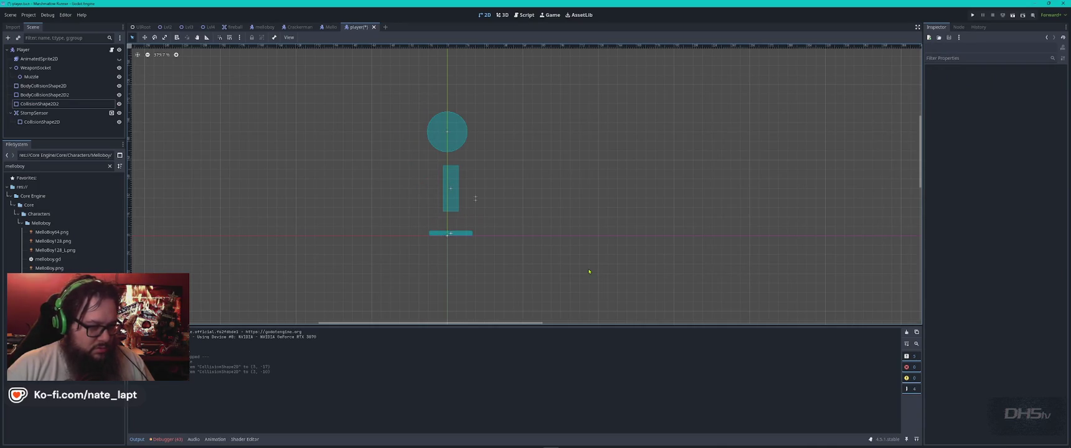
{"action": "key", "text": "ctrl+z"}
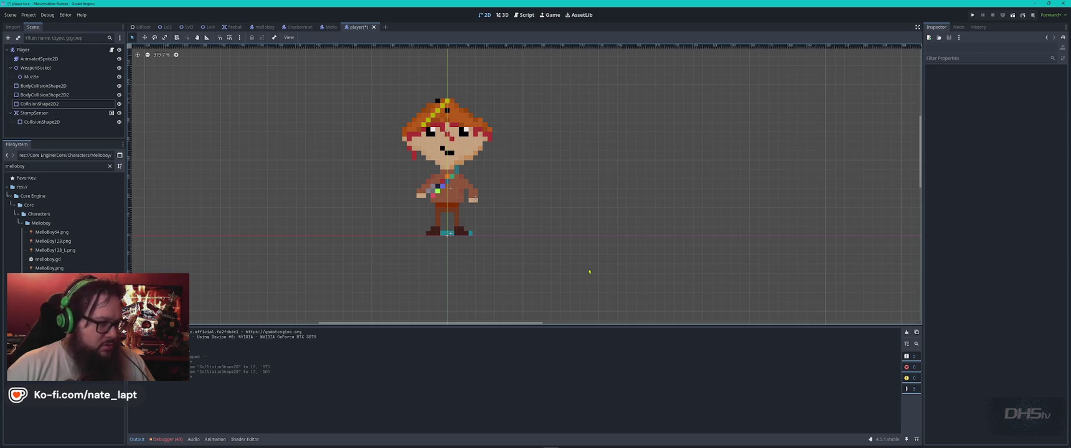
{"action": "key", "text": "alt+Tab"}
{"action": "key", "text": "alt+Tab"}
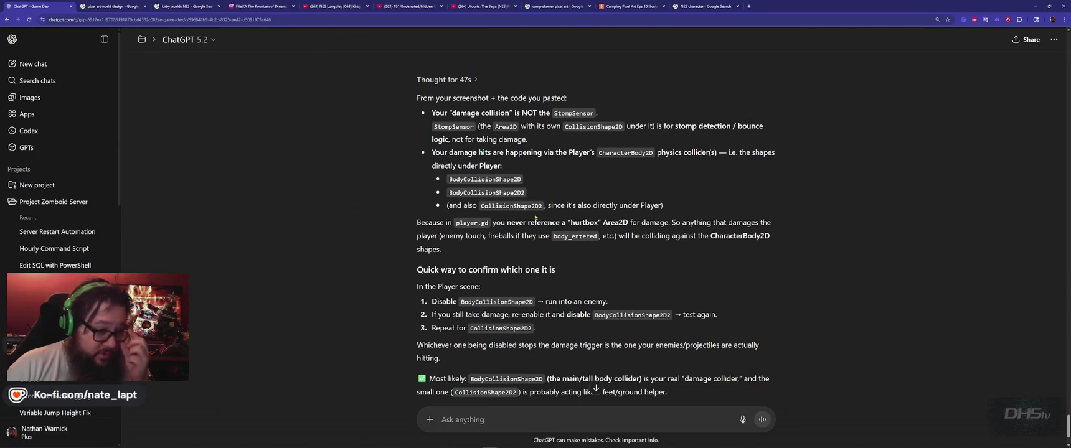
- Read ChatGPT's advice to disable each collision shape in turn, then return to Godot
{"action": "scroll", "coordinate": [564, 185], "scroll_direction": "down", "scroll_amount": 3}
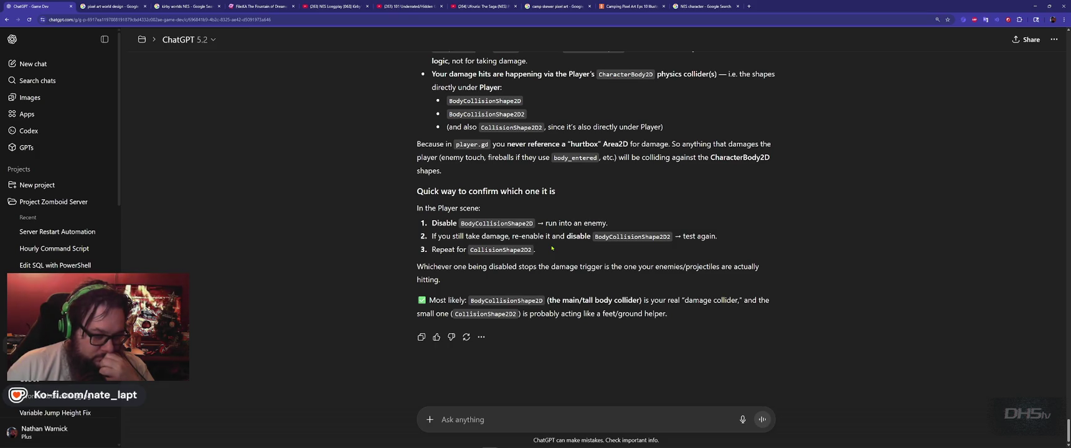
{"action": "key", "text": "alt+Tab"}
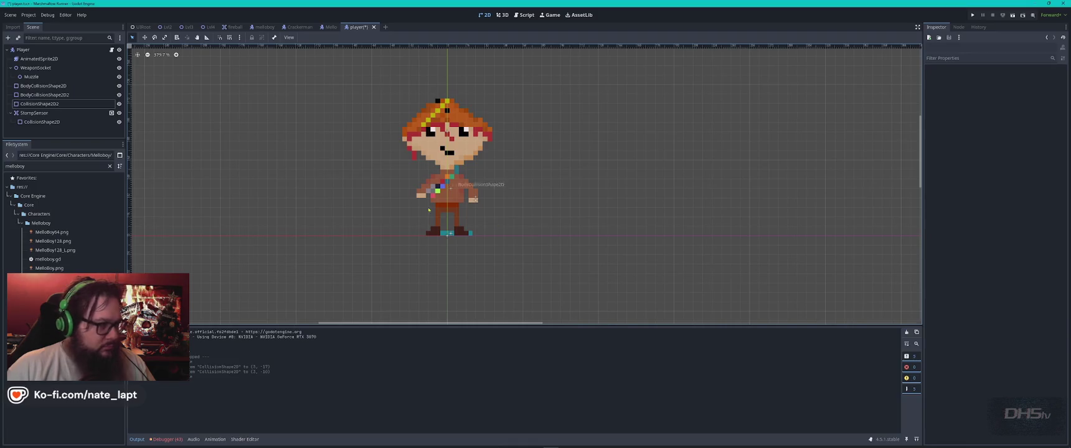
- Inspect the player's collision shapes with the sprite hidden, trying and undoing a collider move
{"action": "left_click", "coordinate": [59, 95]}
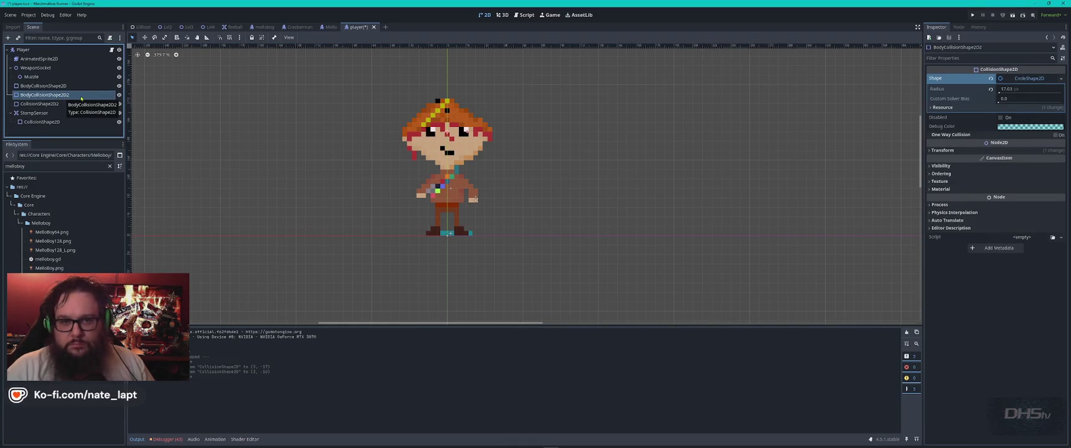
{"action": "left_click", "coordinate": [960, 26]}
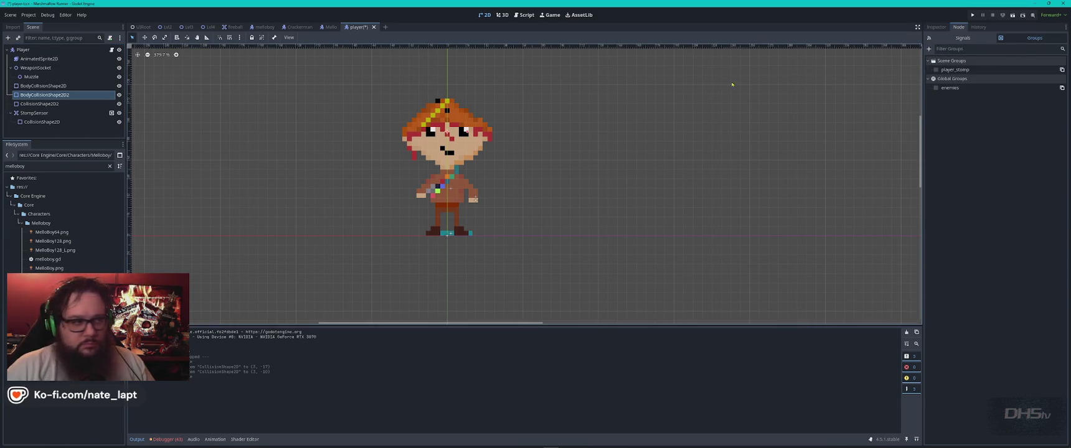
{"action": "left_click", "coordinate": [27, 104]}
{"action": "left_click", "coordinate": [58, 122]}
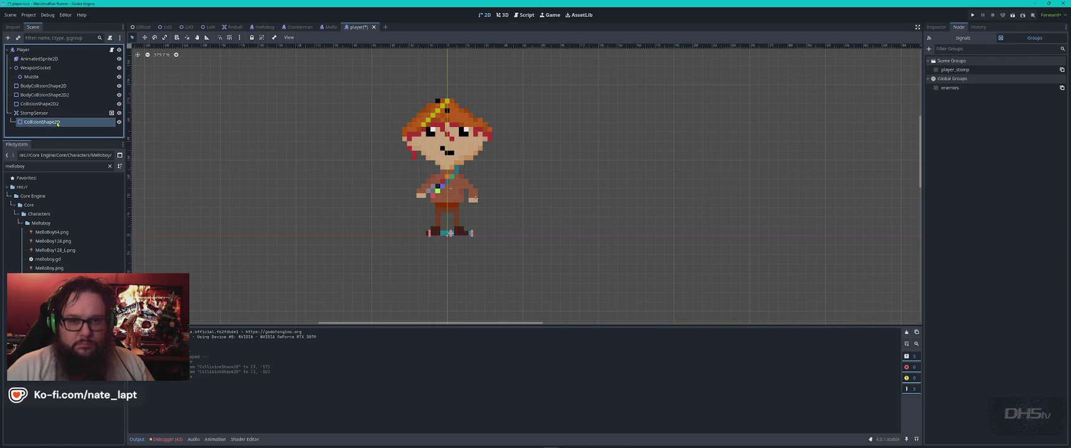
{"action": "left_click", "coordinate": [46, 115]}
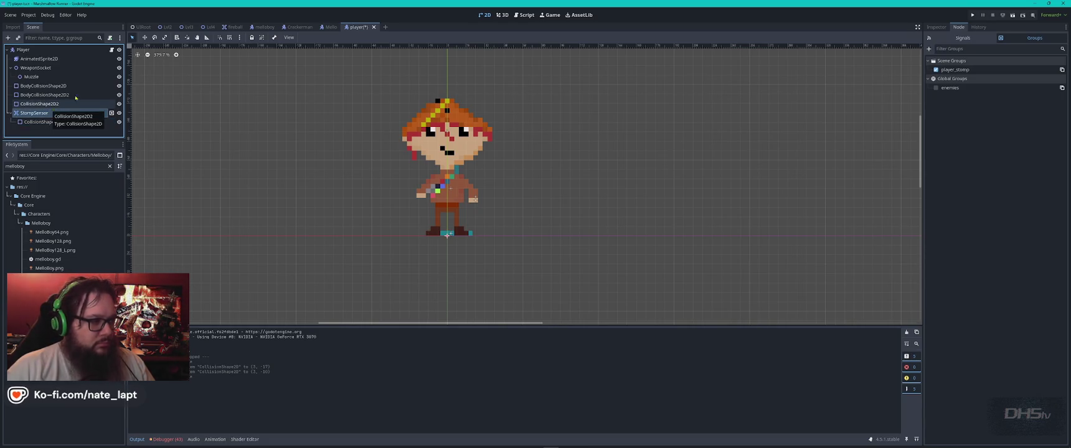
{"action": "key", "text": "ctrl+z"}
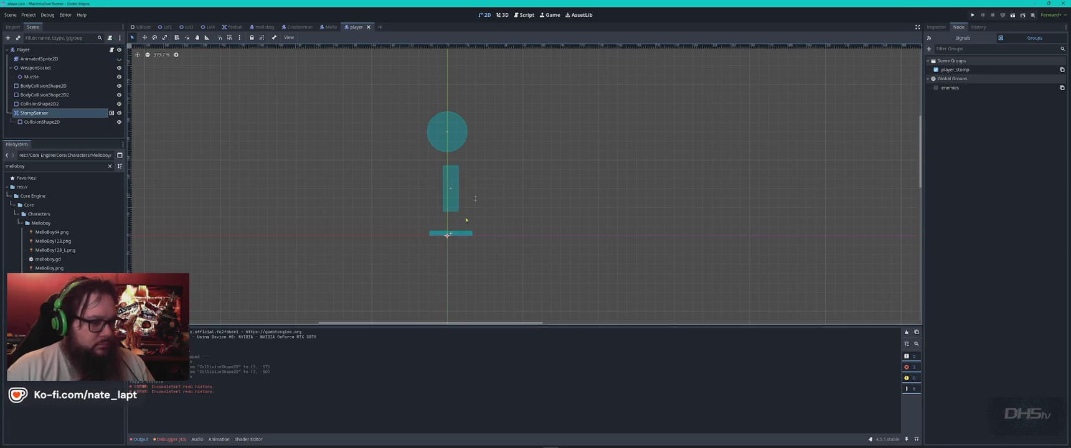
{"action": "scroll", "coordinate": [466, 220], "scroll_direction": "up", "scroll_amount": 7}
{"action": "left_click_drag", "start_coordinate": [442, 239], "coordinate": [556, 189]}
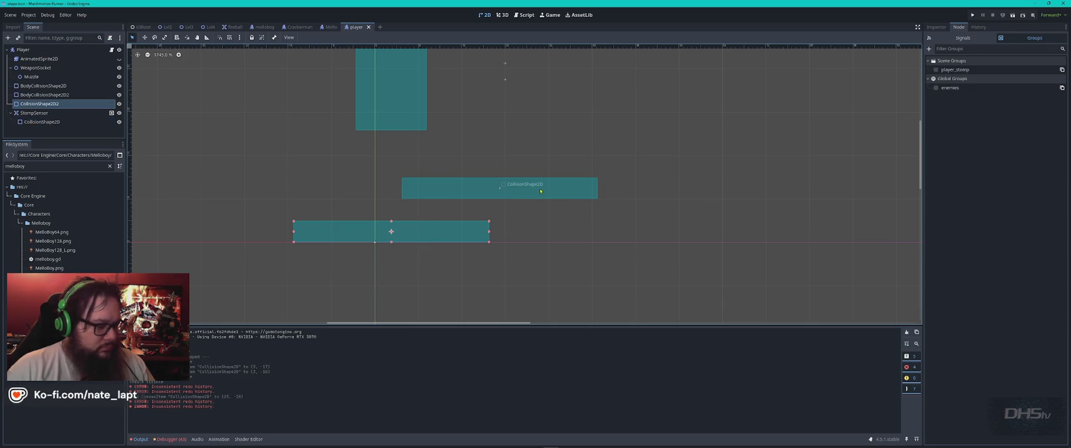
{"action": "key", "text": "ctrl+z"}
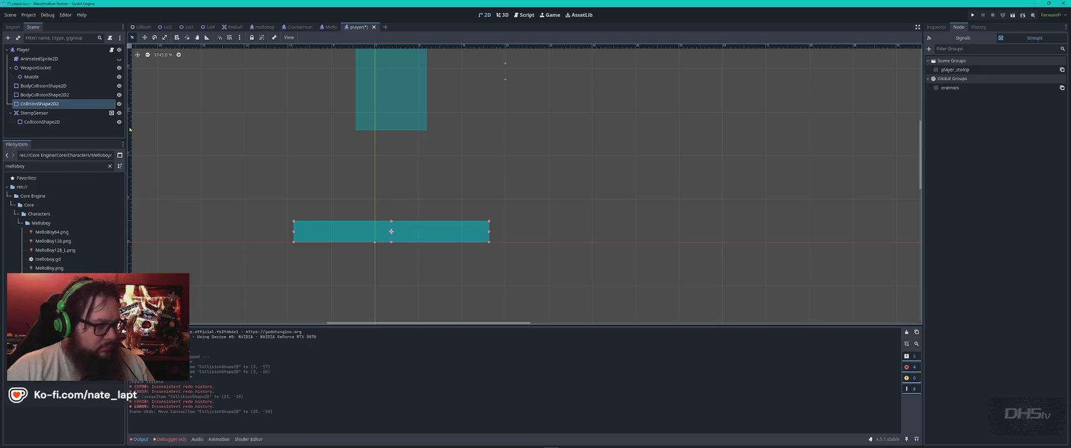
- Delete the CollisionShape2D2 node from the Player scene
{"action": "left_click", "coordinate": [73, 108]}
{"action": "key", "text": "Delete"}
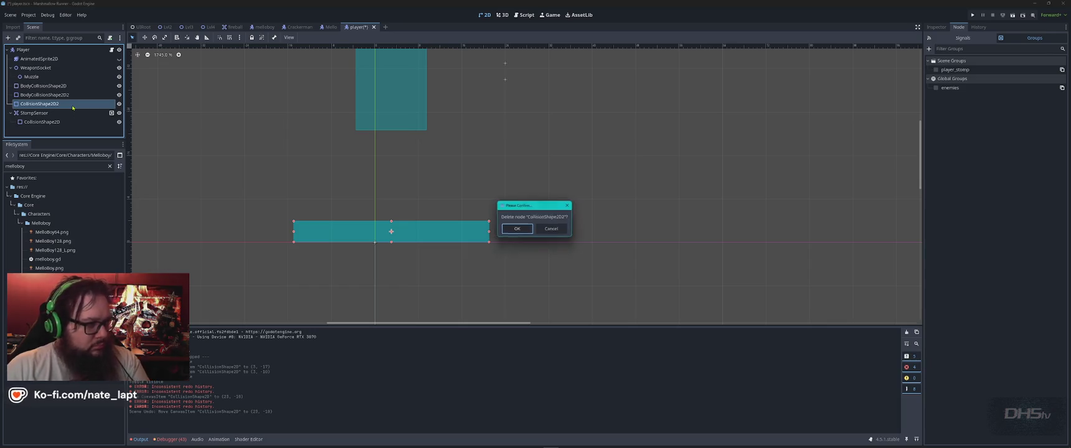
{"action": "key", "text": "Return"}
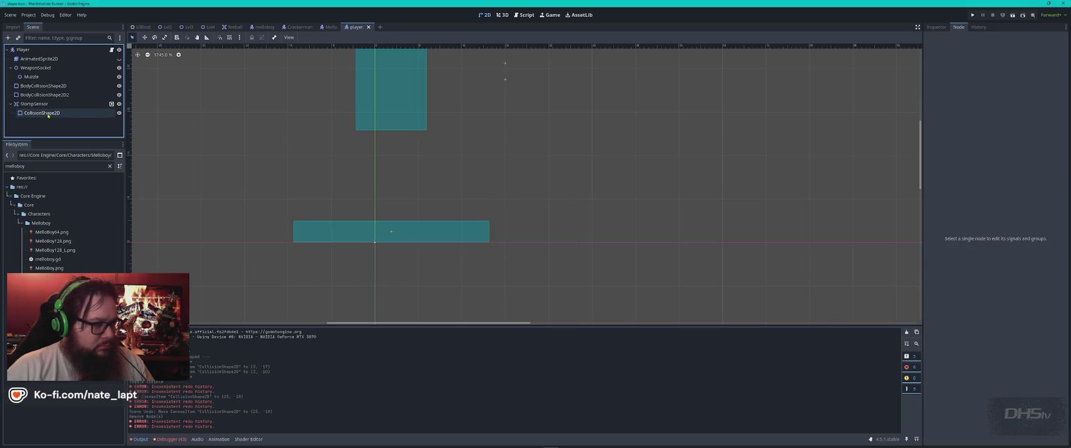
- Review the remaining body and stomp colliders, then show the sprite and run the game
{"action": "left_click", "coordinate": [48, 114]}
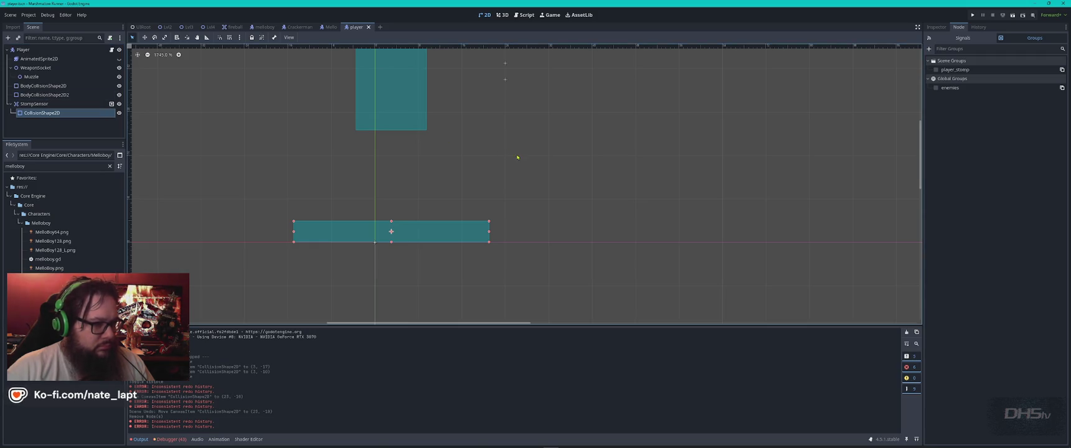
{"action": "left_click", "coordinate": [587, 208]}
{"action": "left_click", "coordinate": [408, 105]}
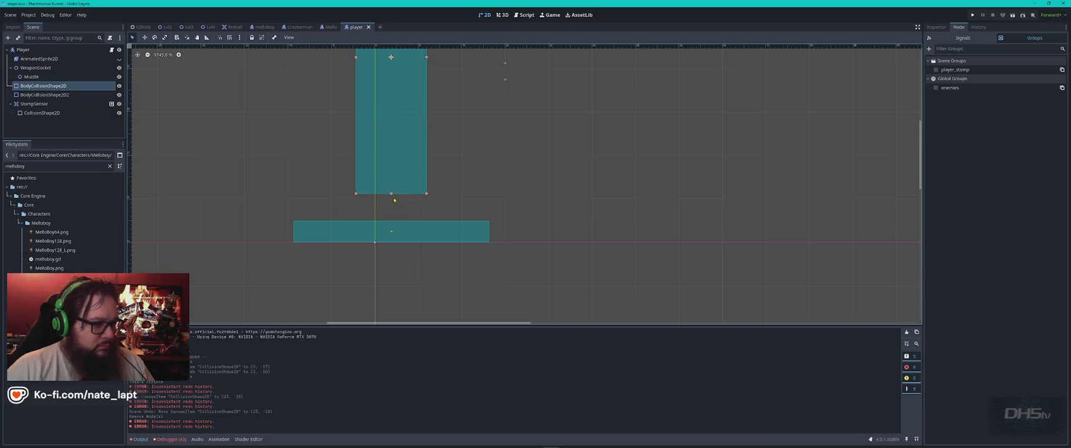
{"action": "left_click", "coordinate": [400, 222]}
{"action": "scroll", "coordinate": [503, 179], "scroll_direction": "down", "scroll_amount": 5}
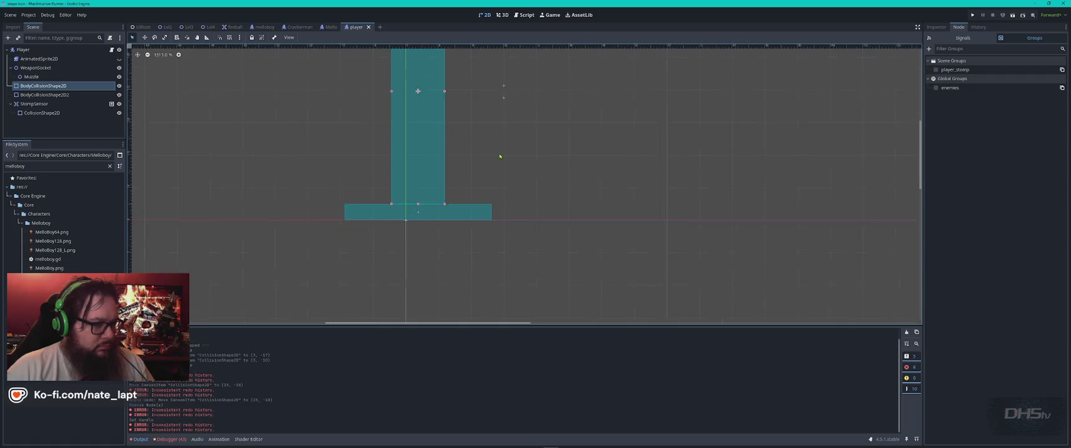
{"action": "mouse_move", "coordinate": [548, 125]}
{"action": "left_mouse_down"}
{"action": "mouse_move", "coordinate": [550, 217]}
{"action": "mouse_move", "coordinate": [543, 175]}
{"action": "left_mouse_up"}
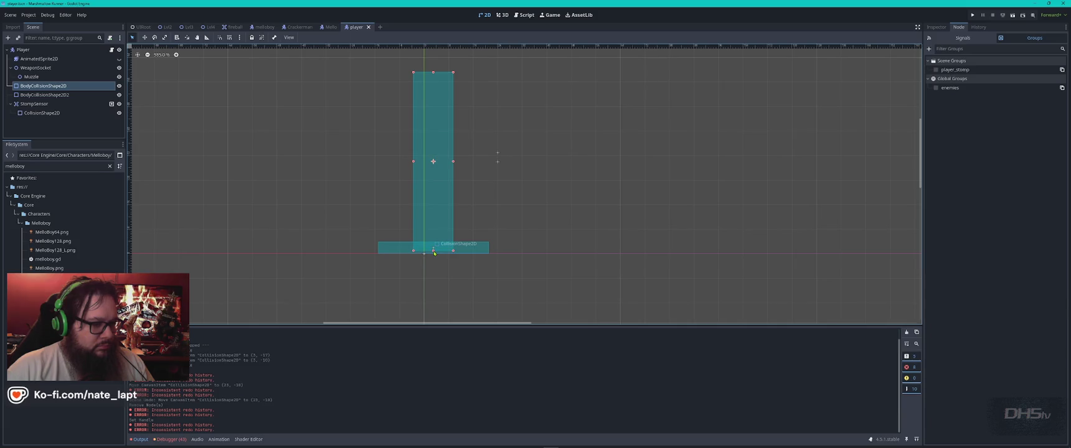
{"action": "left_click_drag", "start_coordinate": [562, 132], "coordinate": [568, 157]}
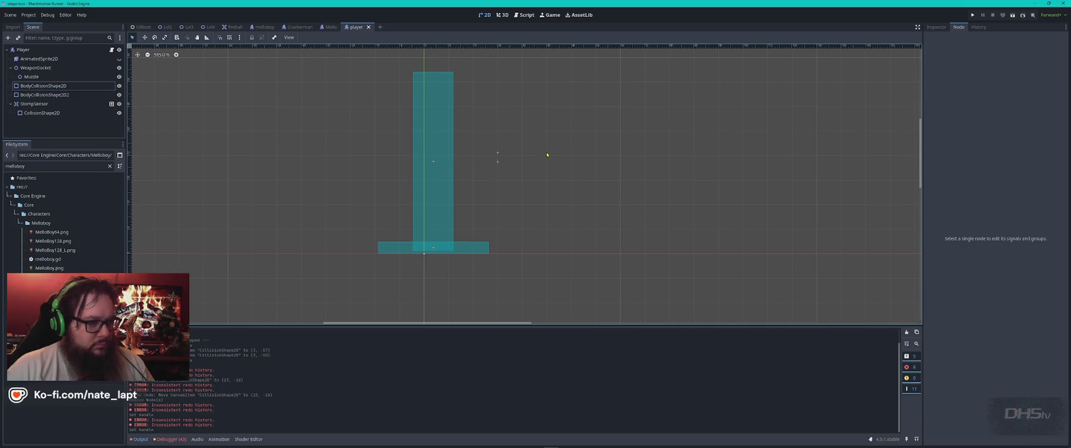
{"action": "scroll", "coordinate": [559, 136], "scroll_direction": "down", "scroll_amount": 2}
{"action": "left_click_drag", "start_coordinate": [564, 115], "coordinate": [549, 200]}
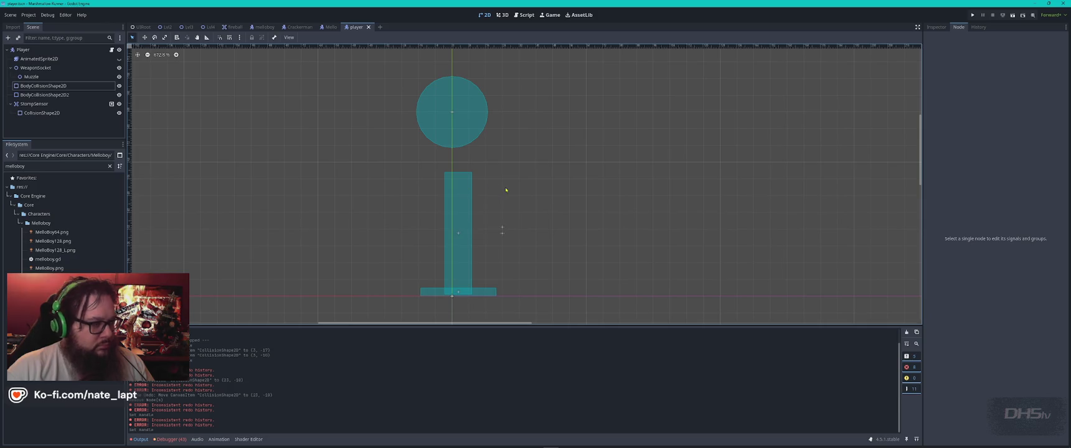
{"action": "left_click", "coordinate": [44, 86]}
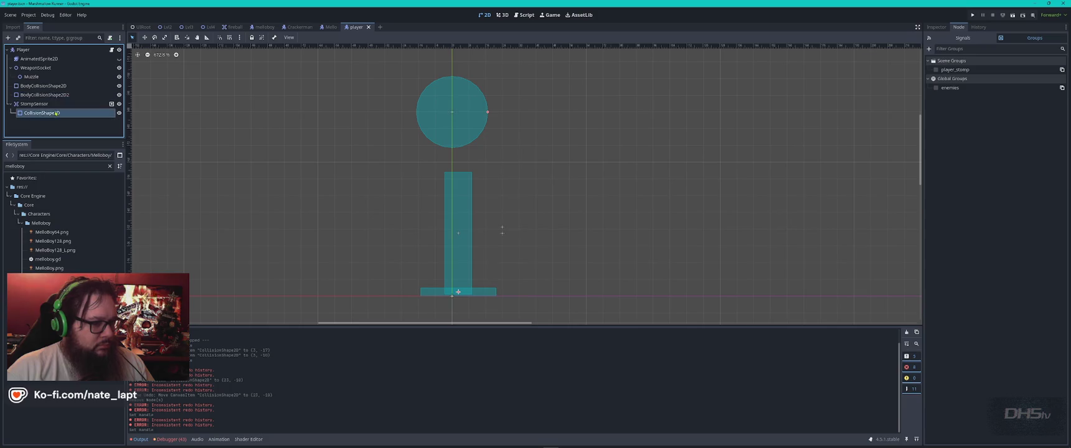
{"action": "left_click", "coordinate": [119, 58]}
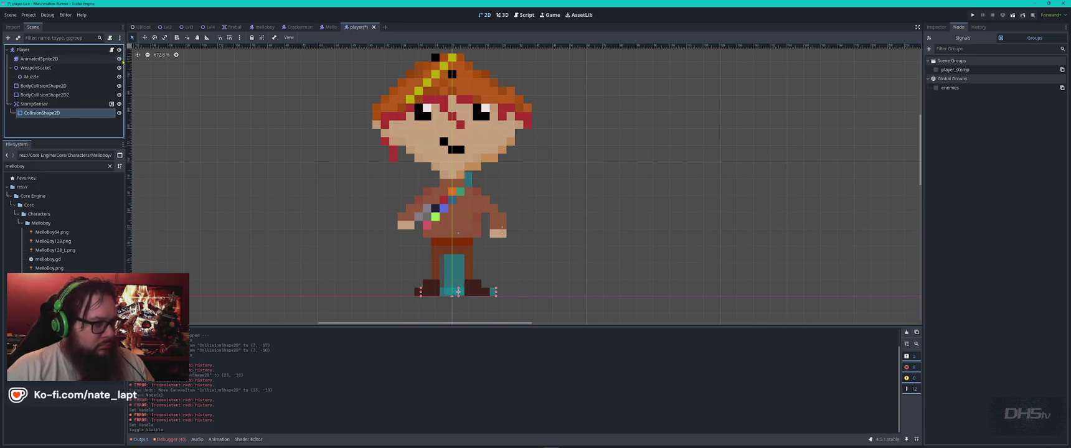
{"action": "key", "text": "F5"}
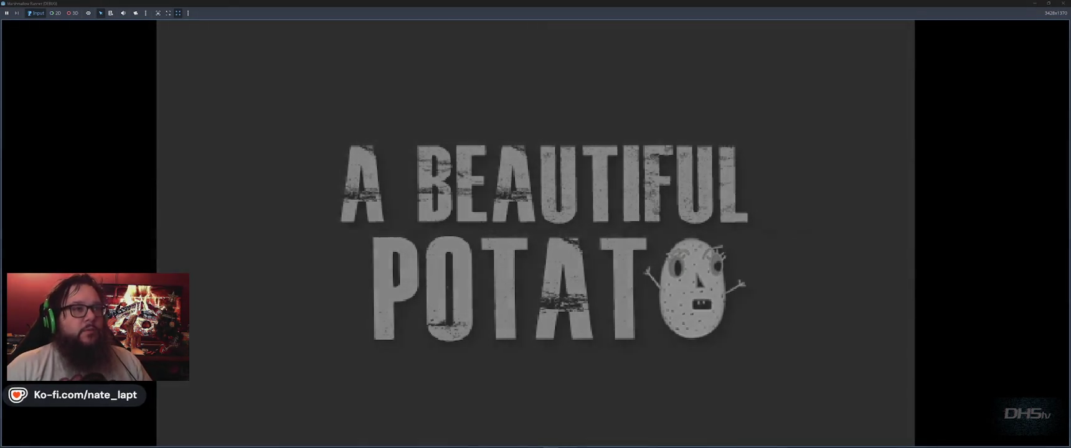
- Make a first attempt, grabbing the sword and fighting a flame enemy before dying and restarting
{"action": "key", "text": "Right"}
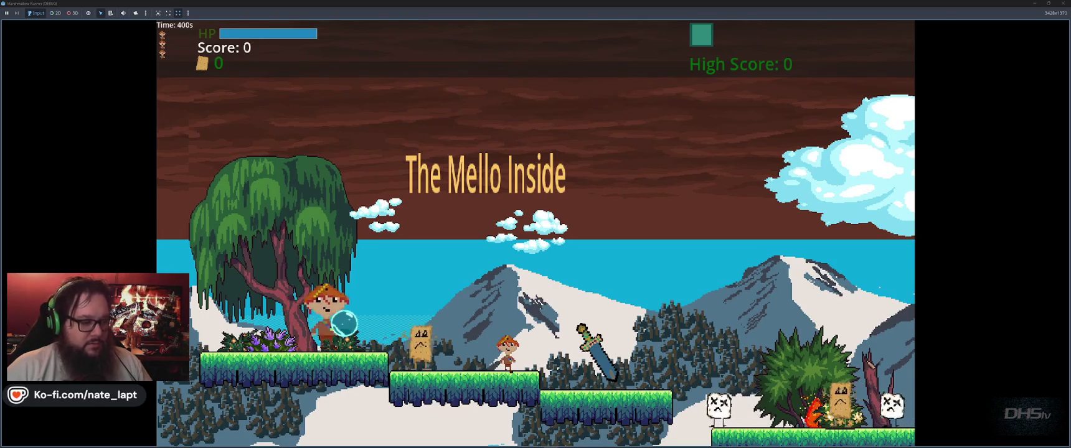
{"action": "key", "text": "space"}
{"action": "key", "text": "Right"}
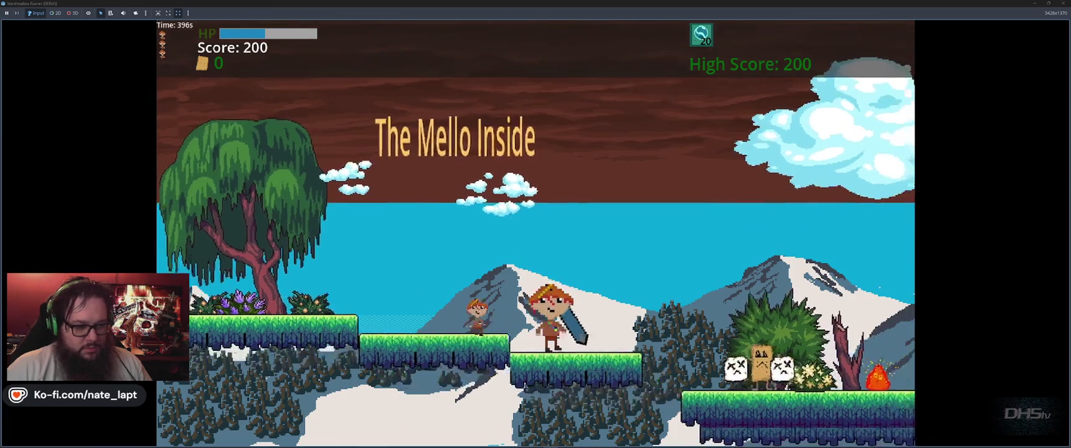
{"action": "key", "text": "space"}
{"action": "key", "text": "Right"}
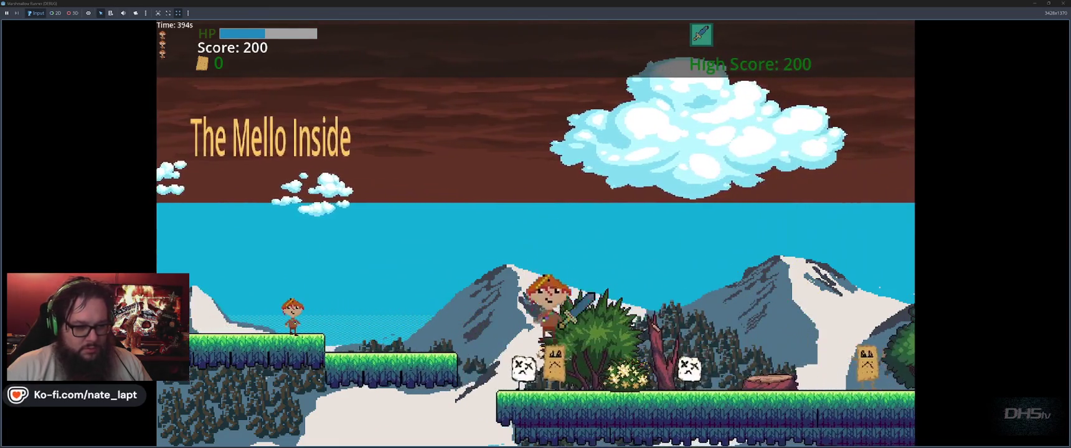
{"action": "key", "text": "Right"}
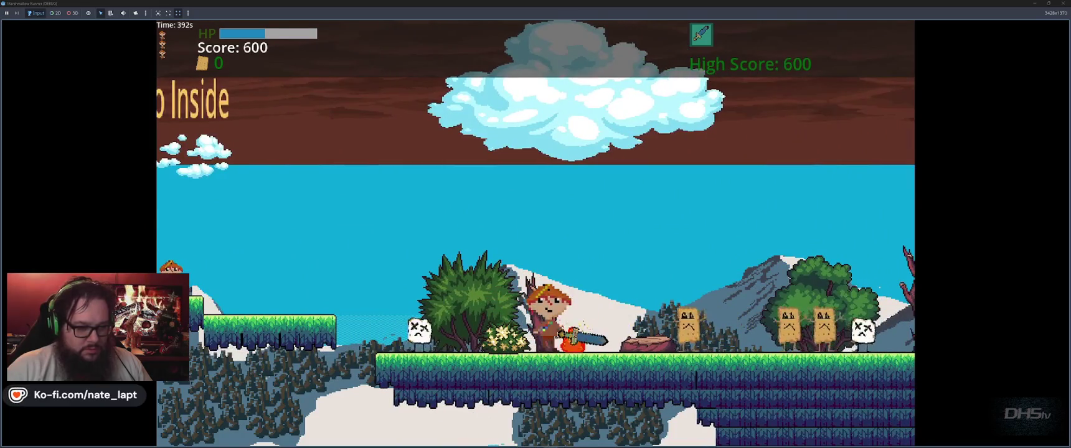
{"action": "key", "text": "Left"}
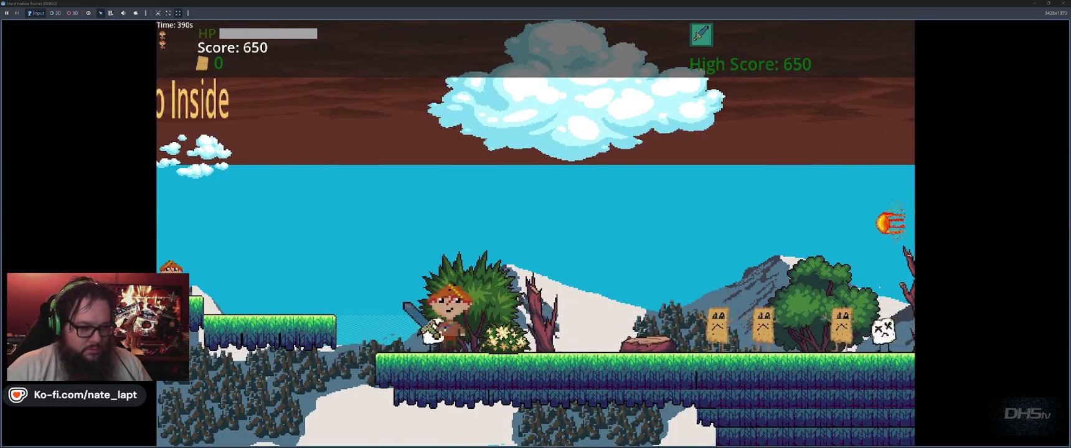
{"action": "key", "text": "Return"}
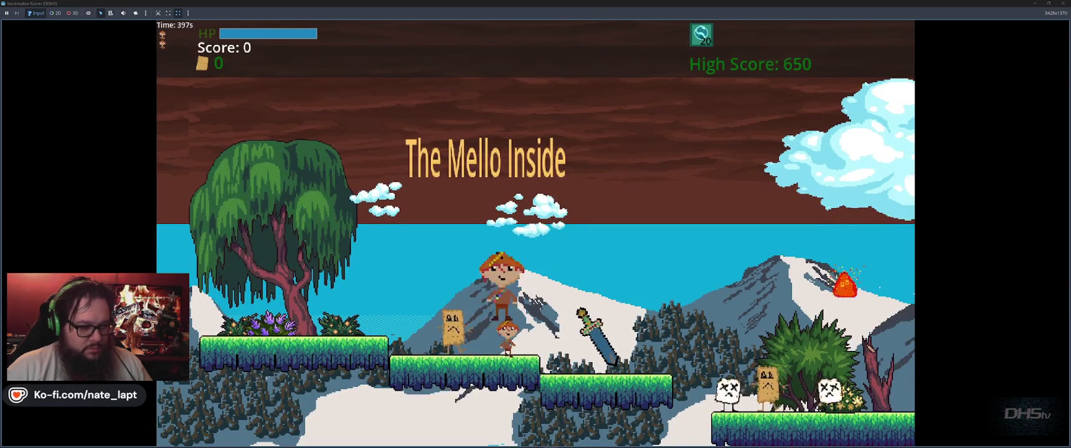
- Advance right with the sword, defeating enemies and jumping up hills and across gaps
{"action": "key", "text": "Right"}
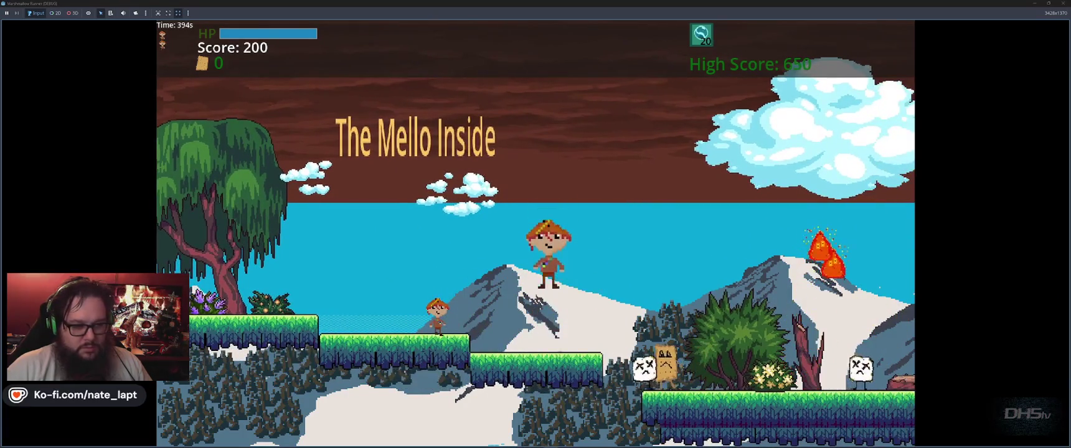
{"action": "key", "text": "Right"}
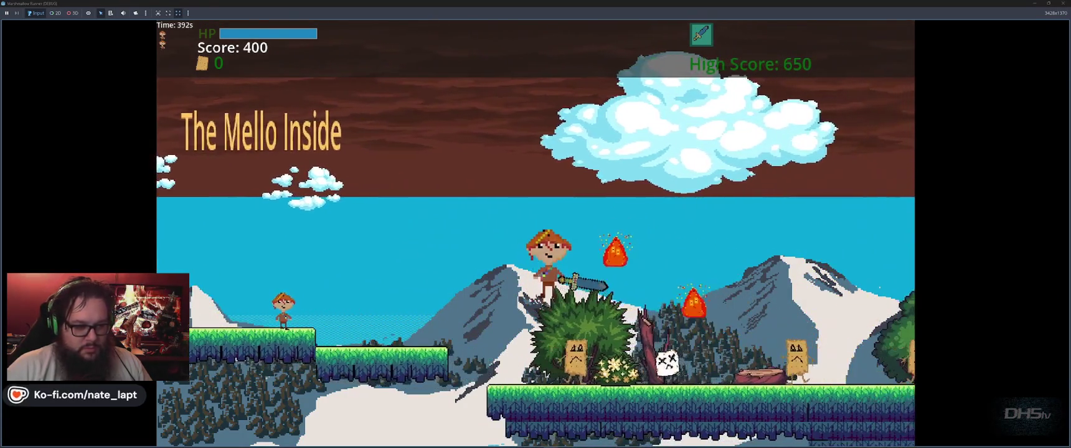
{"action": "key", "text": "Right"}
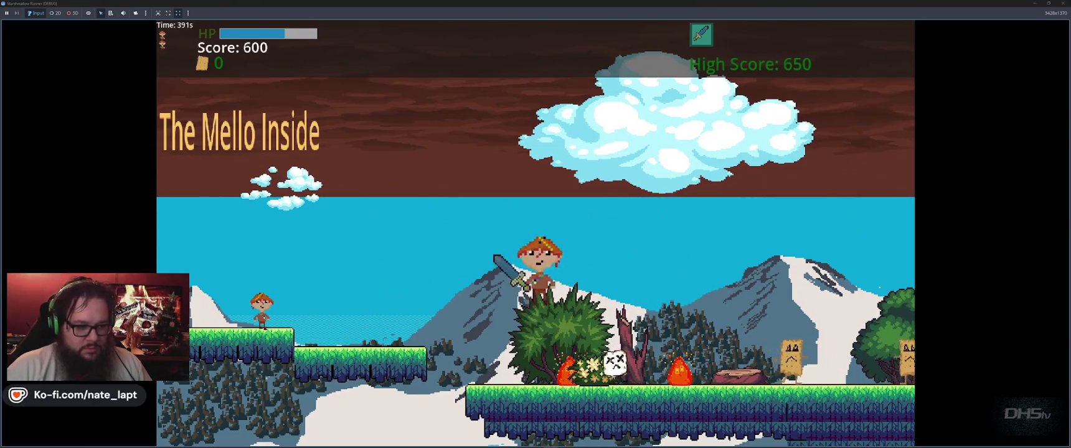
{"action": "key", "text": "Right"}
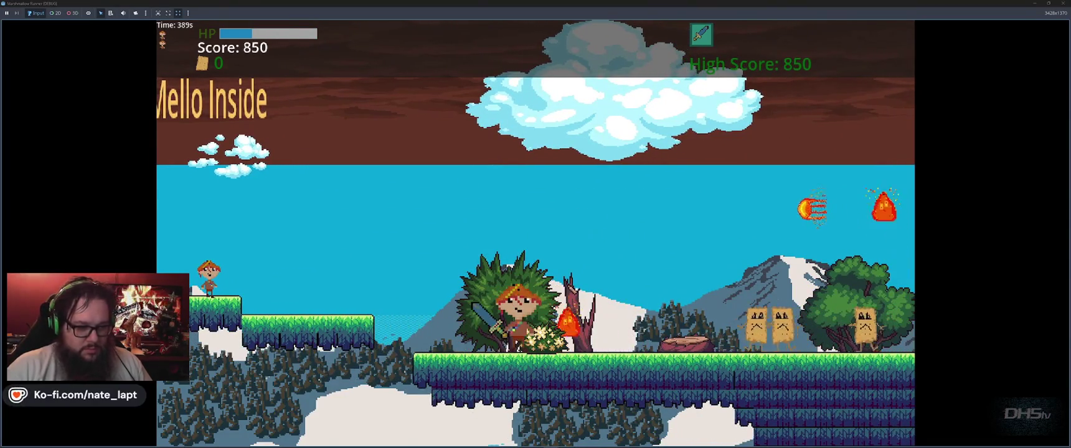
{"action": "key", "text": "Right"}
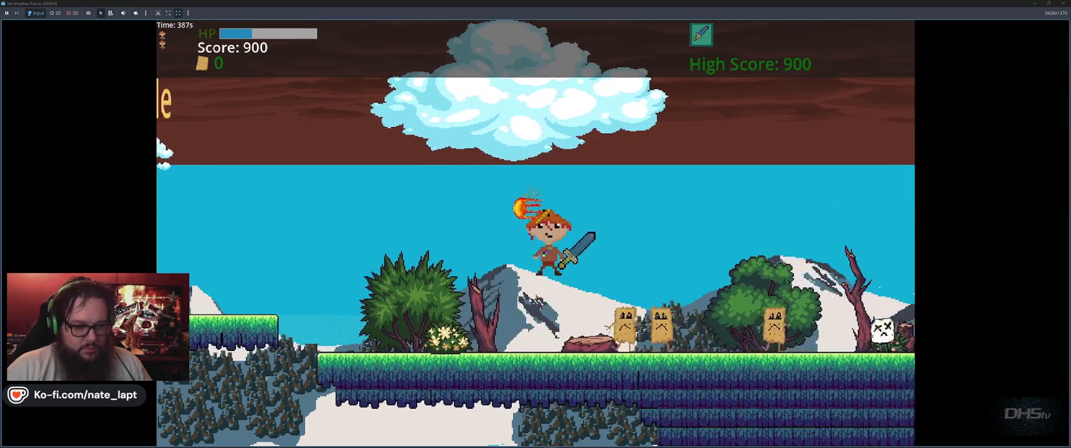
{"action": "key", "text": "Right"}
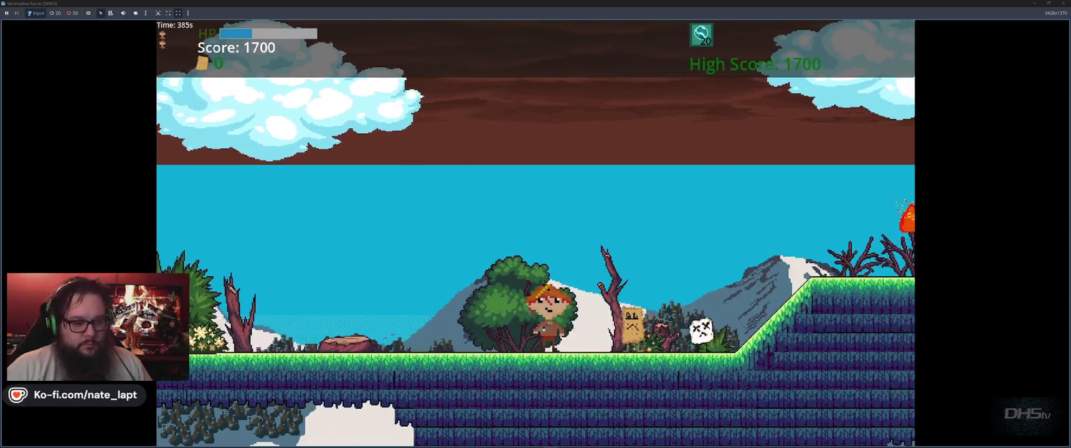
{"action": "key", "text": "Right"}
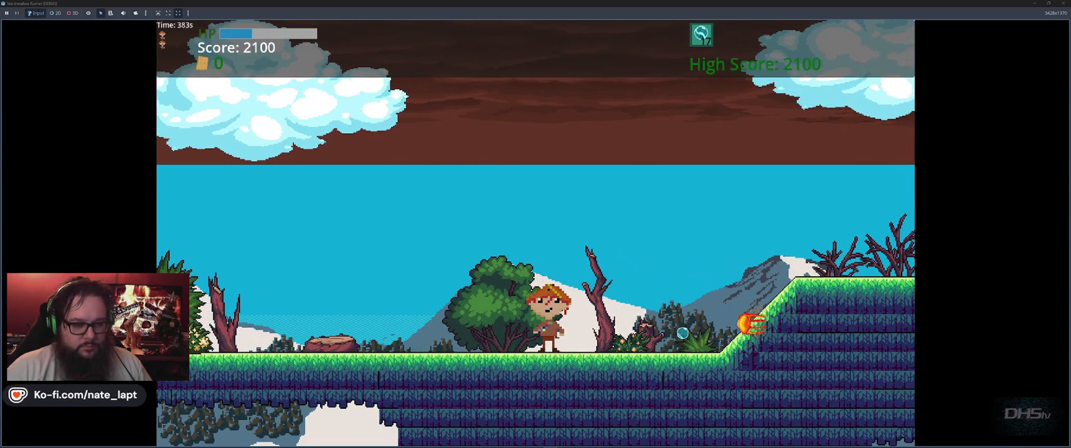
{"action": "key", "text": "space"}
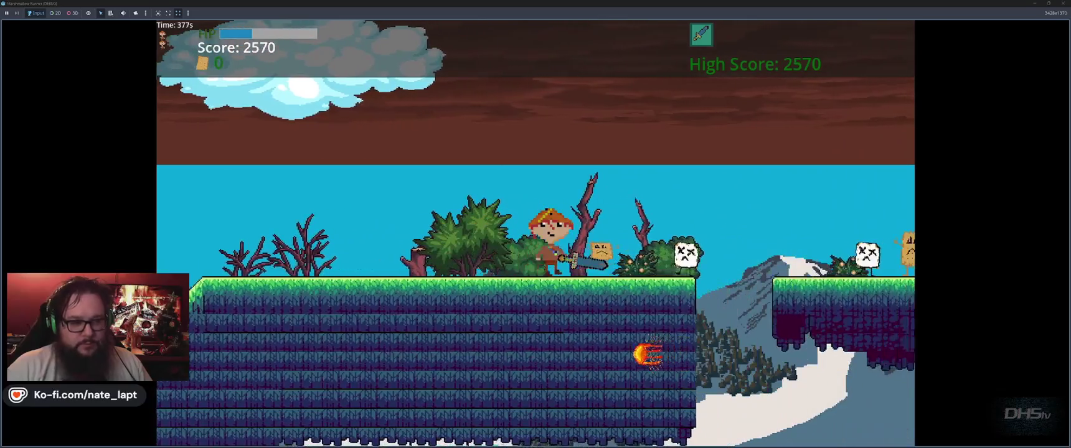
{"action": "key", "text": "space"}
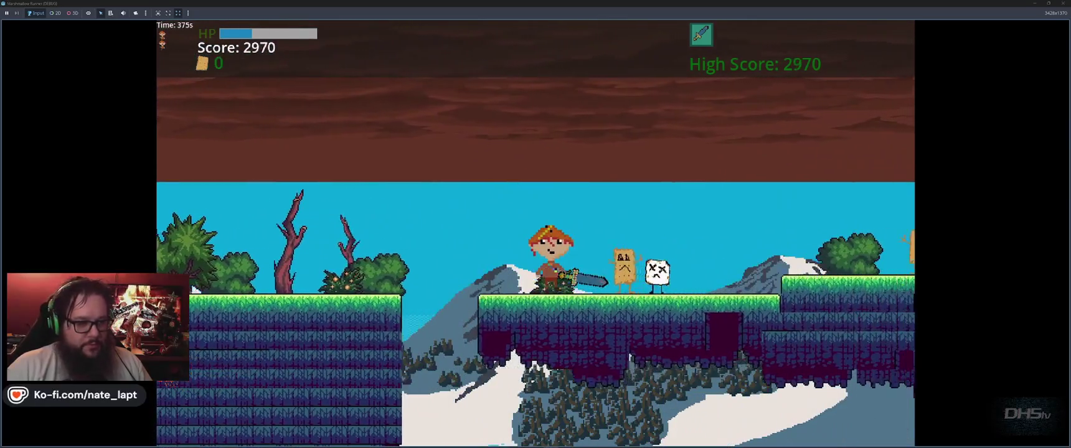
{"action": "key", "text": "space"}
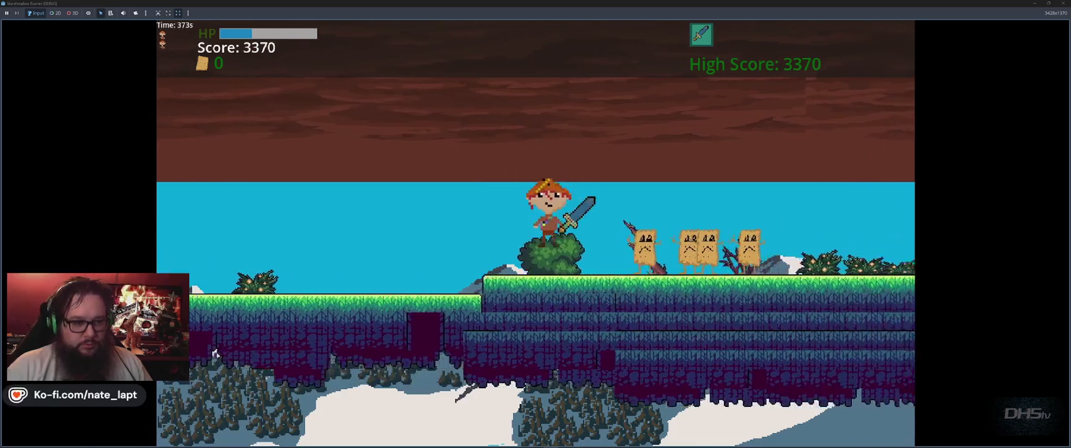
{"action": "key", "text": "space"}
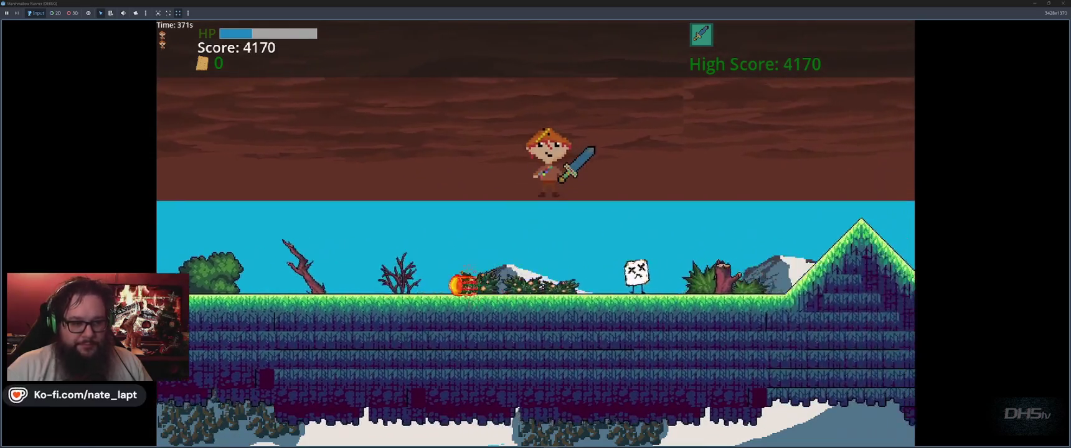
{"action": "key", "text": "space"}
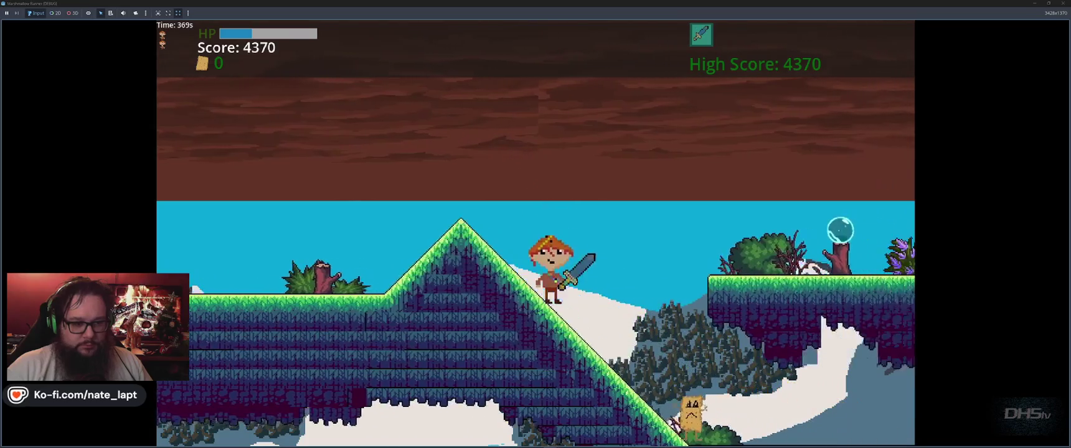
{"action": "key", "text": "space"}
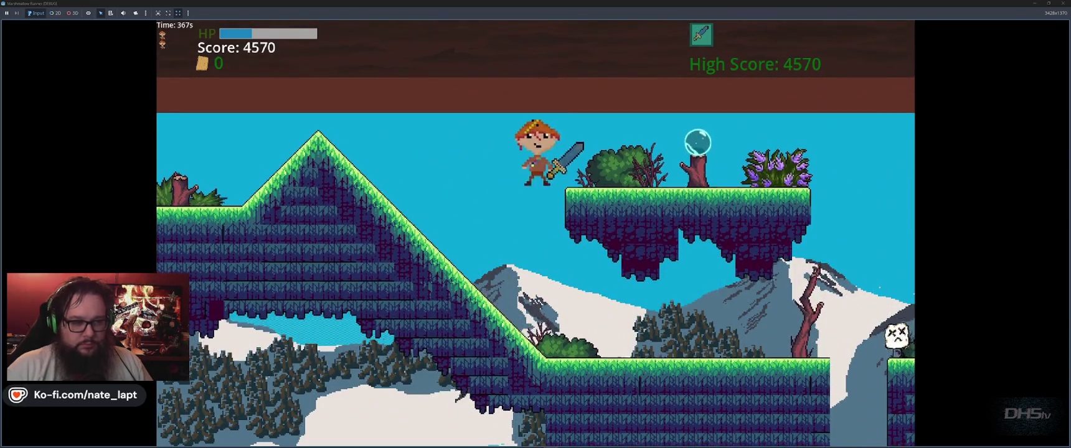
{"action": "key", "text": "space"}
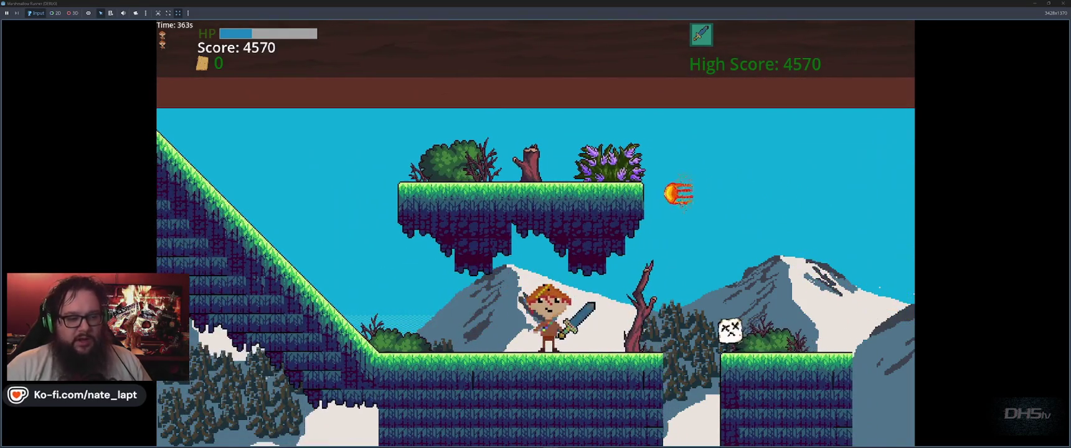
{"action": "key", "text": "space"}
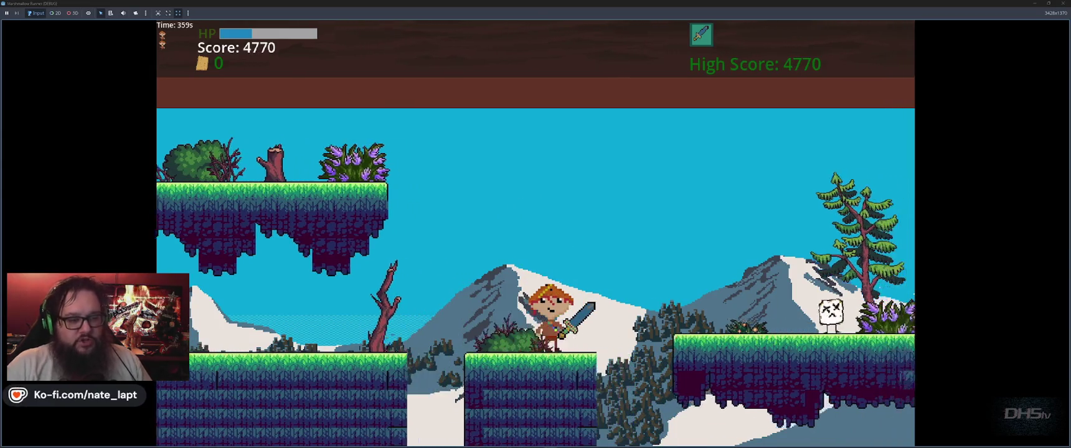
- Keep jumping and stomping marshmallows until dying at a 6990 high score, then try again
{"action": "key", "text": "space"}
{"action": "key", "text": "space"}
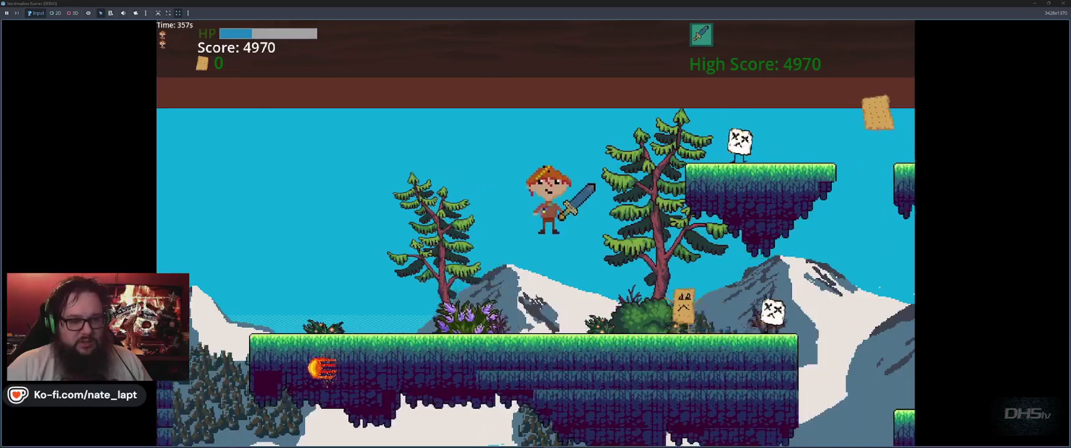
{"action": "key", "text": "space"}
{"action": "key", "text": "Left"}
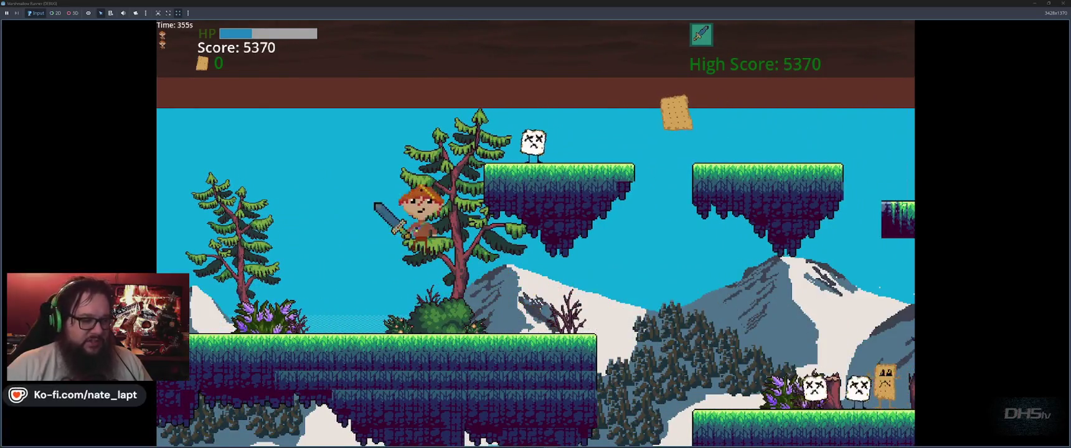
{"action": "key", "text": "space"}
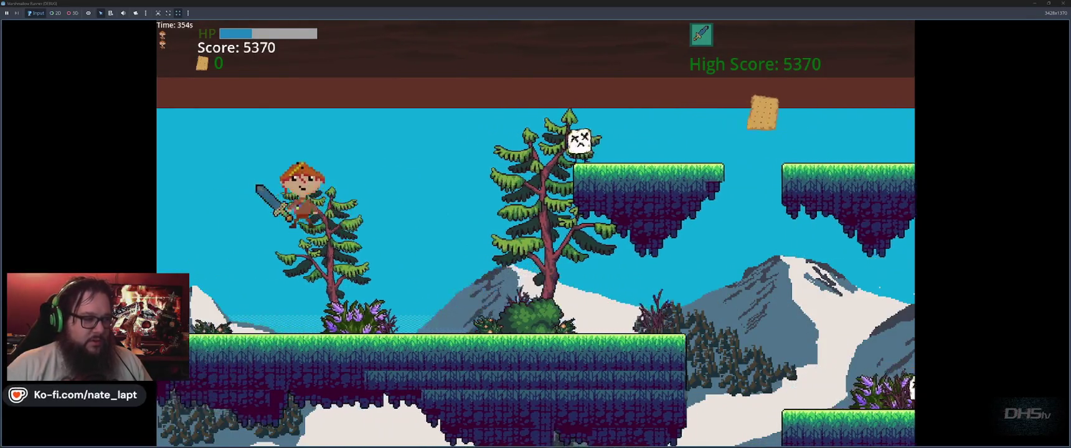
{"action": "key", "text": "Right"}
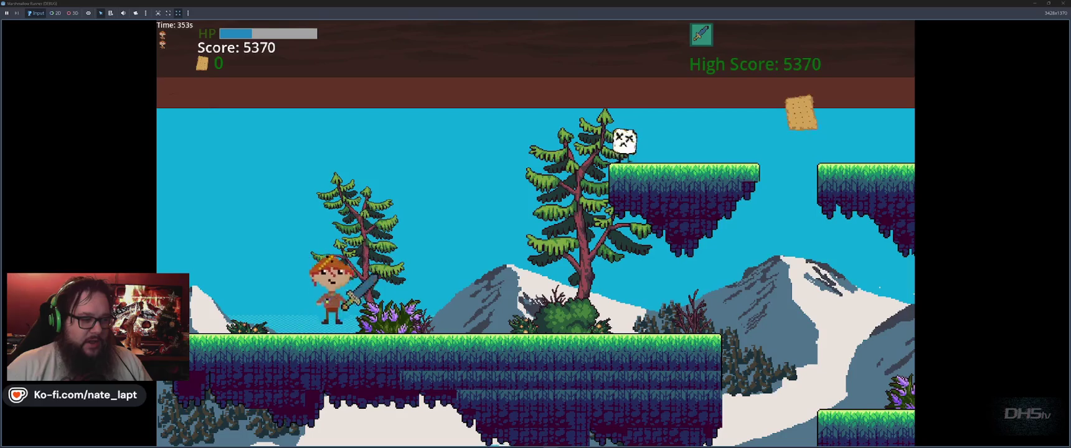
{"action": "key", "text": "space"}
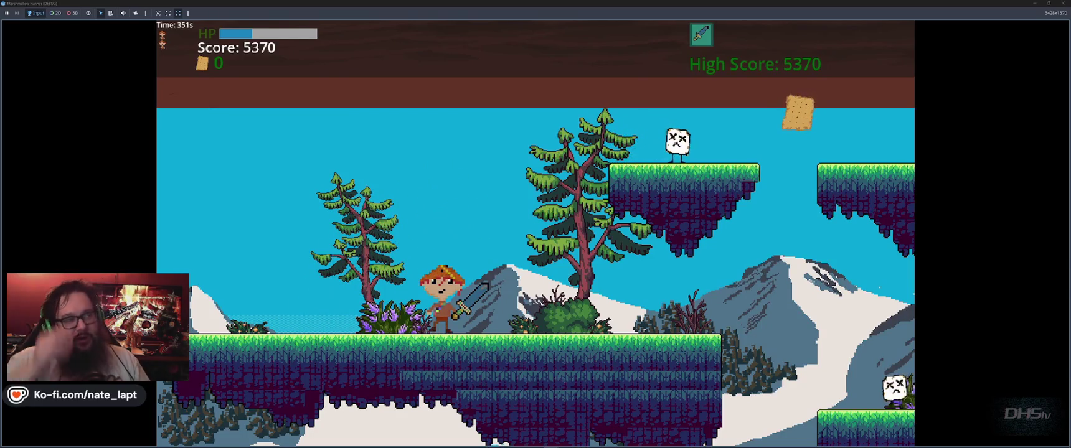
{"action": "key", "text": "space"}
{"action": "key", "text": "Left"}
{"action": "key", "text": "Right"}
{"action": "key", "text": "space"}
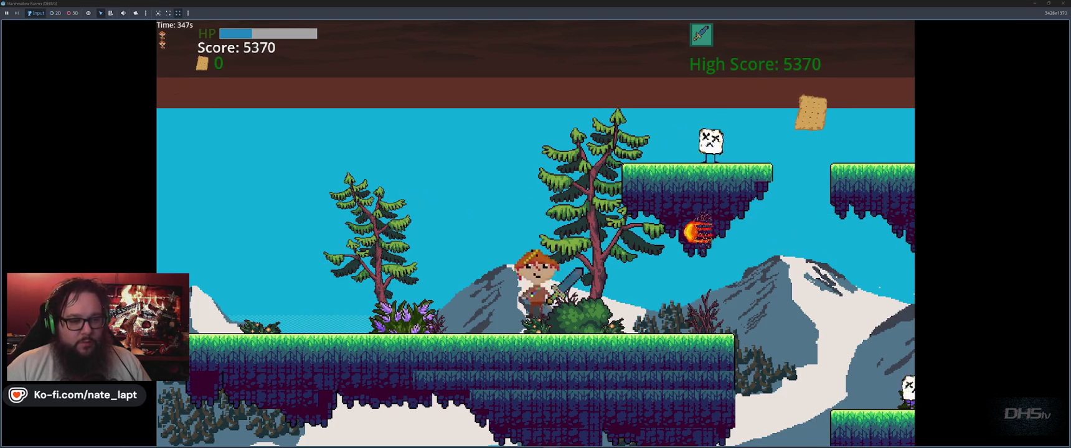
{"action": "key", "text": "space"}
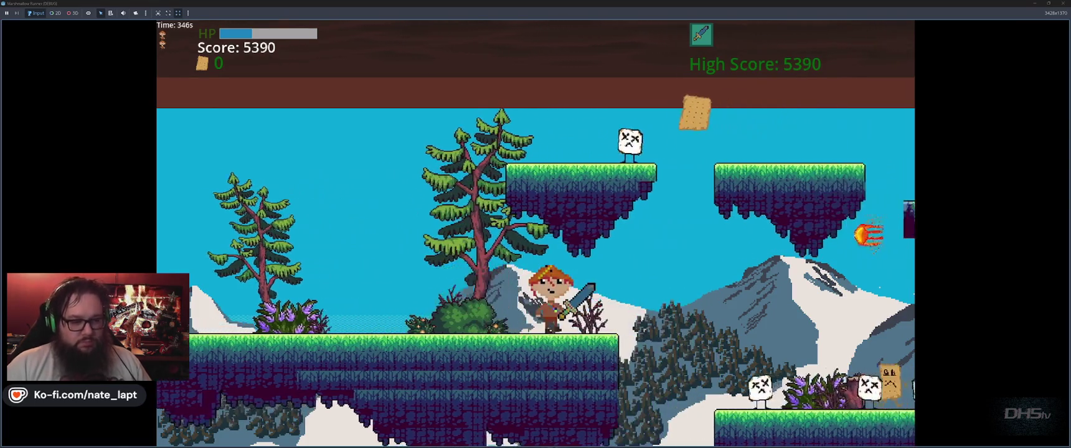
{"action": "key", "text": "space"}
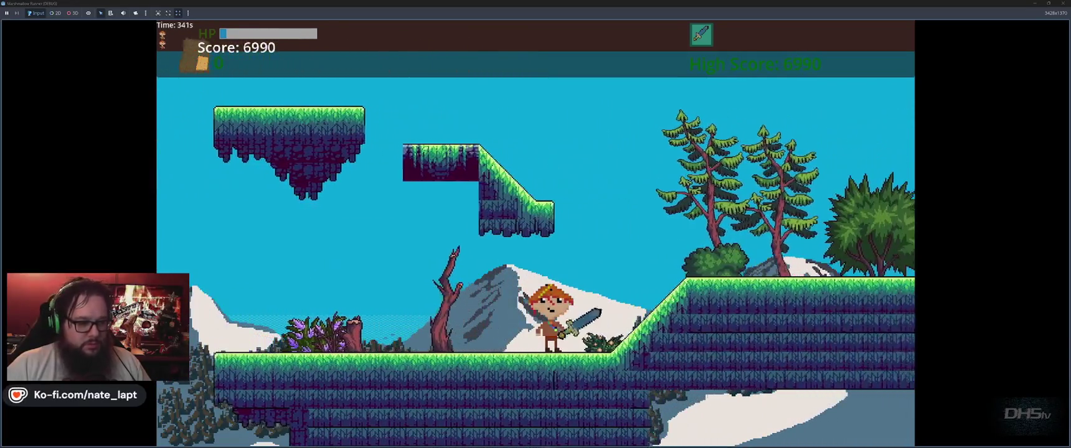
{"action": "key", "text": "space"}
{"action": "key", "text": "space"}
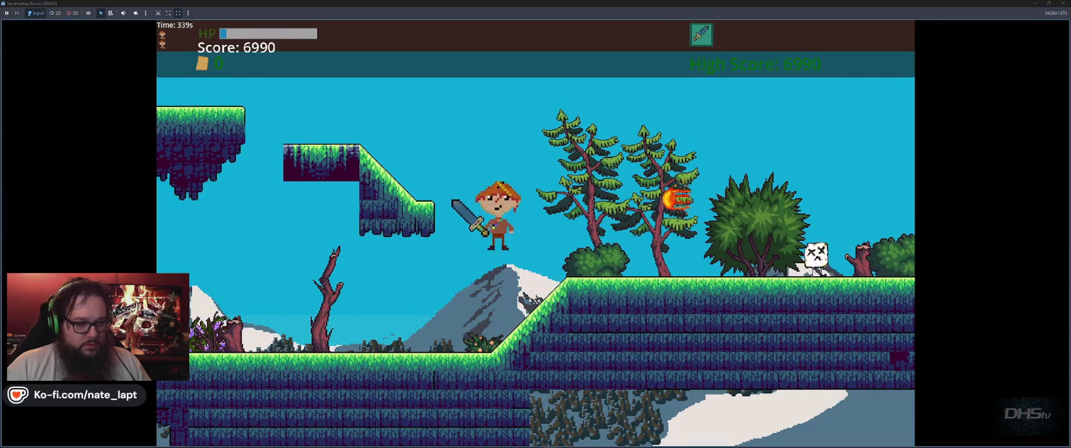
{"action": "key", "text": "space"}
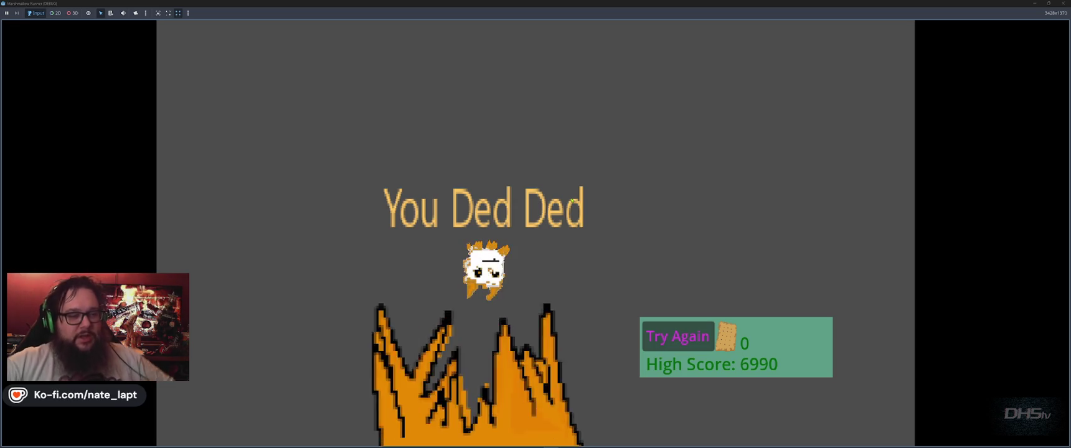
{"action": "key", "text": "space"}
{"action": "key", "text": "space"}
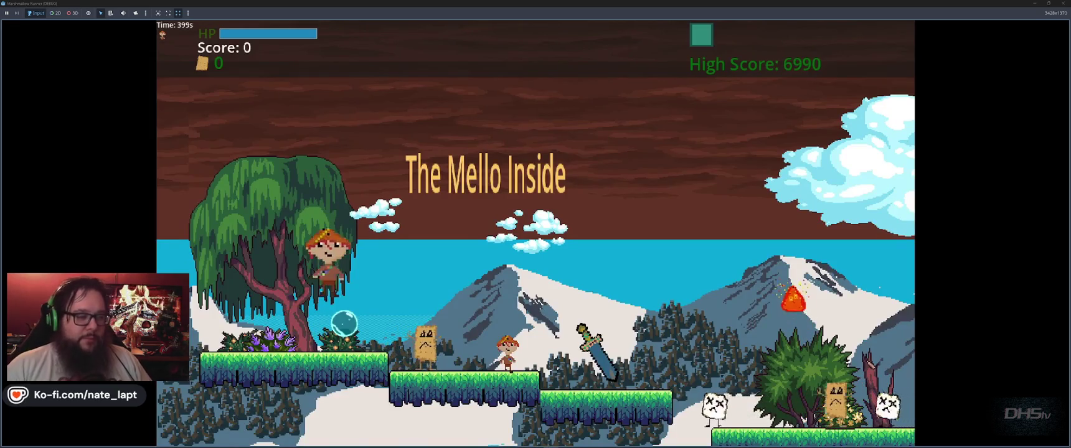
- Grab the sword power-up and jump across ledges and gaps, cutting down enemies
{"action": "key", "text": "space"}
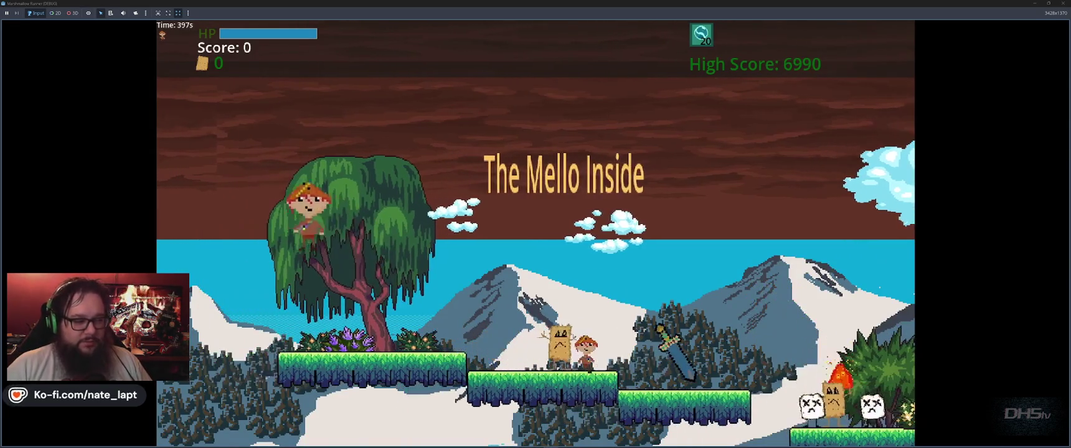
{"action": "key", "text": "space"}
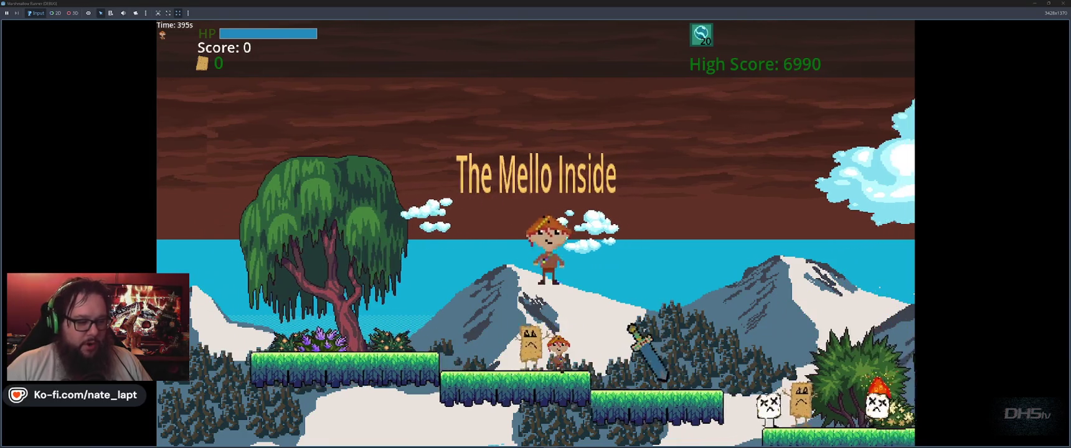
{"action": "key", "text": "space"}
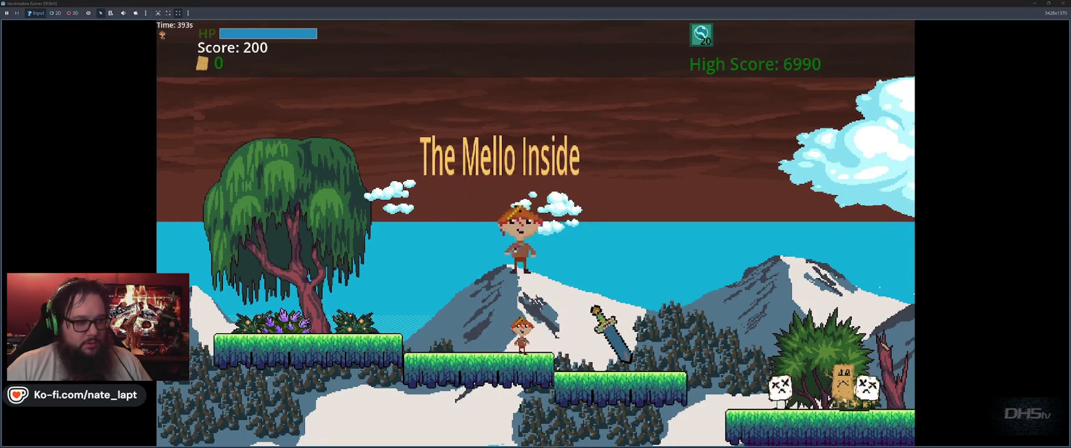
{"action": "key", "text": "space"}
{"action": "key", "text": "space"}
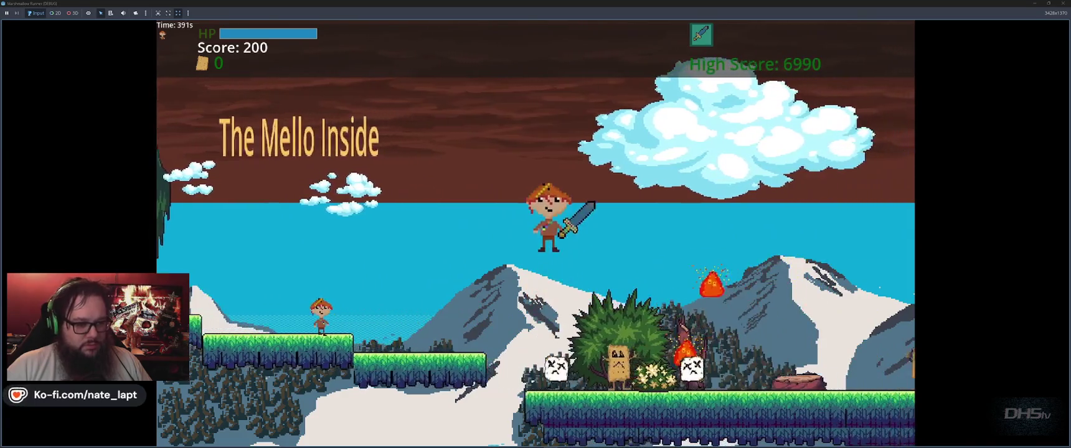
{"action": "key", "text": "space"}
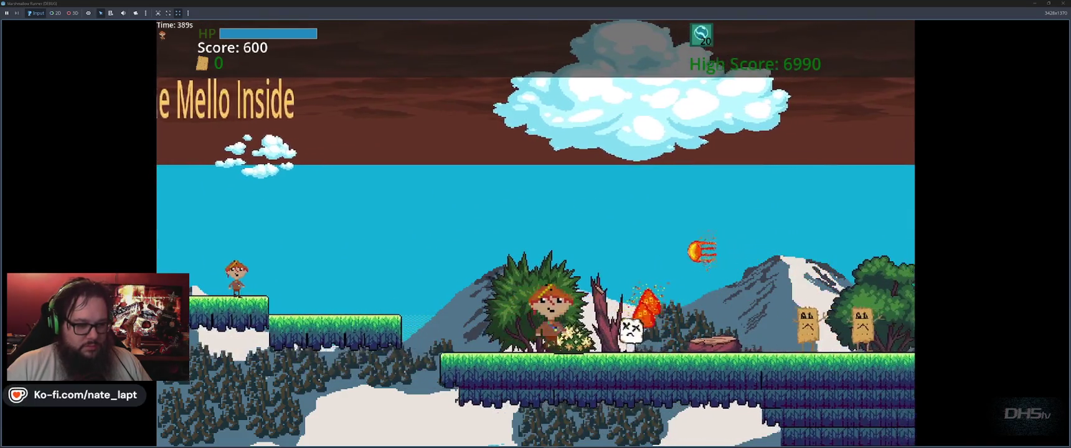
{"action": "key", "text": "space"}
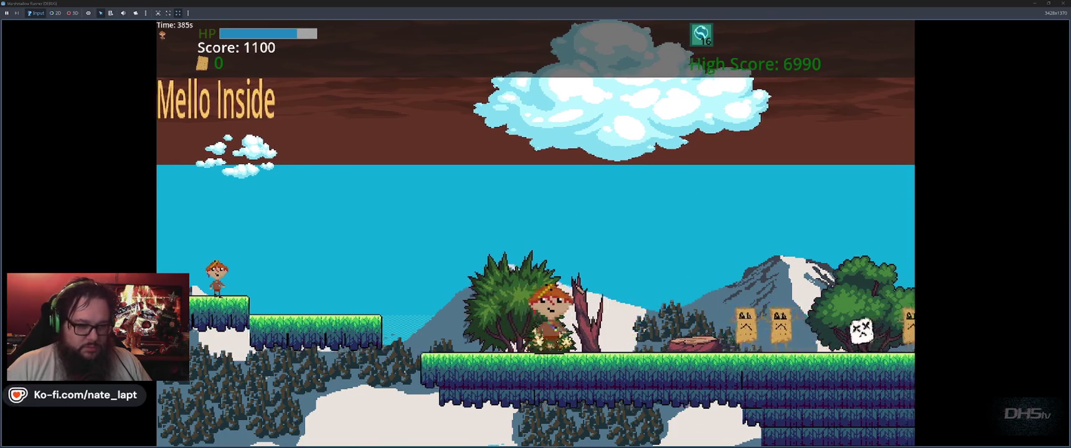
{"action": "key", "text": "space"}
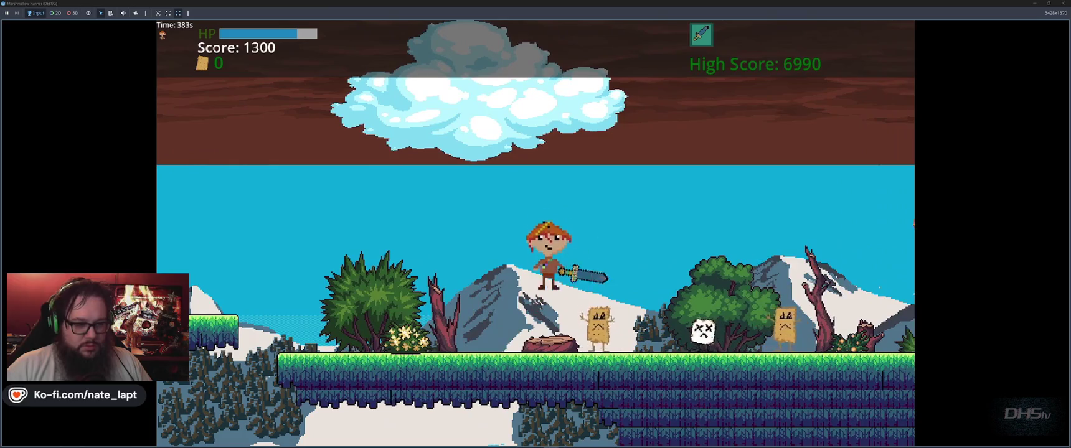
{"action": "key", "text": "space"}
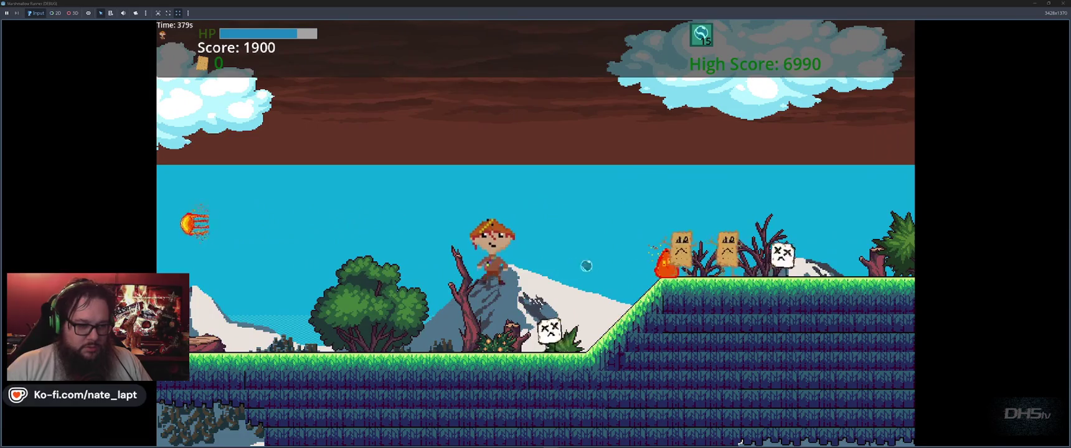
{"action": "key", "text": "space"}
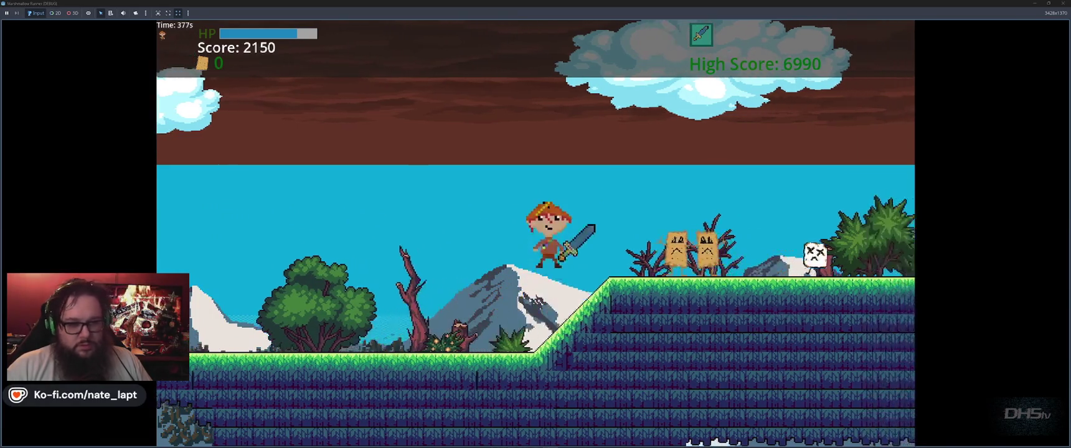
{"action": "key", "text": "space"}
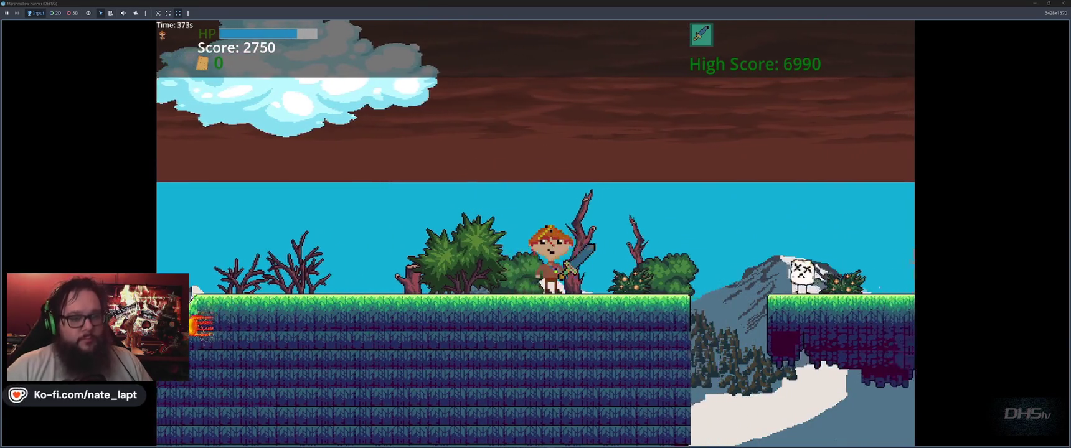
{"action": "key", "text": "space"}
{"action": "key", "text": "space"}
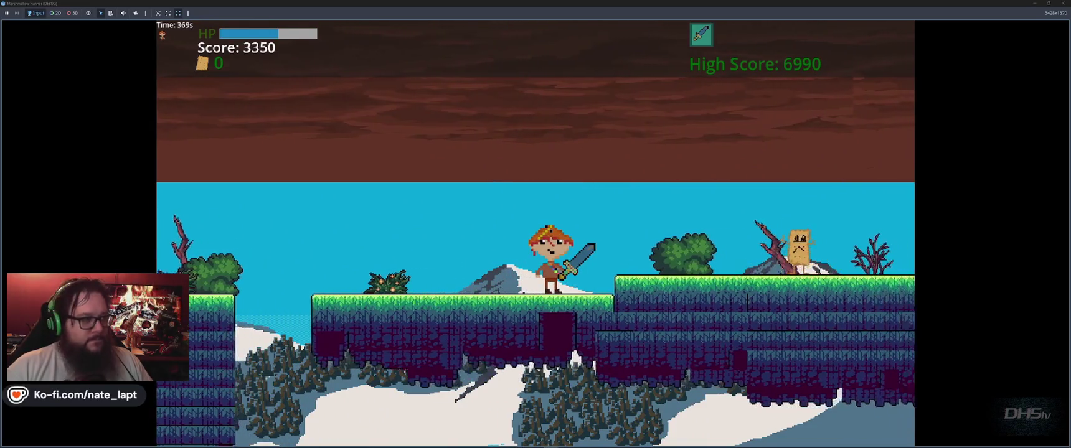
{"action": "key", "text": "space"}
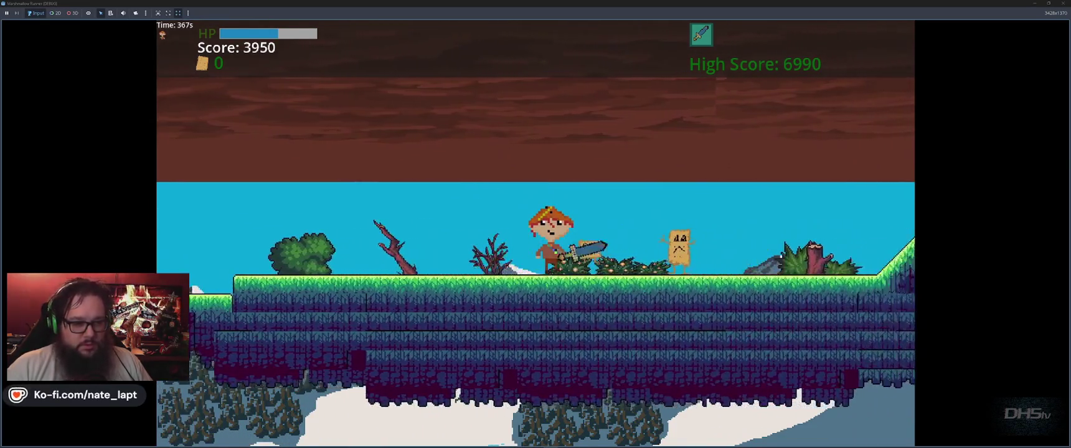
{"action": "key", "text": "space"}
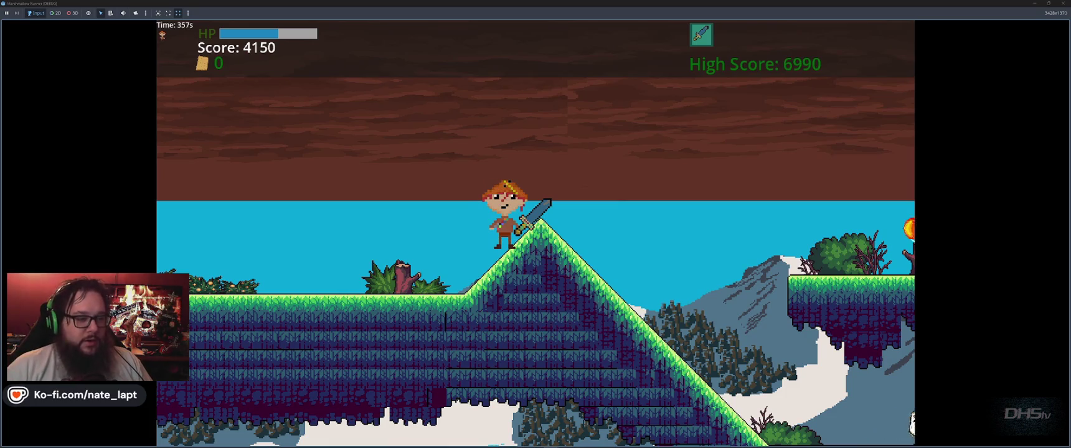
{"action": "key", "text": "space"}
{"action": "key", "text": "space"}
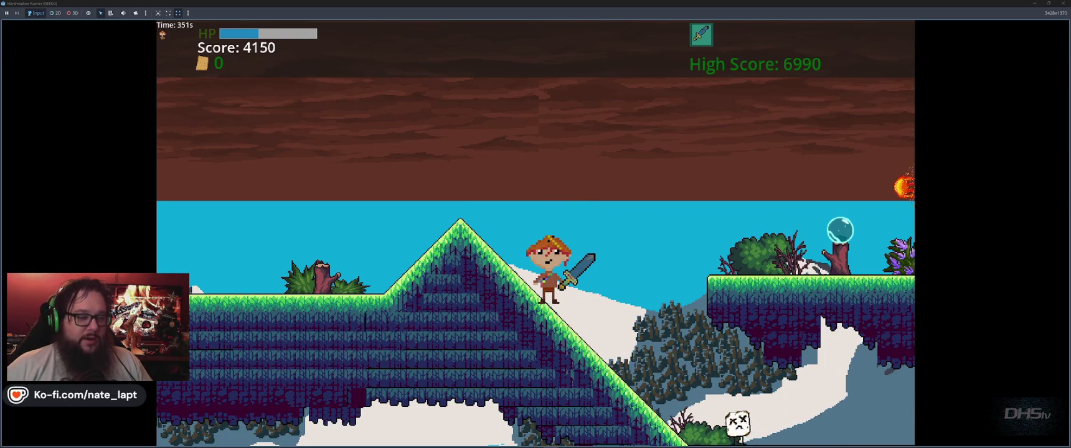
{"action": "key", "text": "space"}
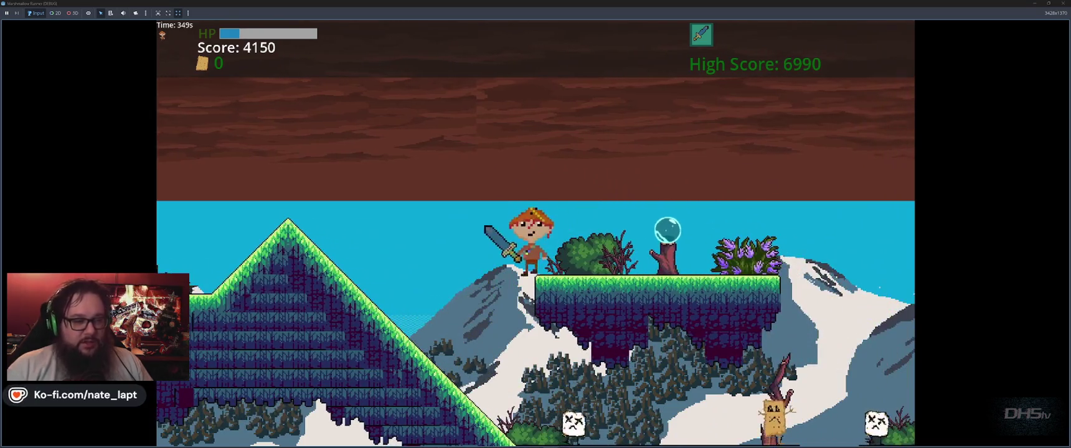
- Swing the sword with X at marshmallow enemies while maneuvering around floating platforms
{"action": "key", "text": "x"}
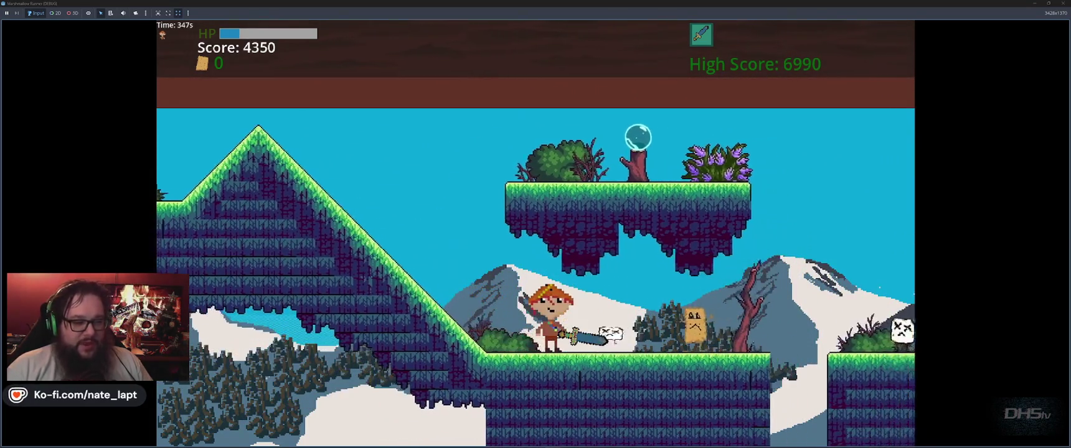
{"action": "key", "text": "Left"}
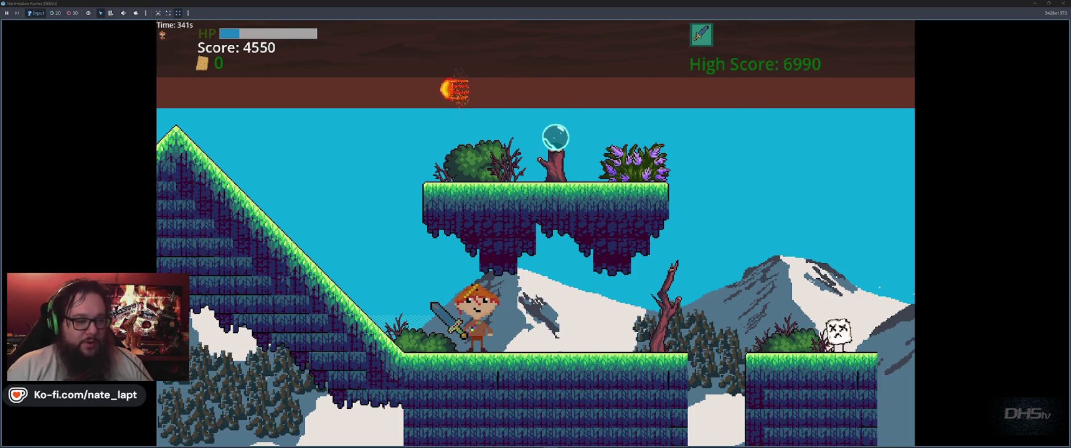
{"action": "key", "text": "Right"}
{"action": "key", "text": "space"}
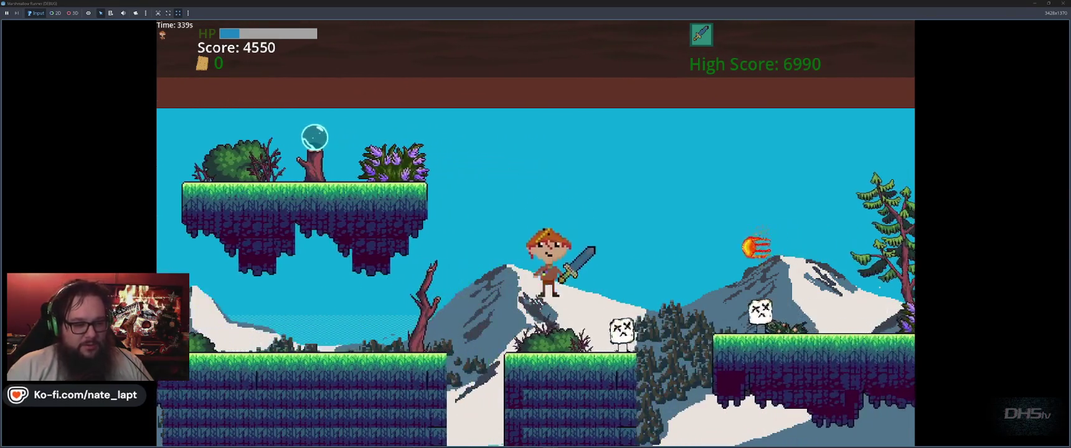
{"action": "key", "text": "x"}
{"action": "key", "text": "space"}
{"action": "key", "text": "Left"}
{"action": "key", "text": "Left"}
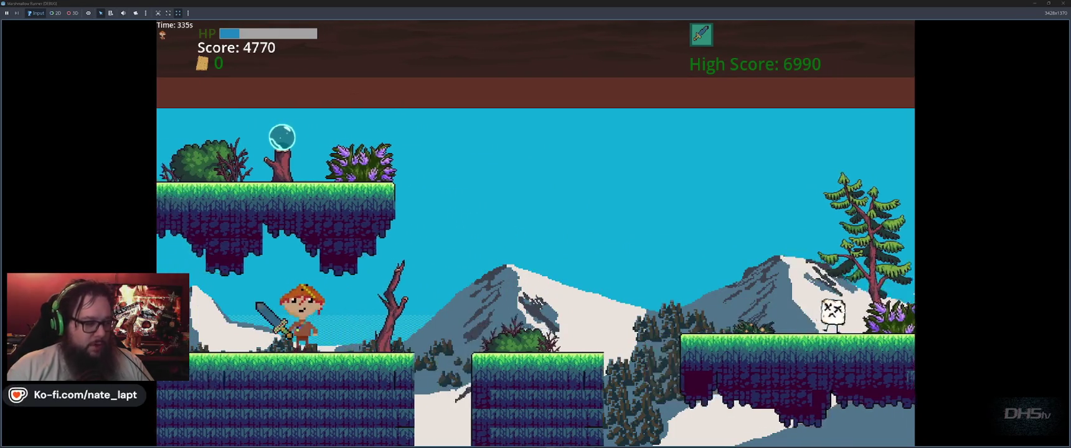
{"action": "key", "text": "space"}
{"action": "key", "text": "Right"}
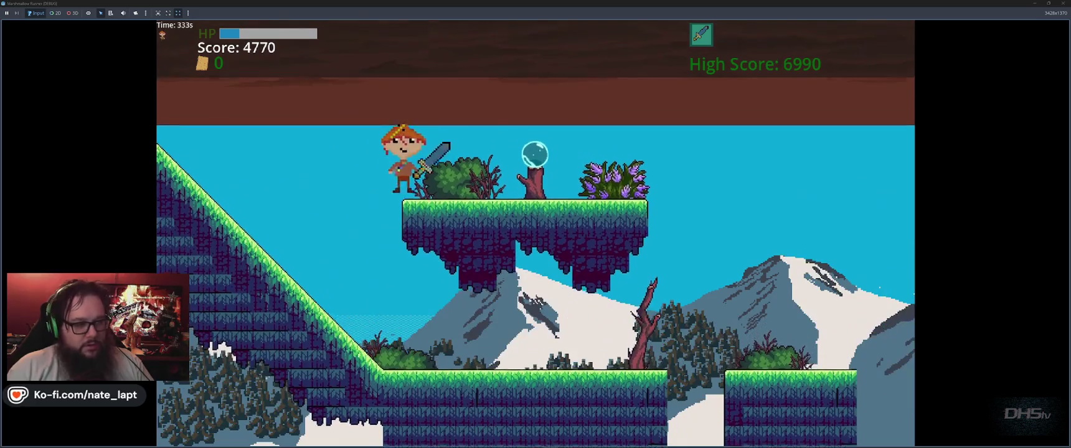
{"action": "key", "text": "space"}
{"action": "key", "text": "Left"}
{"action": "key", "text": "Left"}
{"action": "key", "text": "Right"}
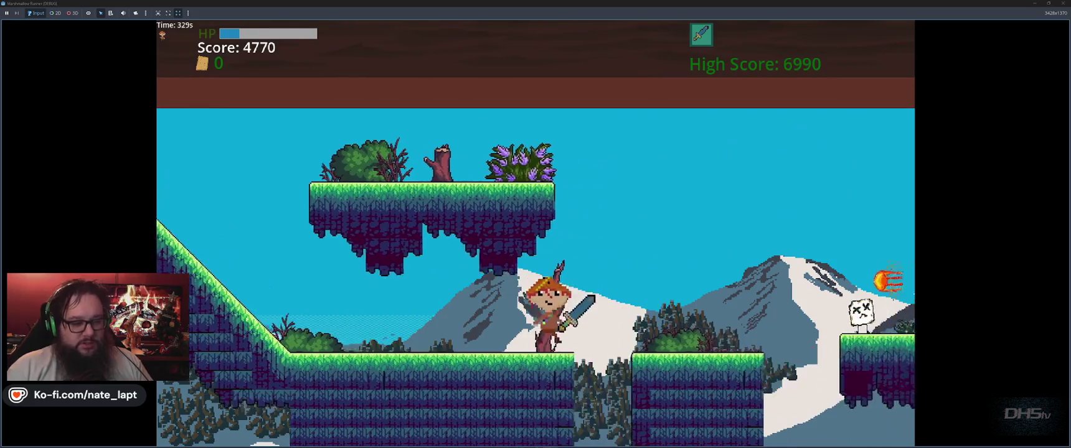
{"action": "key", "text": "space"}
{"action": "key", "text": "space"}
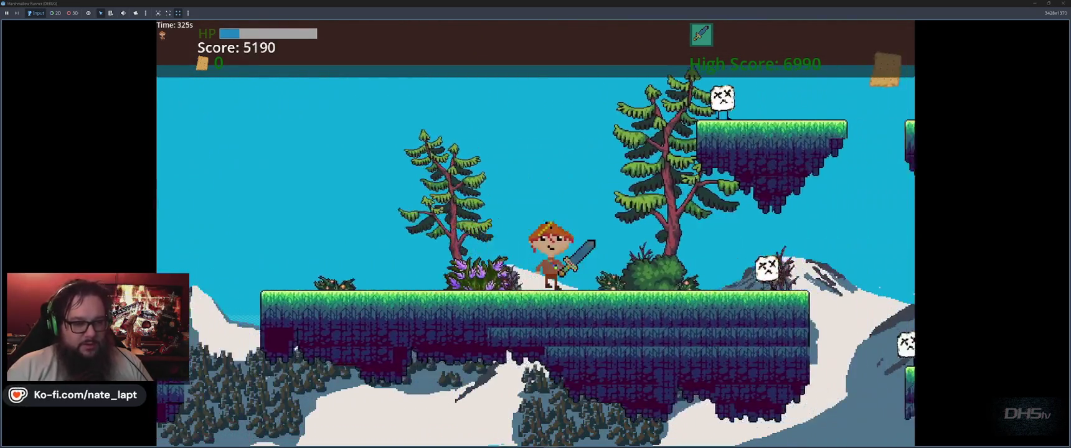
- Clear the remaining gaps and platforms to finish level one at a 9910 score
{"action": "key", "text": "space"}
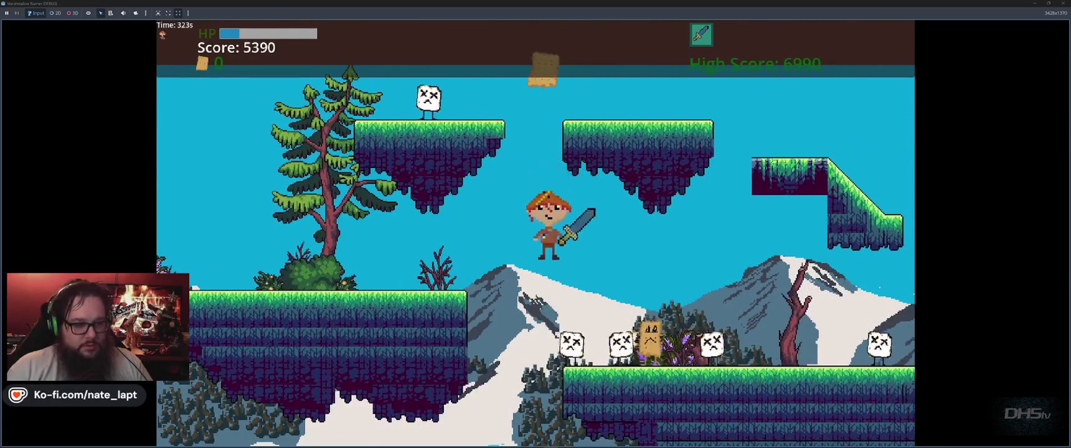
{"action": "key", "text": "space"}
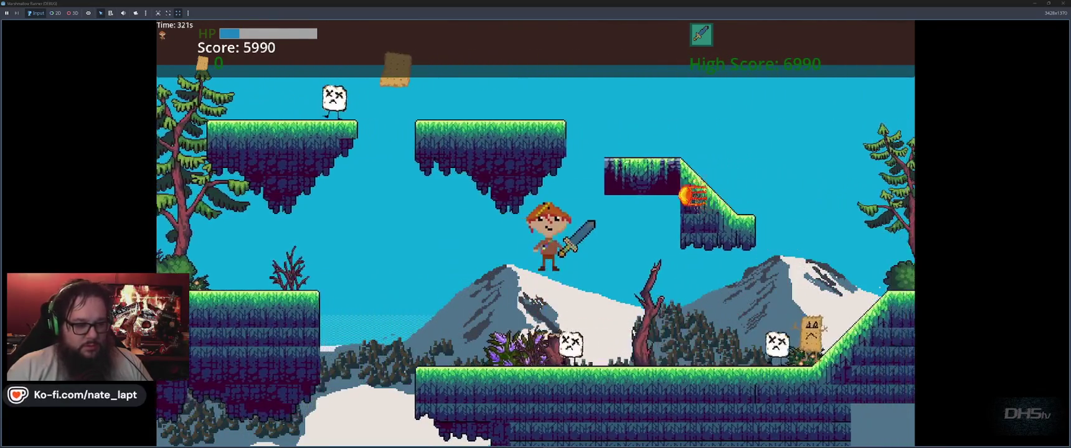
{"action": "key", "text": "space"}
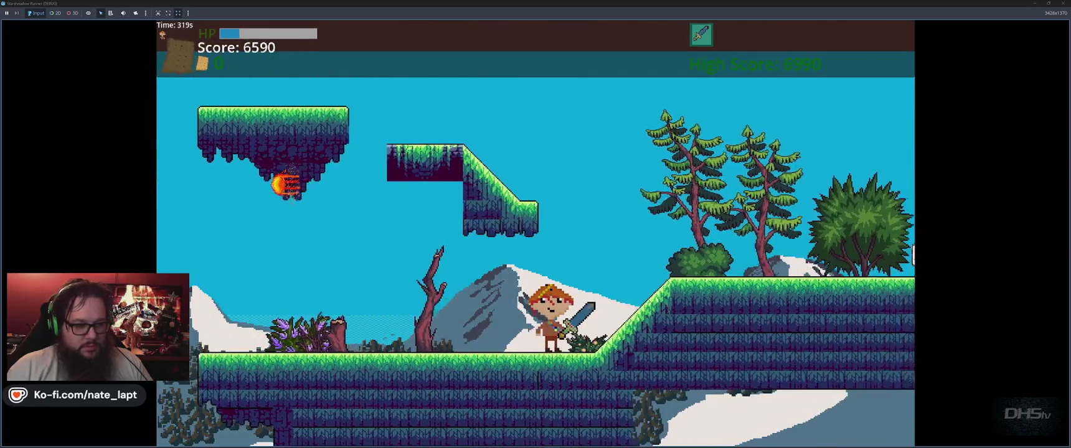
{"action": "key", "text": "space"}
{"action": "key", "text": "space"}
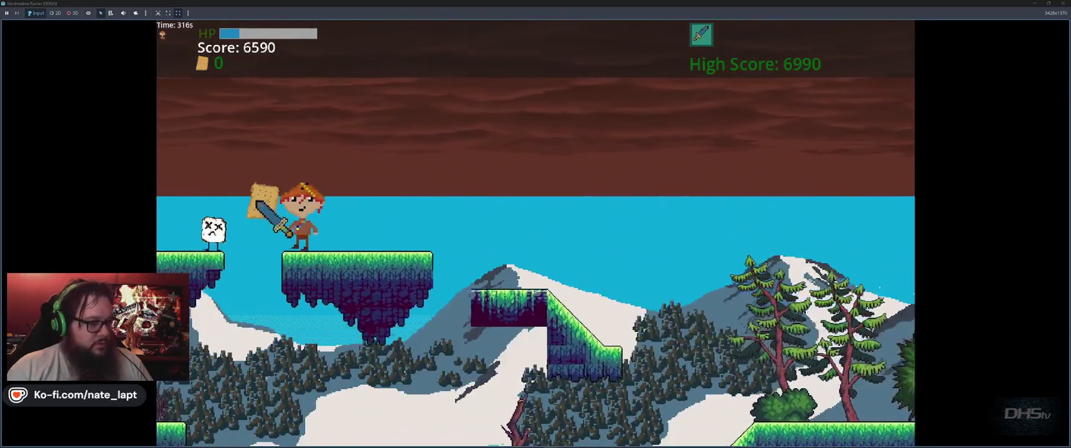
{"action": "key", "text": "space"}
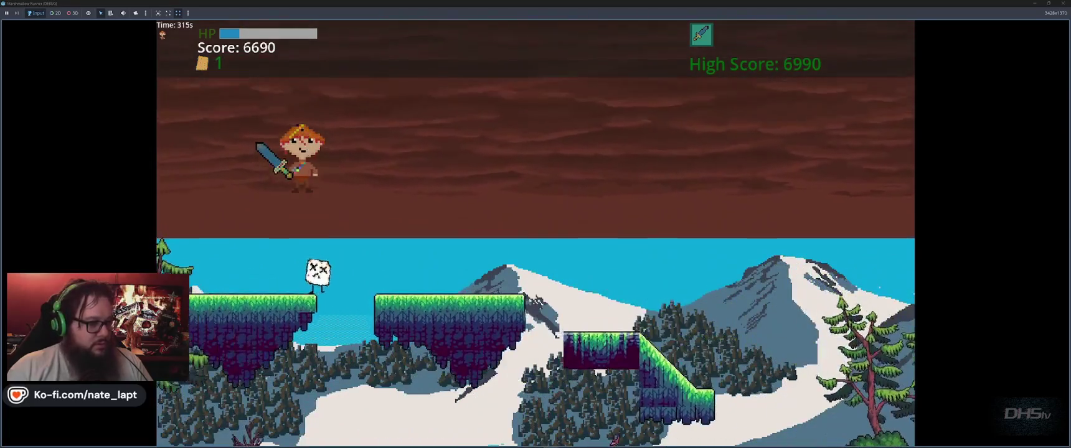
{"action": "key", "text": "space"}
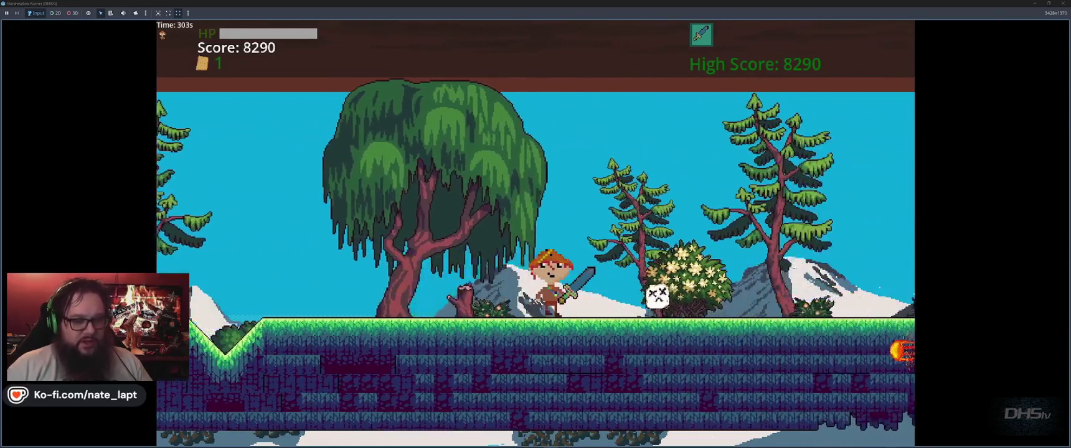
{"action": "key", "text": "space"}
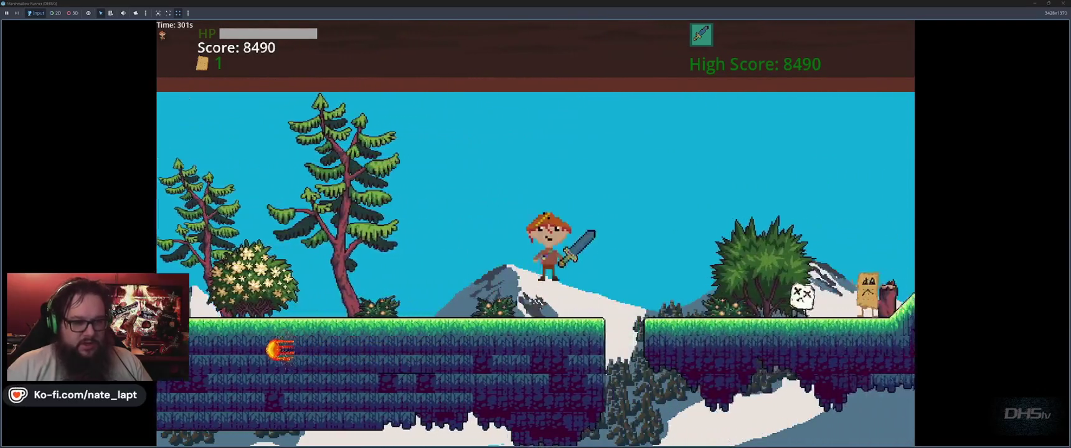
{"action": "key", "text": "space"}
{"action": "key", "text": "Left"}
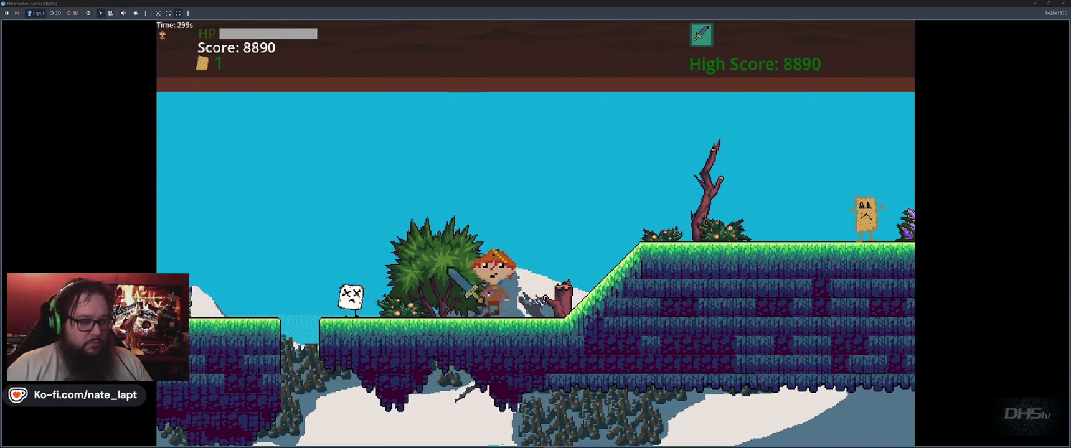
{"action": "key", "text": "Right"}
{"action": "key", "text": "space"}
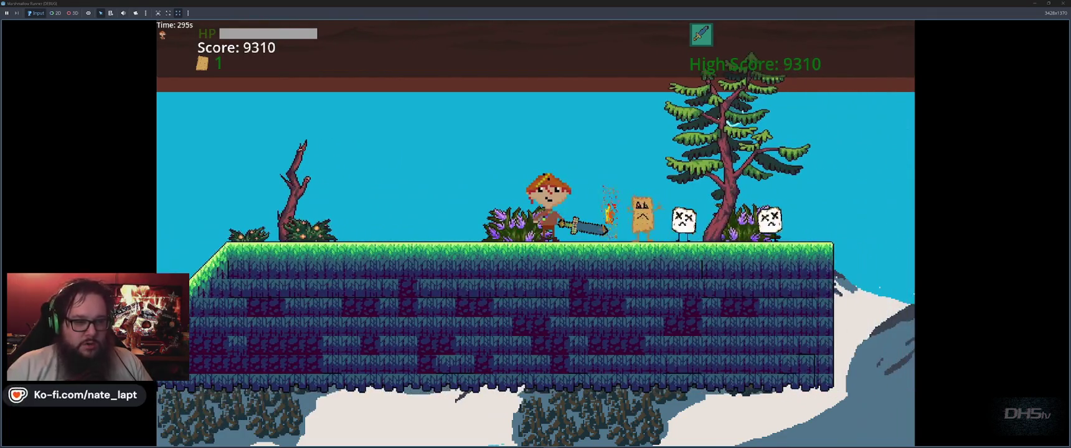
{"action": "key", "text": "space"}
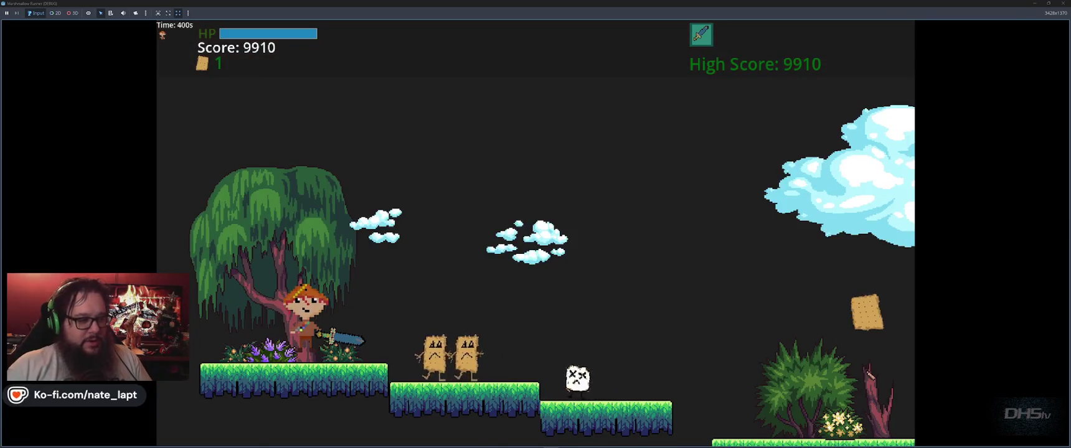
- Run right through level two collecting crackers and jumping onto the stone platforms
{"action": "key", "text": "Right"}
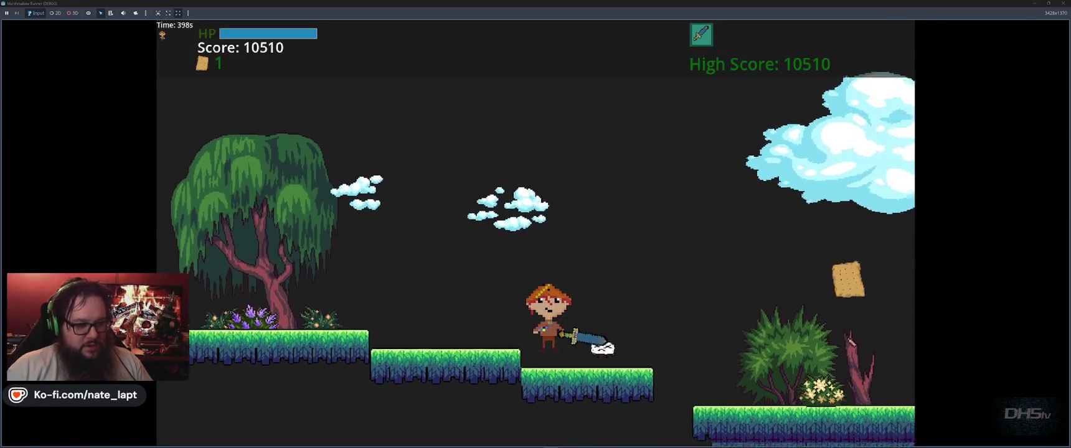
{"action": "key", "text": "space"}
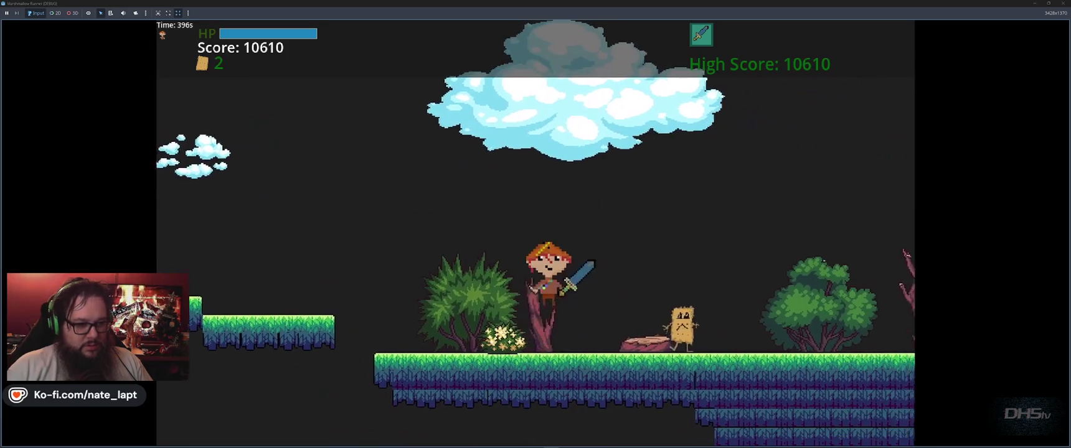
{"action": "key", "text": "Right"}
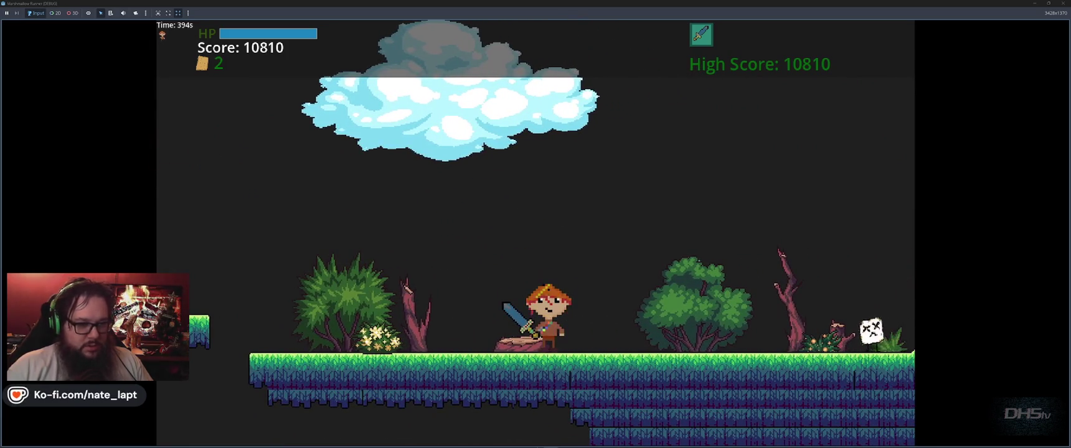
{"action": "key", "text": "space"}
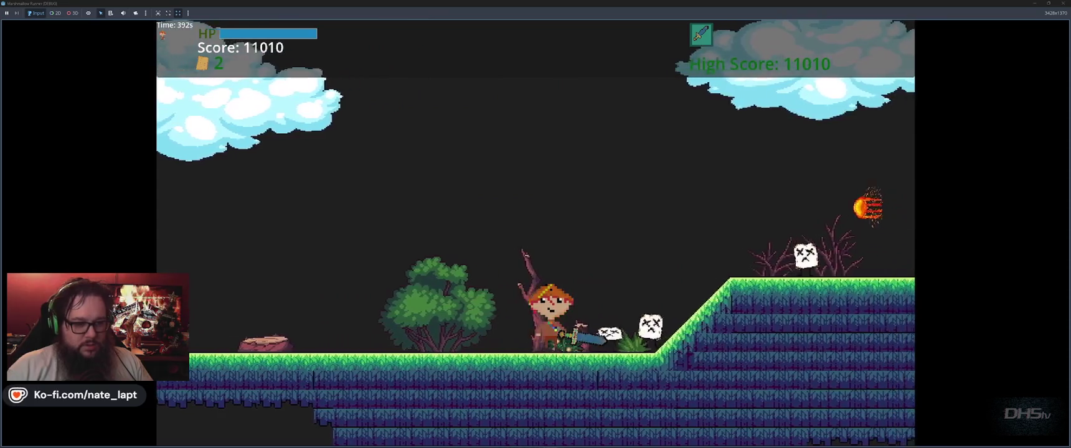
{"action": "key", "text": "space"}
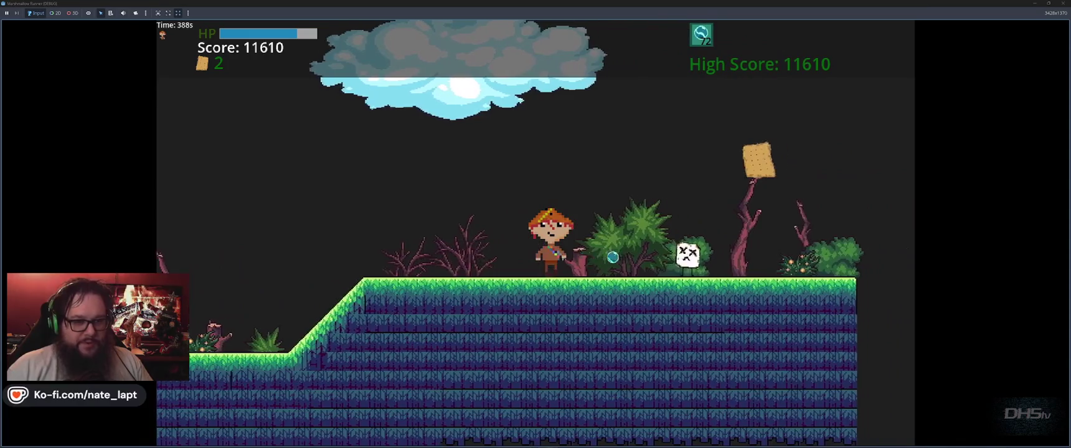
{"action": "key", "text": "space"}
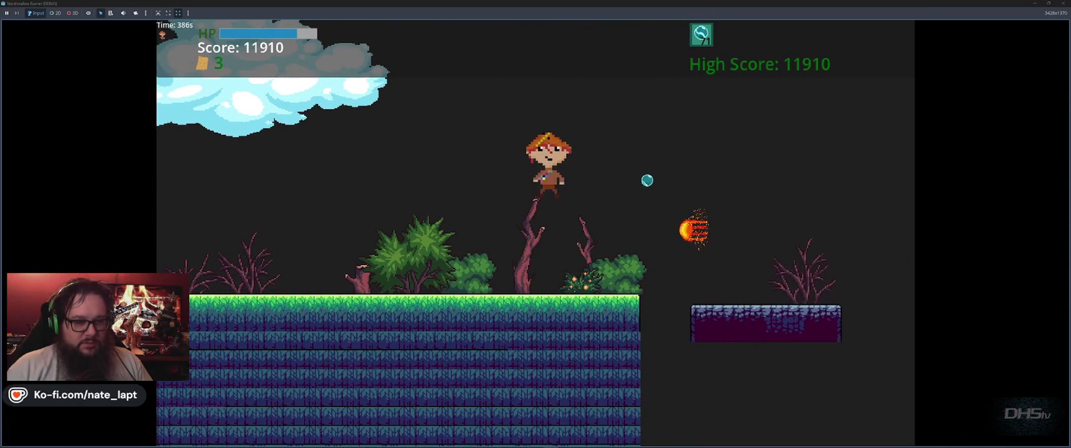
{"action": "key", "text": "Left"}
{"action": "key", "text": "Right"}
{"action": "key", "text": "Left"}
{"action": "key", "text": "Right"}
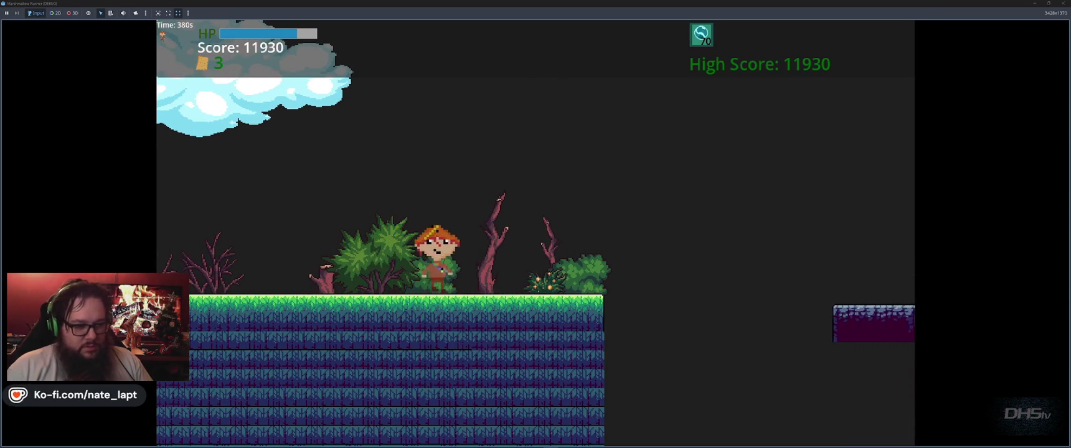
{"action": "key", "text": "space"}
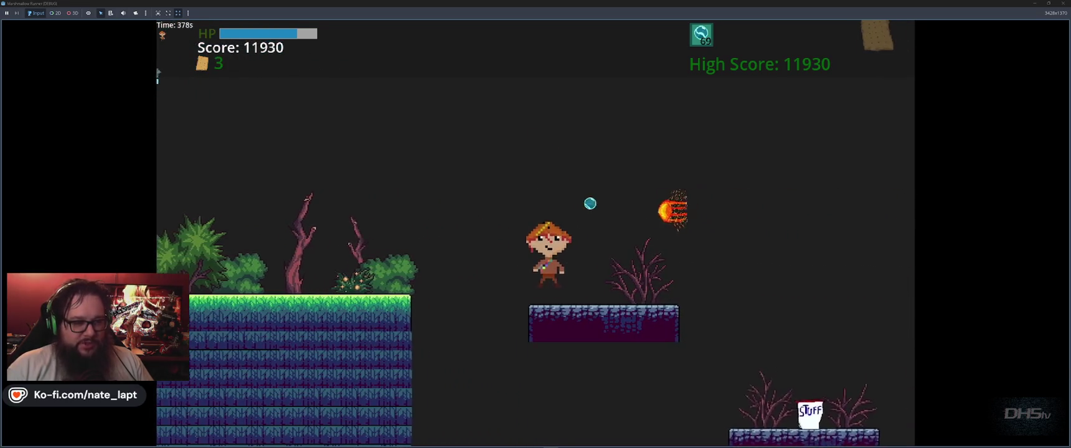
{"action": "key", "text": "space"}
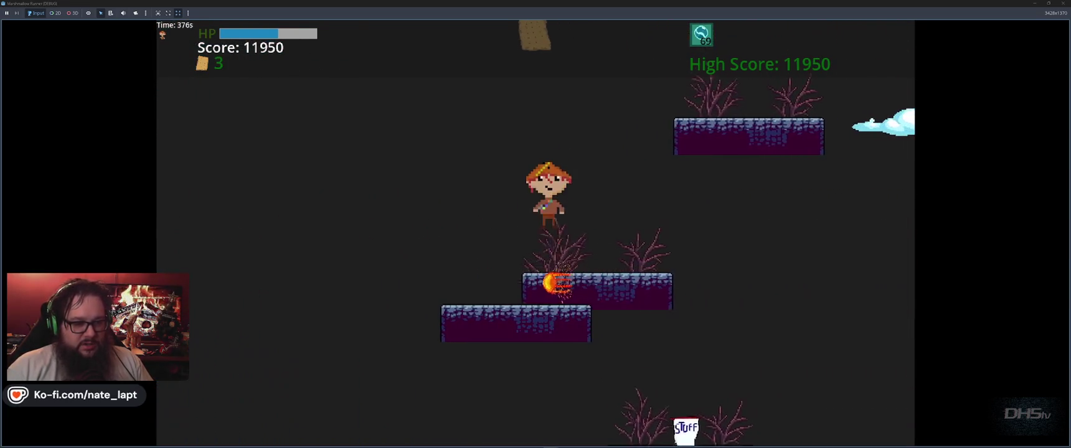
{"action": "key", "text": "space"}
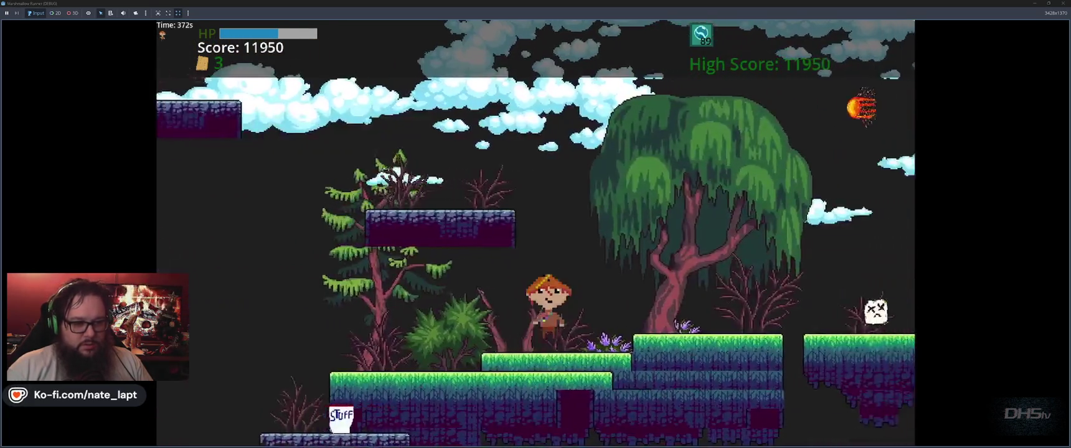
- Hop across grass platforms firing a blue orb with F, then fall off at 12570
{"action": "key", "text": "space"}
{"action": "key", "text": "space"}
{"action": "key", "text": "space"}
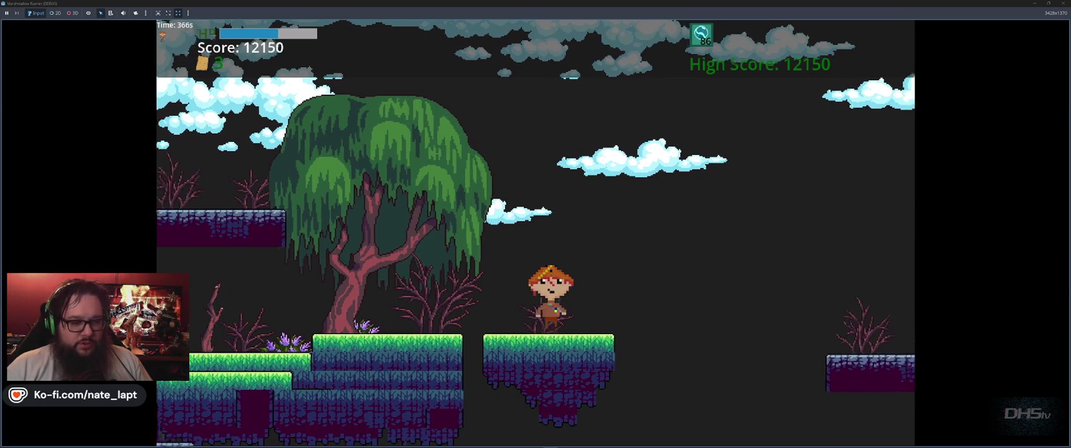
{"action": "key", "text": "space"}
{"action": "key", "text": "space"}
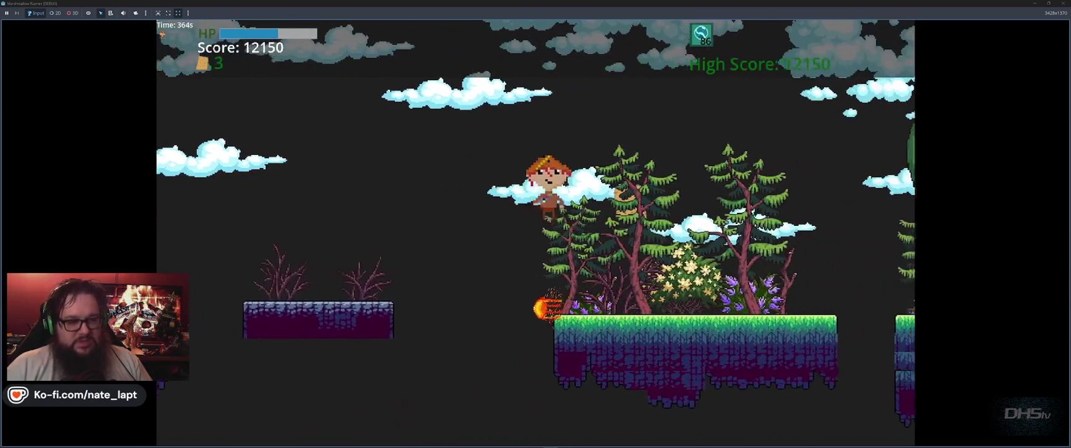
{"action": "key", "text": "space"}
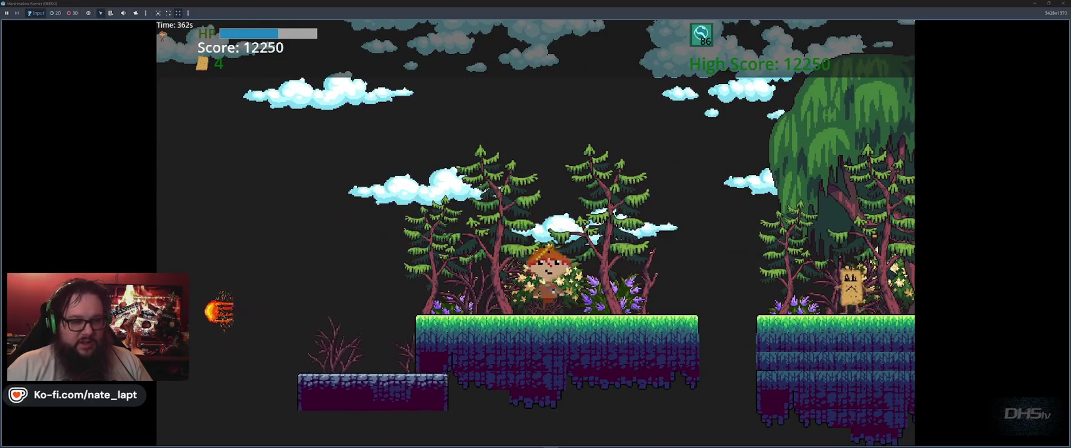
{"action": "key", "text": "space"}
{"action": "key", "text": "space"}
{"action": "key", "text": "space"}
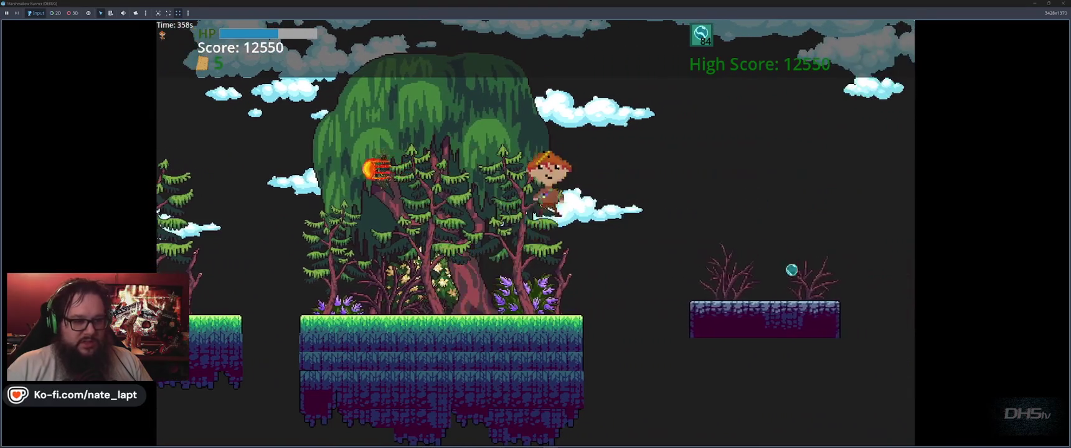
{"action": "key", "text": "space"}
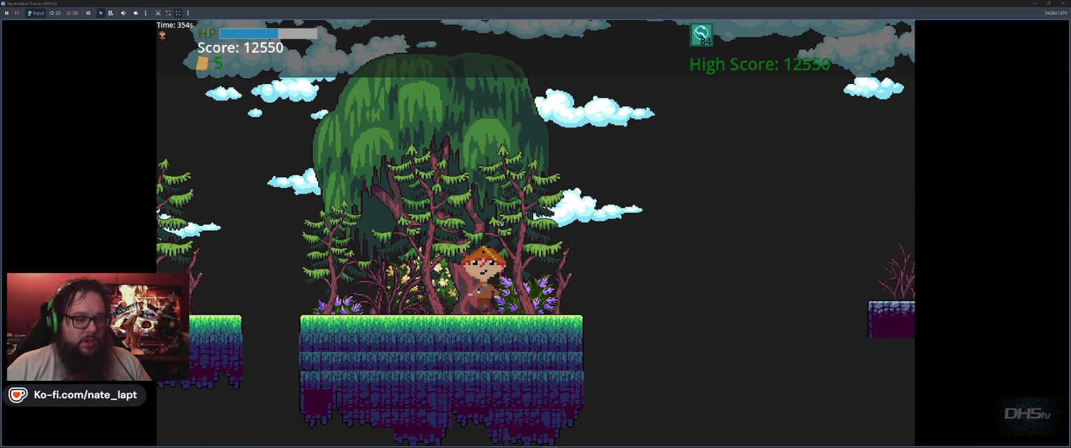
{"action": "key", "text": "space"}
{"action": "key", "text": "f"}
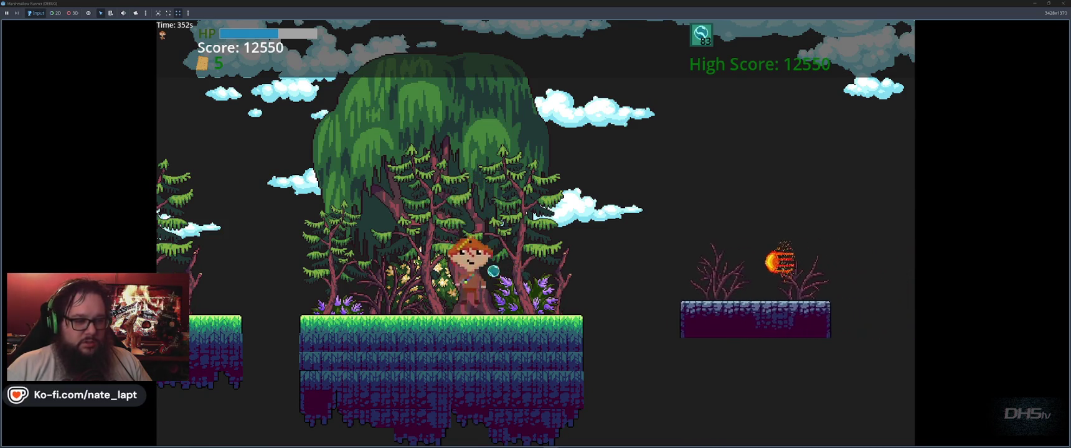
{"action": "key", "text": "space"}
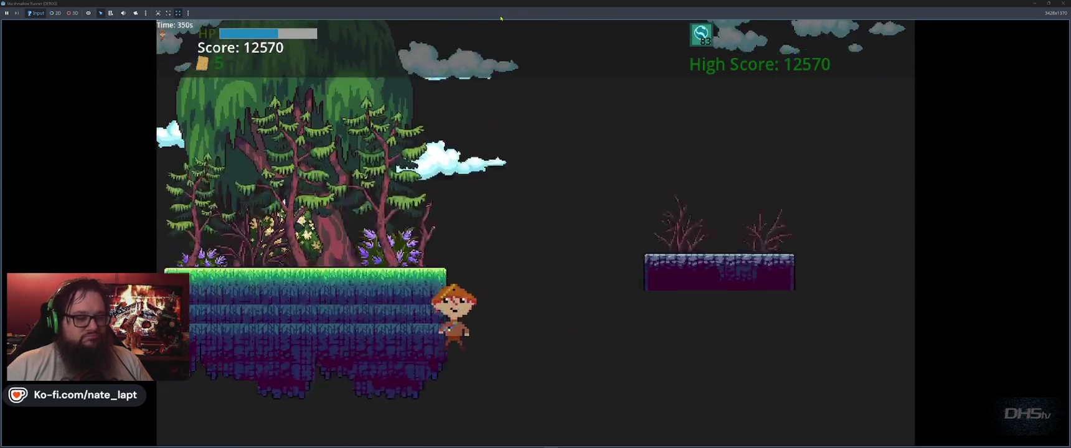
{"action": "key", "text": "Left"}
{"action": "key", "text": "Right"}
{"action": "key", "text": "Right"}
{"action": "key", "text": "Left"}
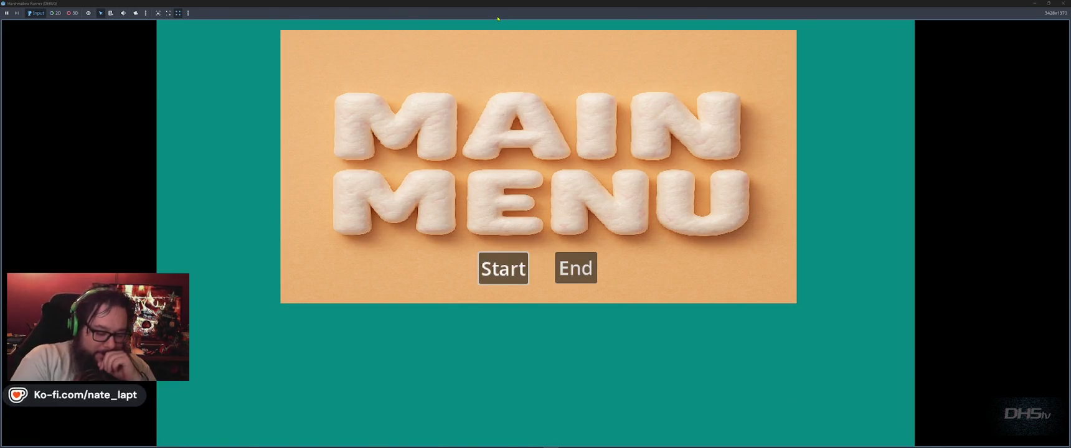
- Stop the game and open Project > Export on the MarshMallowHead Windows preset
{"action": "key", "text": "F8"}
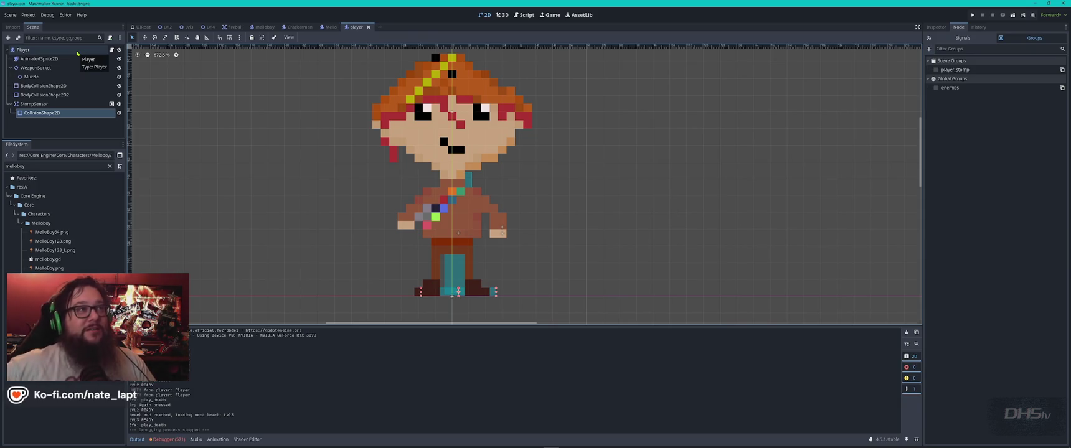
{"action": "left_click", "coordinate": [11, 15]}
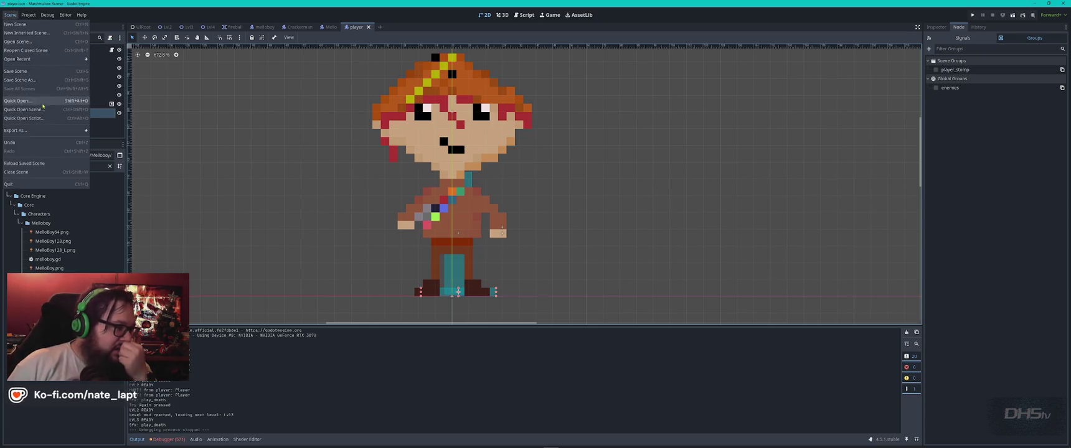
{"action": "left_click", "coordinate": [28, 14]}
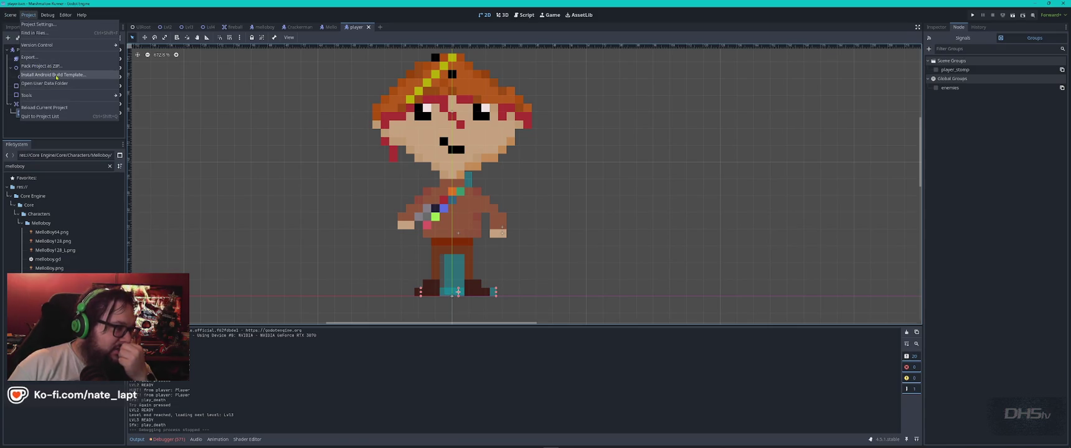
{"action": "left_click", "coordinate": [30, 57]}
{"action": "left_click", "coordinate": [271, 53]}
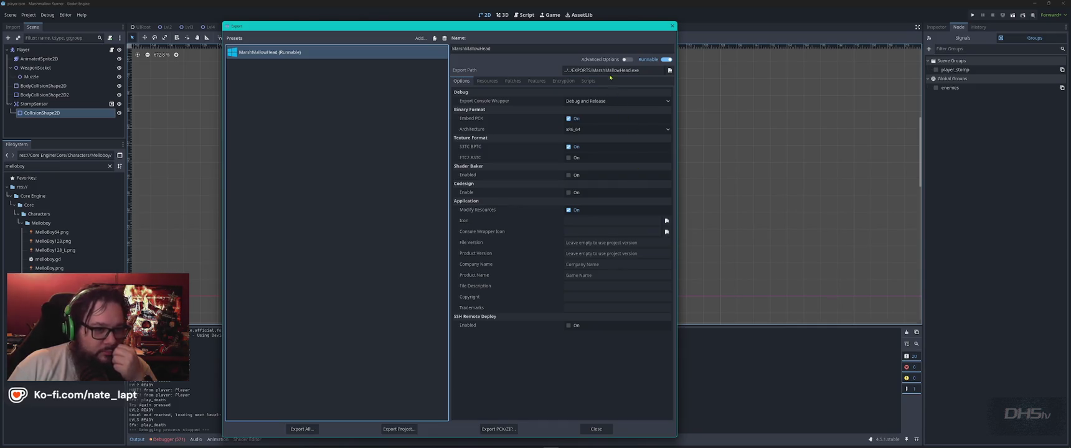
- Replace the preset's export file name, then export all presets as a Release build
{"action": "left_click_drag", "start_coordinate": [593, 70], "coordinate": [603, 70]}
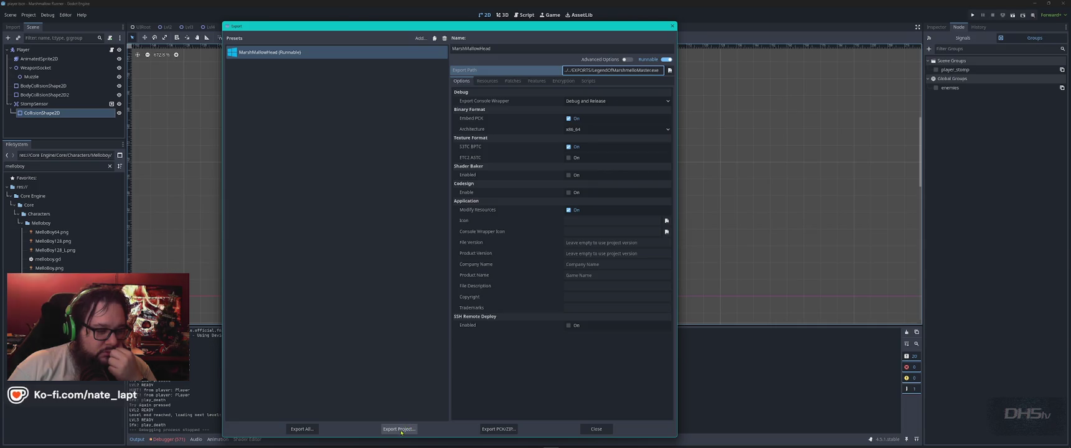
{"action": "left_click", "coordinate": [302, 429]}
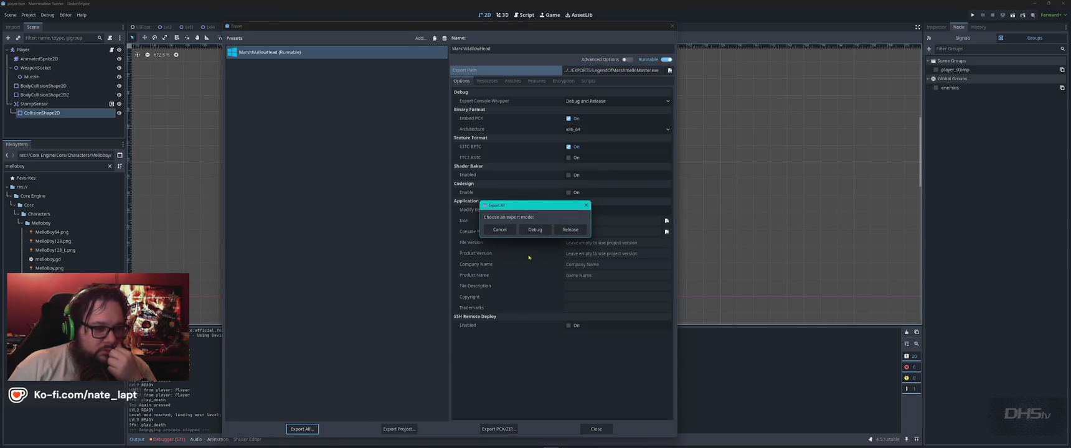
{"action": "left_click", "coordinate": [570, 230]}
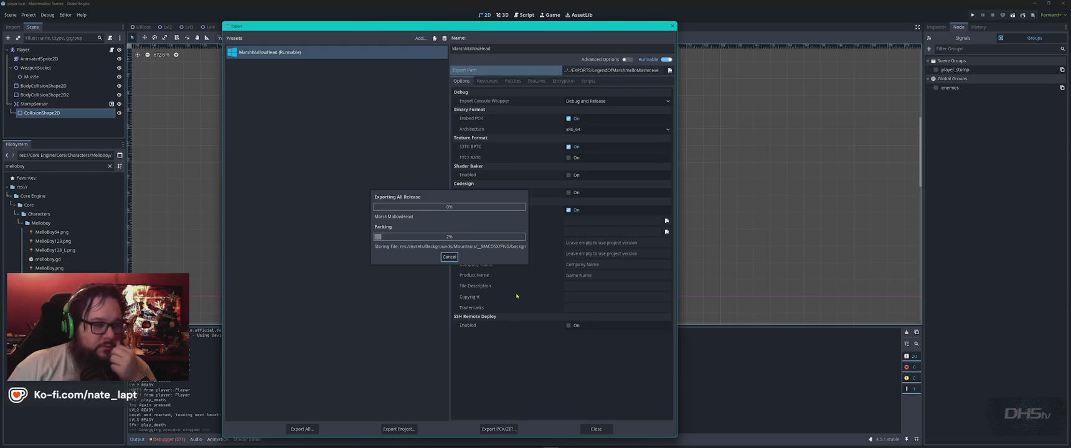